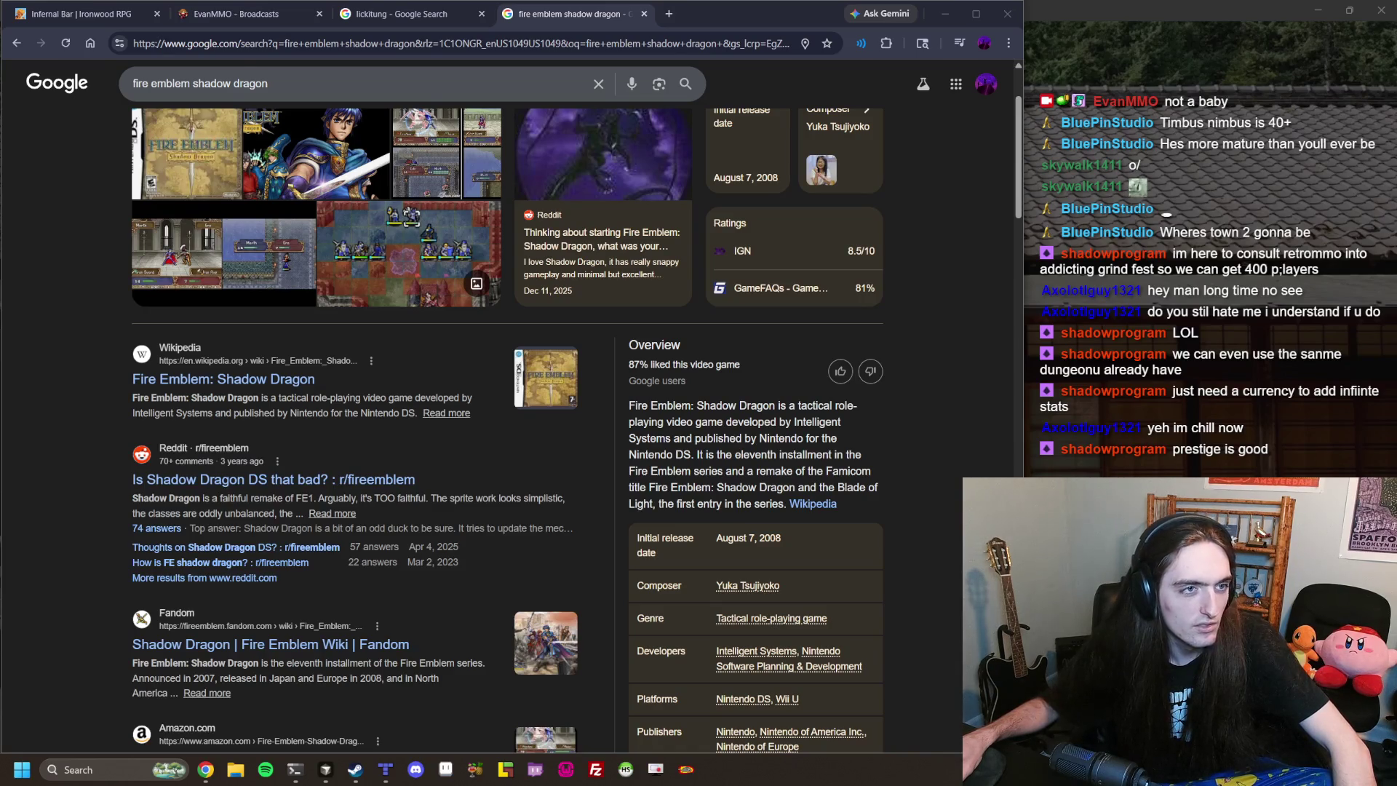
Glance at Discord, then load retro-mmo.com in a new browser tab.
key(alt+Tab)
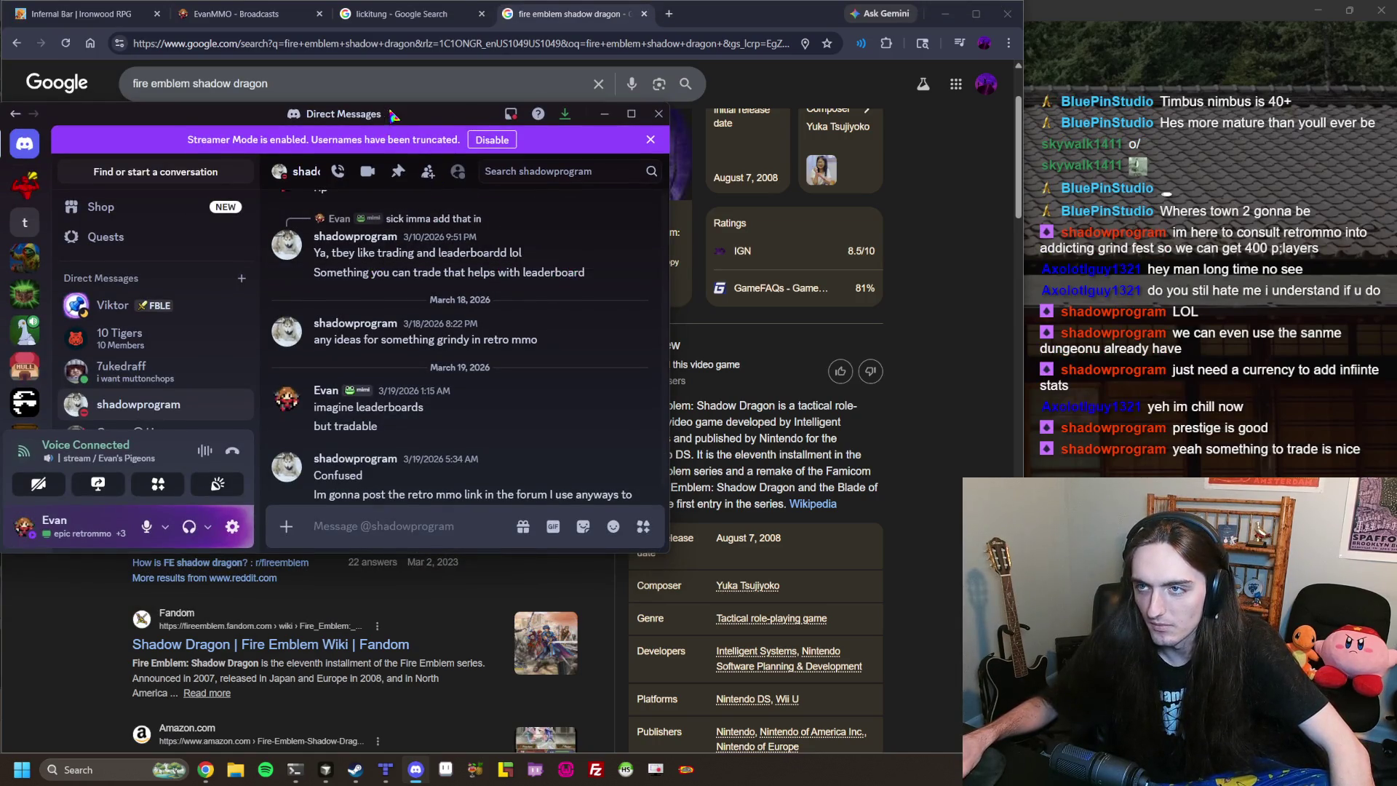
key(alt+Tab)
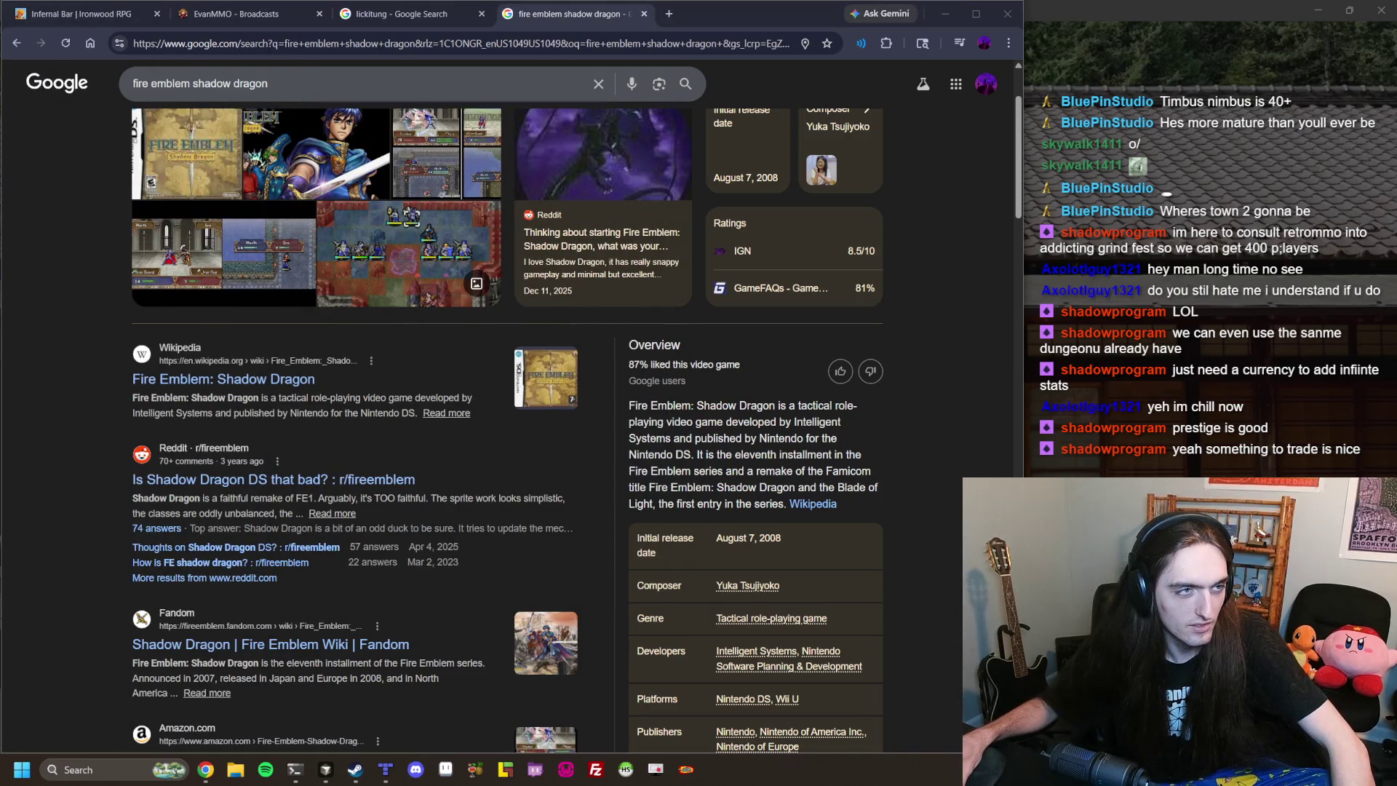
click(669, 13)
text(retro-mmo.com)
key(Return)
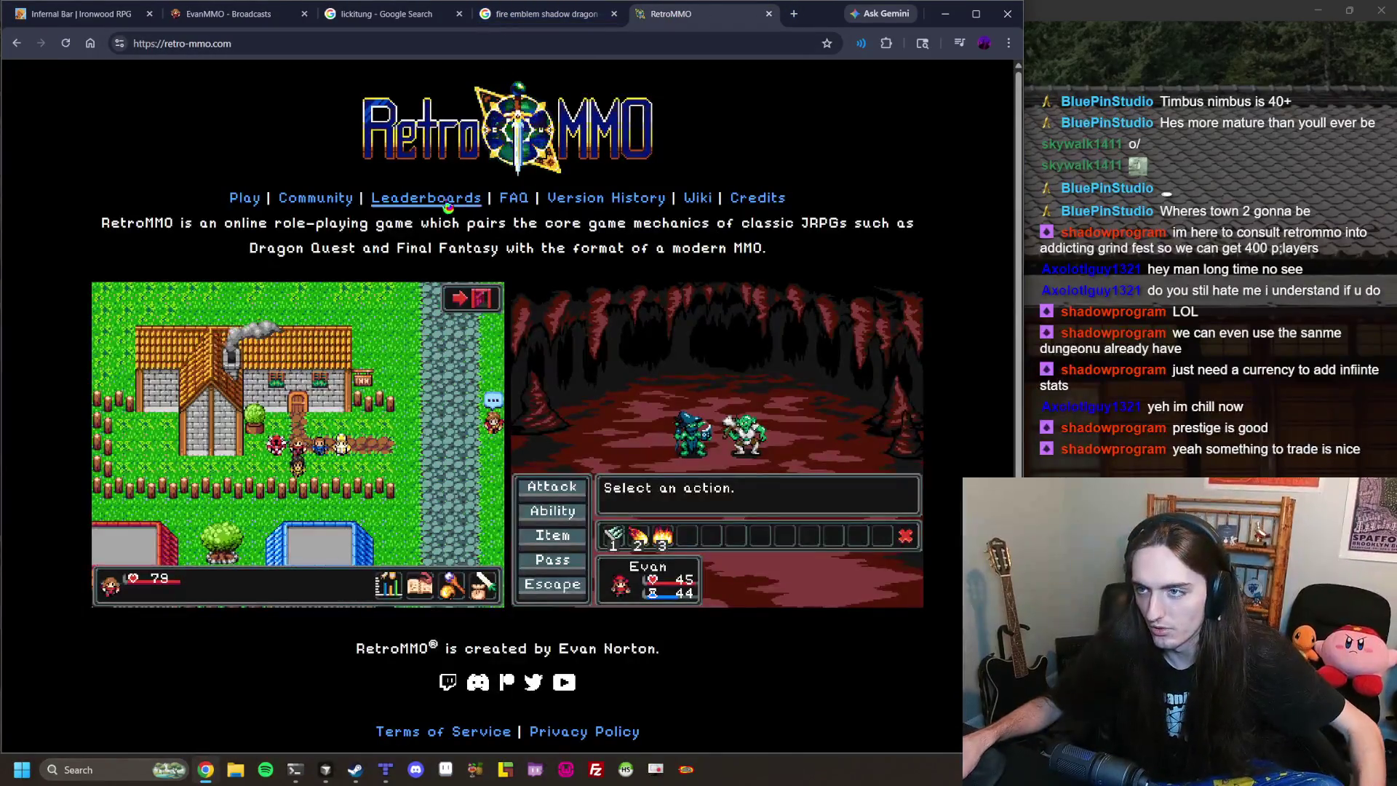
click(451, 206)
drag(370, 377, 483, 393)
click(502, 499)
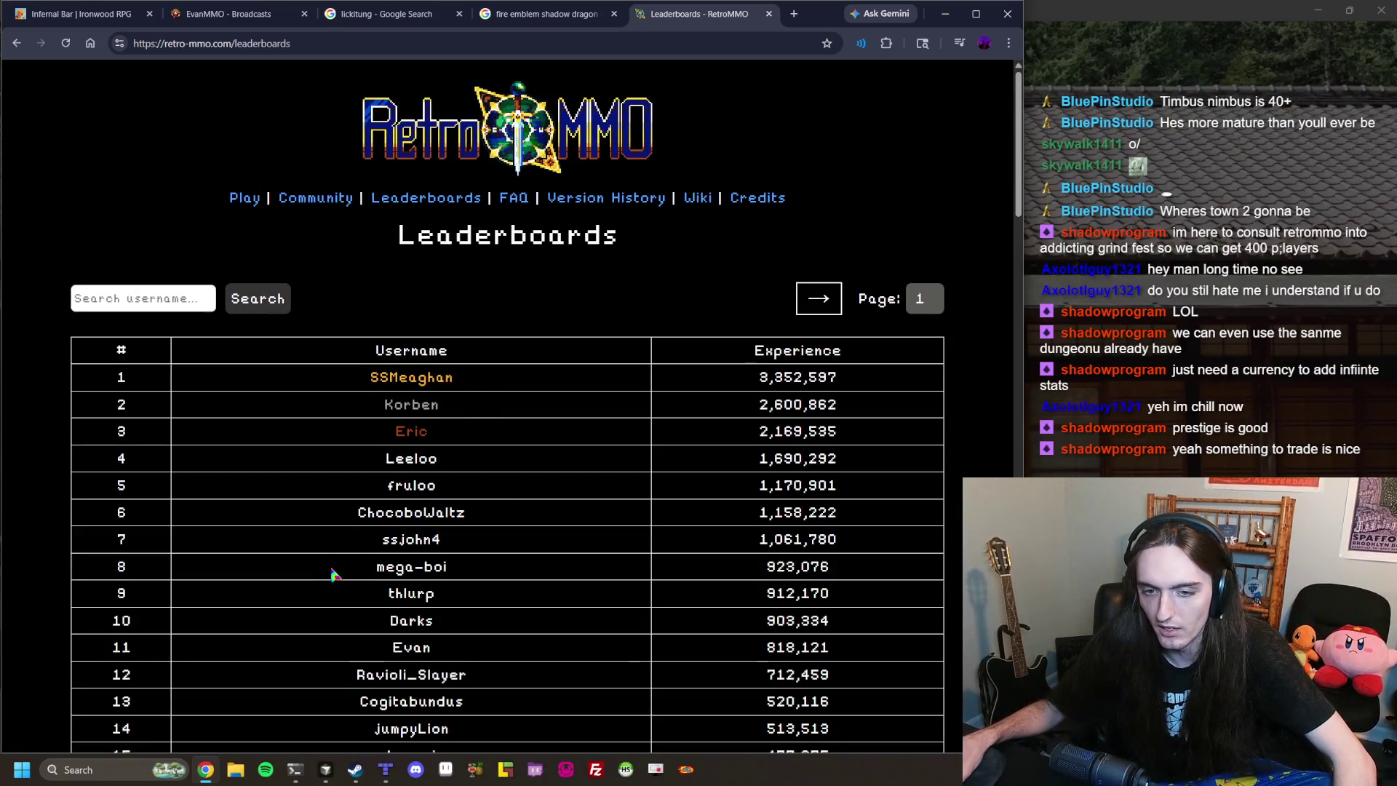
drag(386, 595, 473, 597)
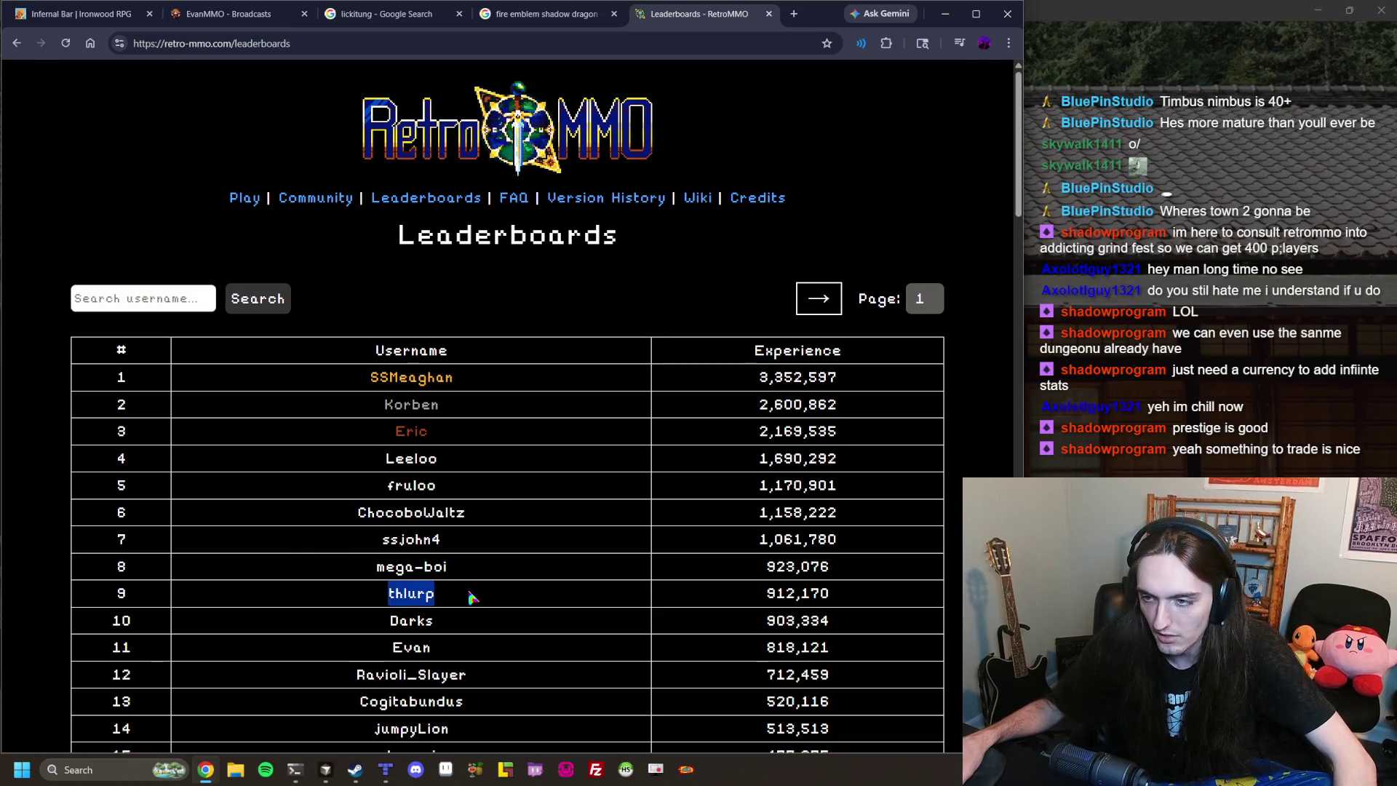
double_click(397, 489)
drag(396, 485, 518, 495)
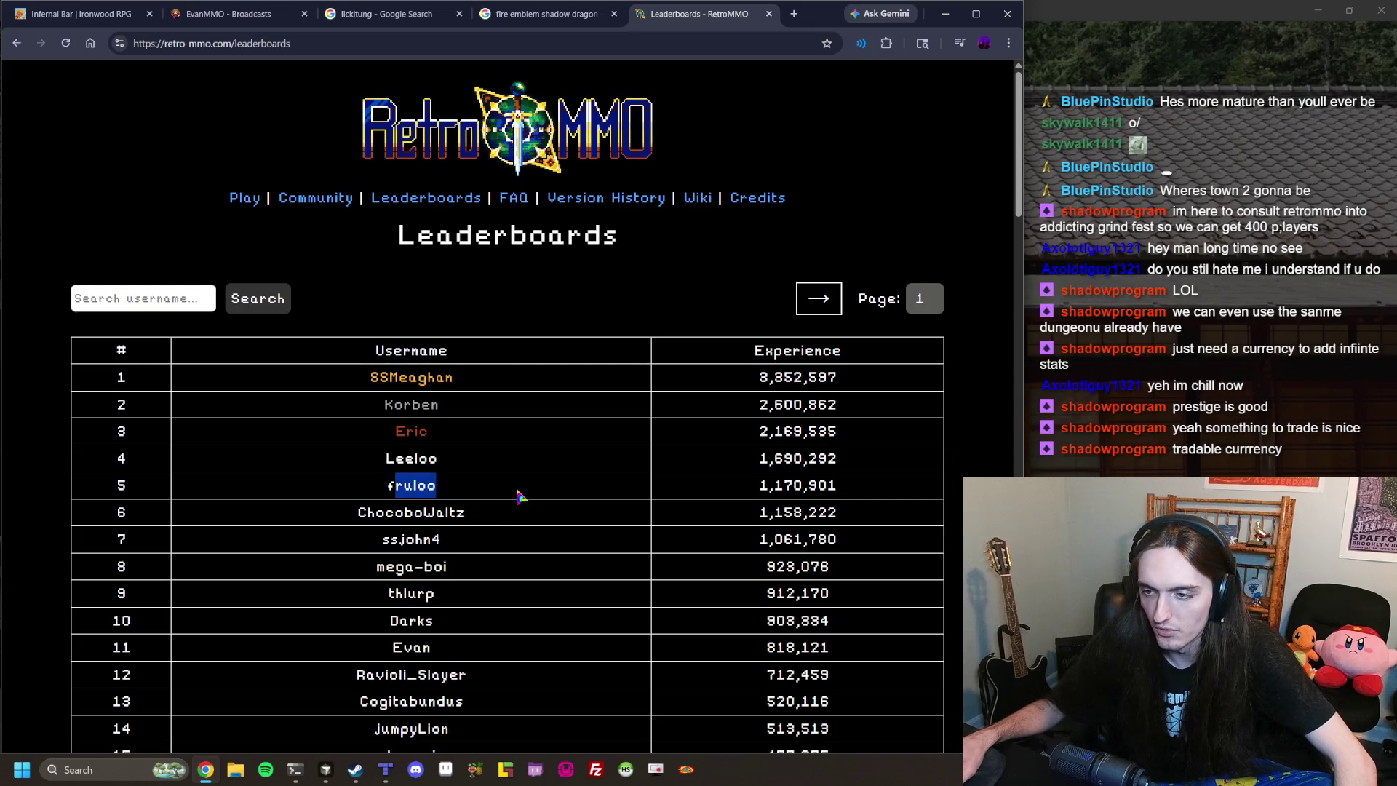
click(519, 495)
Scroll down through the leaderboard table to look over lower-ranked players.
scroll(518, 493, down, 2)
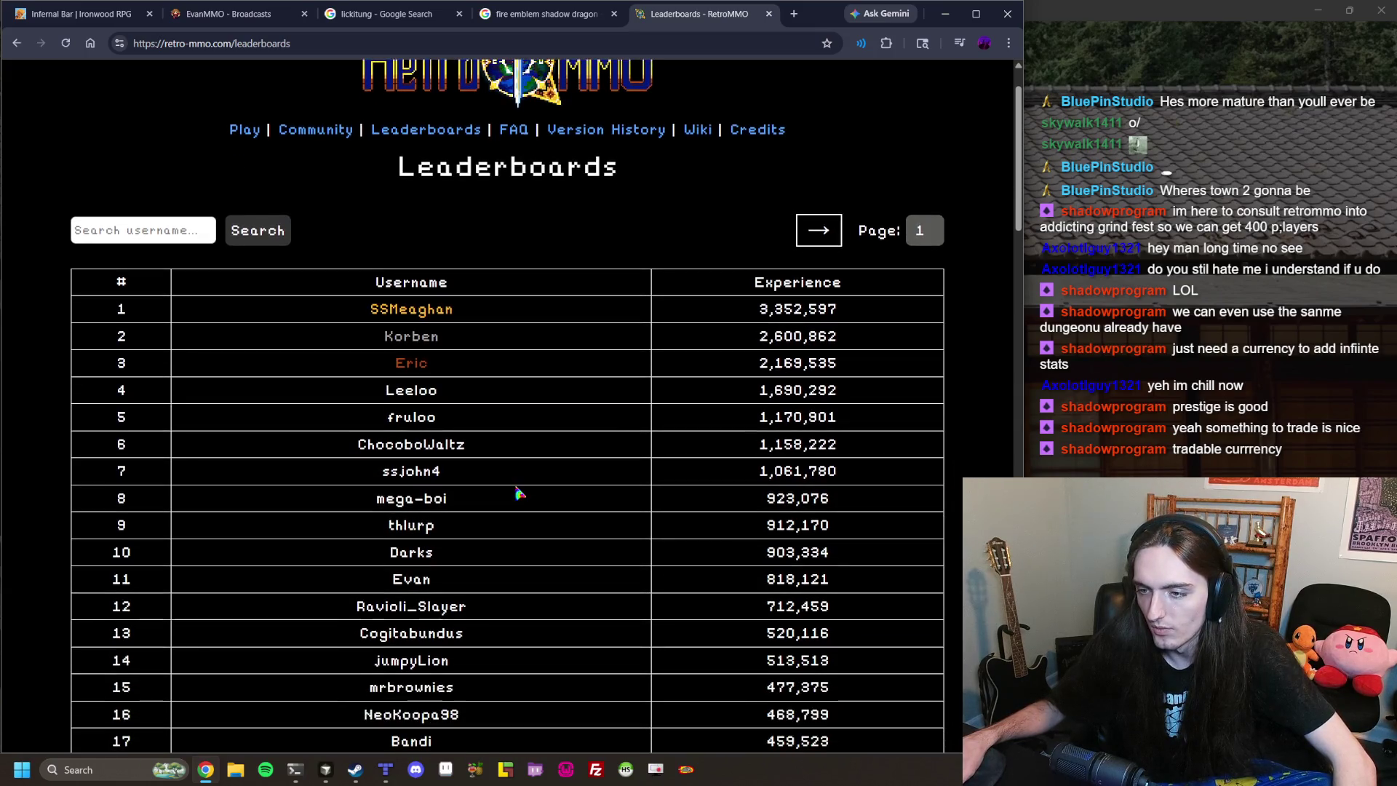
scroll(518, 494, down, 1)
scroll(518, 494, down, 1)
scroll(518, 494, down, 2)
scroll(515, 491, down, 3)
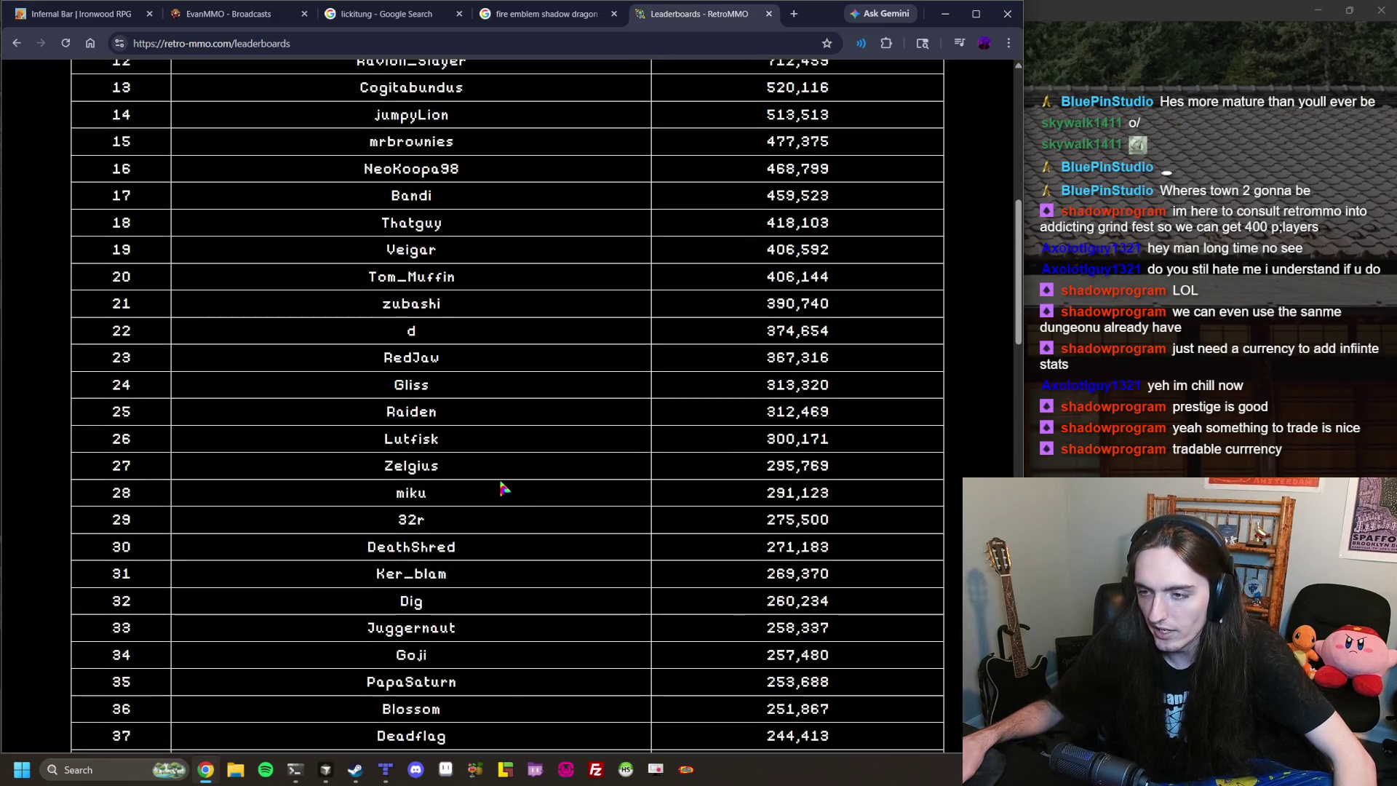
scroll(497, 478, down, 7)
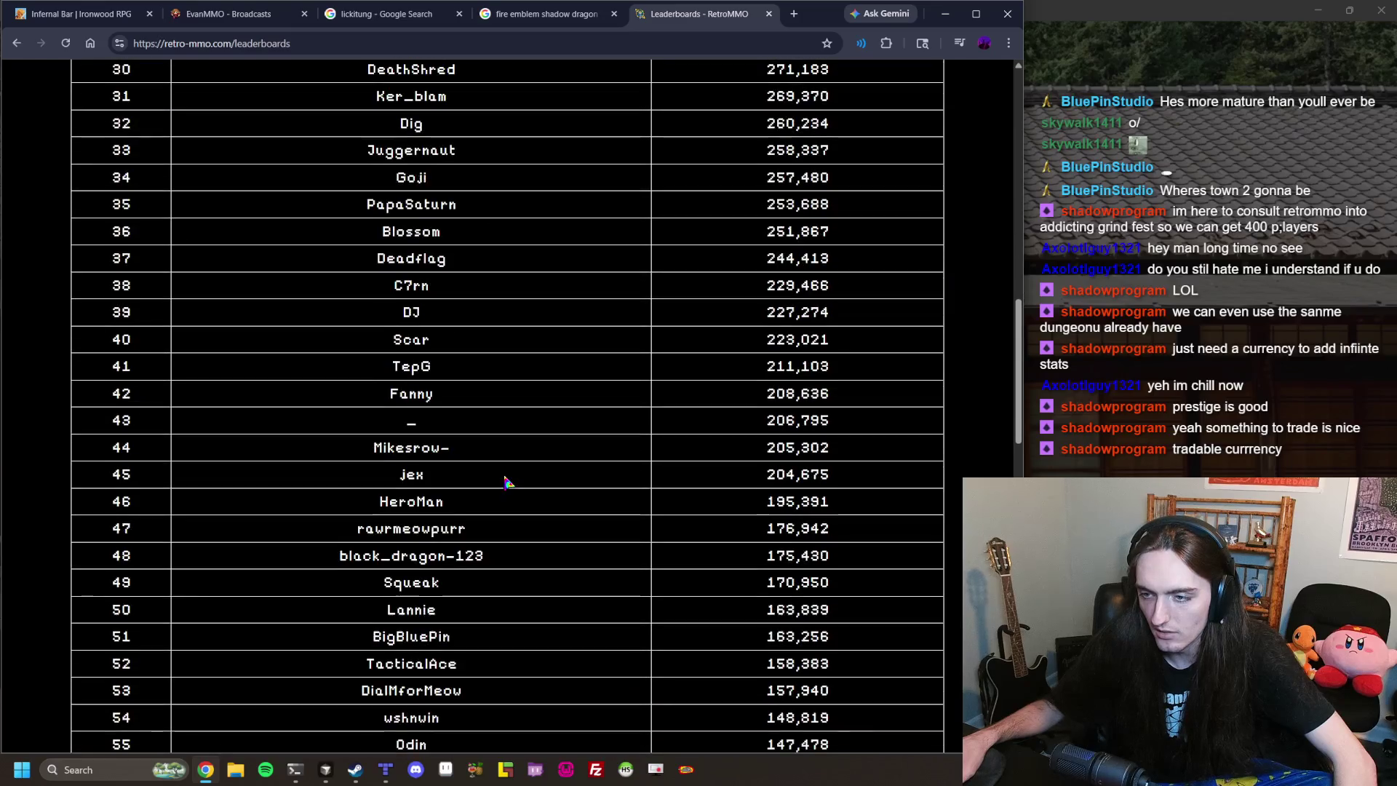
scroll(507, 483, down, 6)
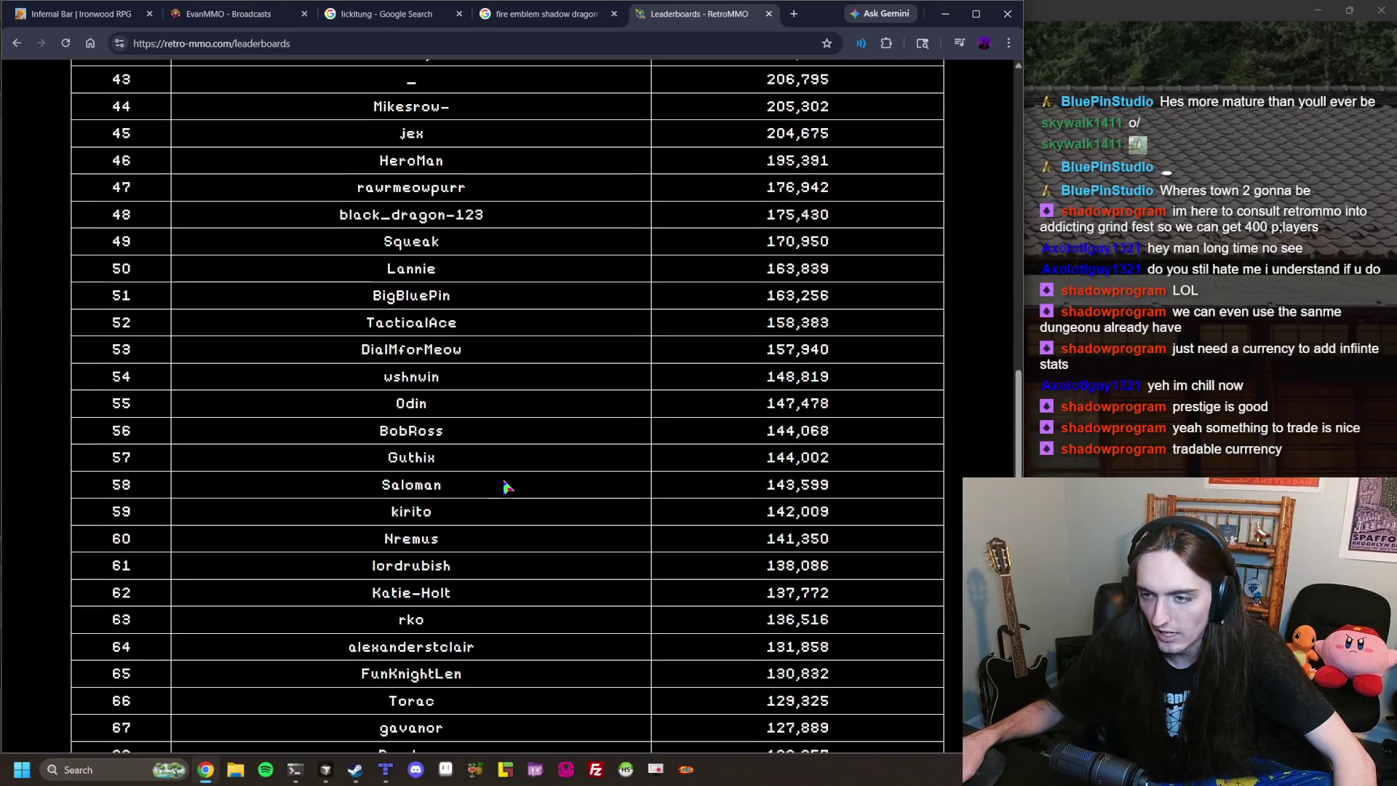
scroll(476, 382, down, 1)
scroll(476, 381, up, 6)
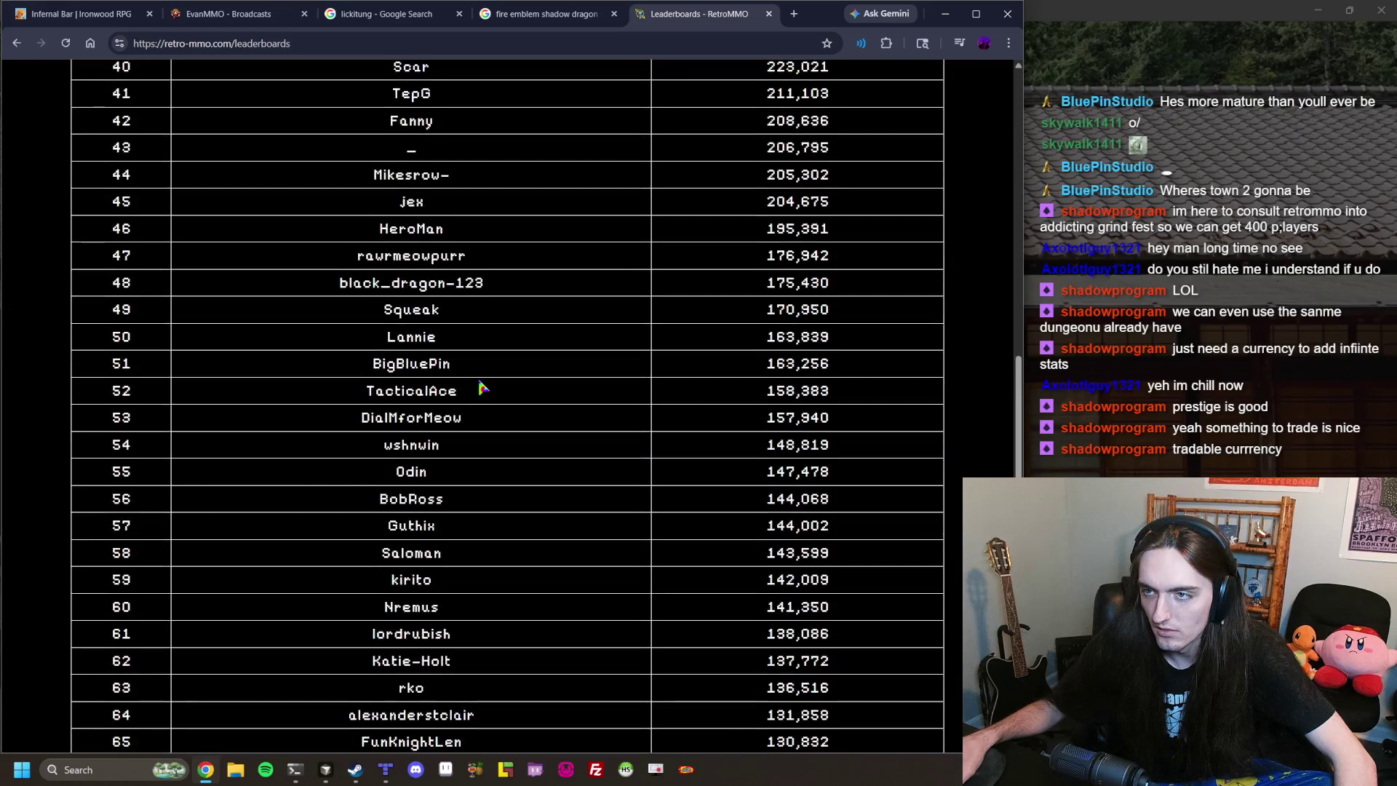
Find 'al' on the page and cycle through matches back to ChocoboWaltz.
key(ctrl+f)
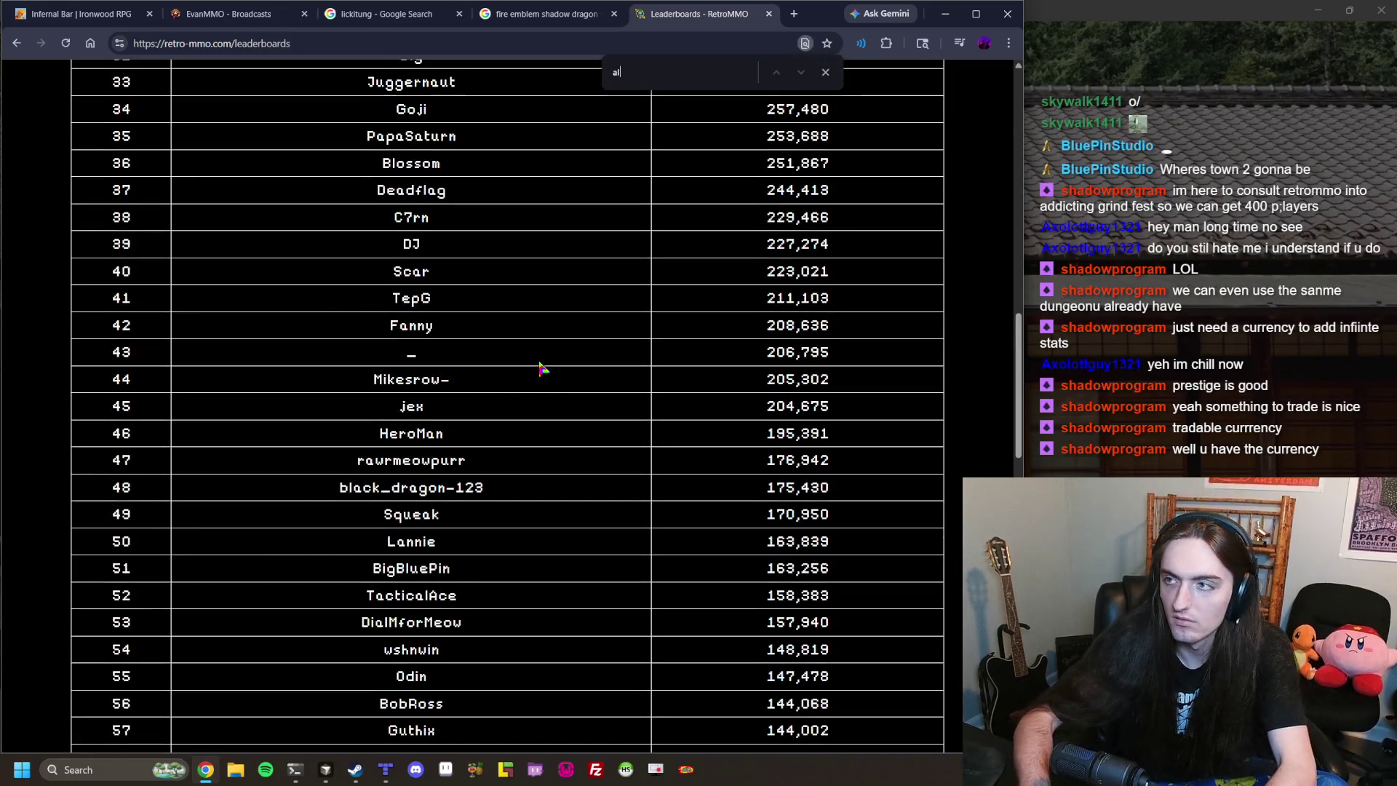
text(al)
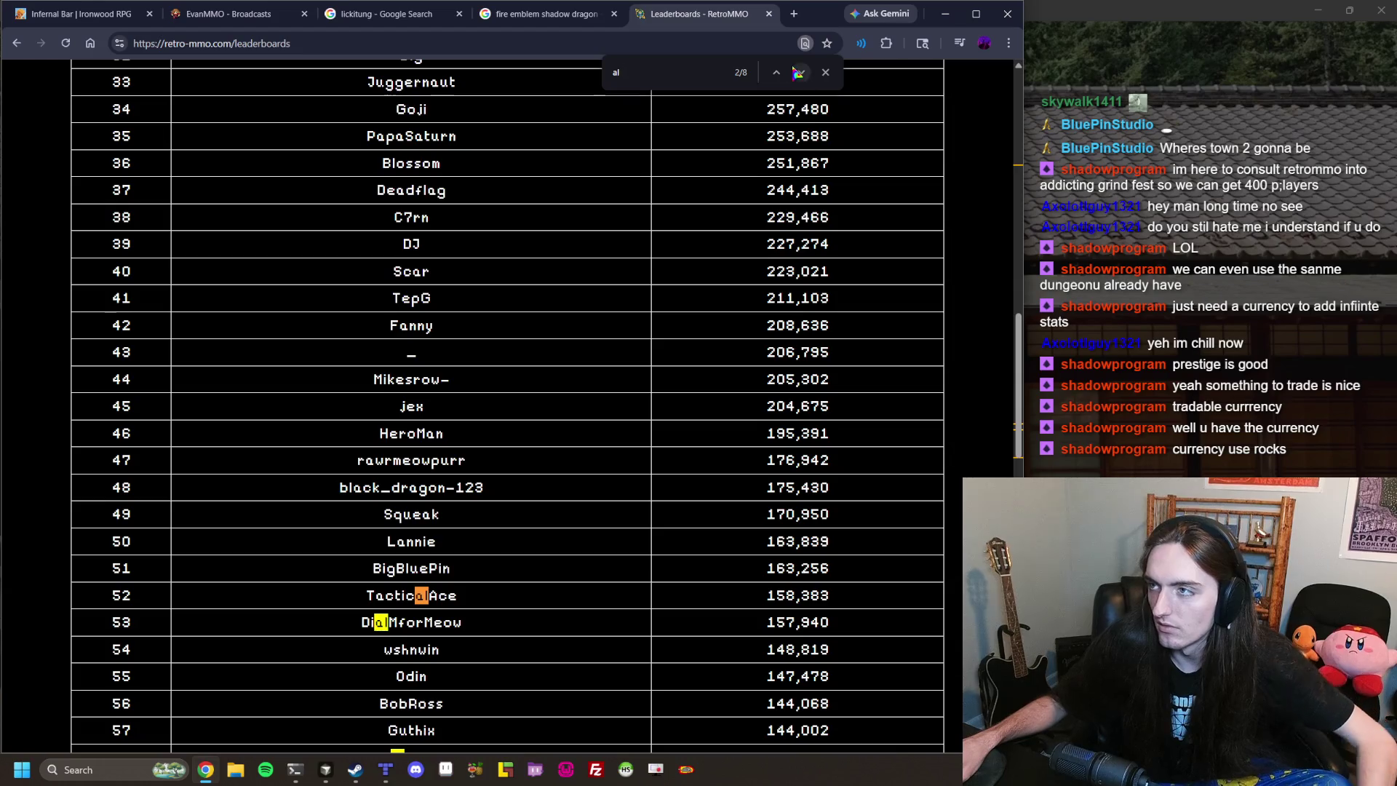
click(777, 73)
click(777, 73)
click(776, 73)
click(776, 72)
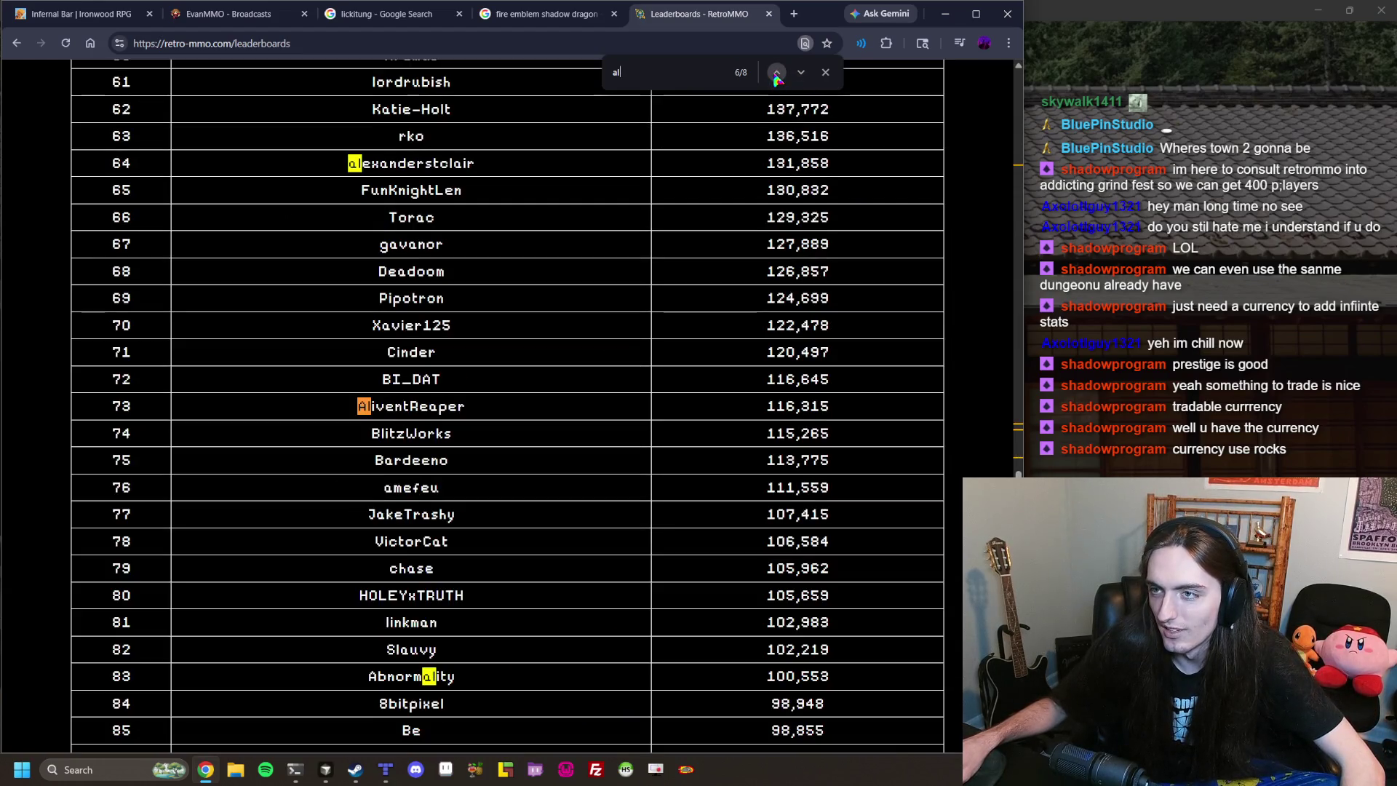
click(776, 73)
click(777, 73)
click(776, 73)
click(776, 73)
click(777, 73)
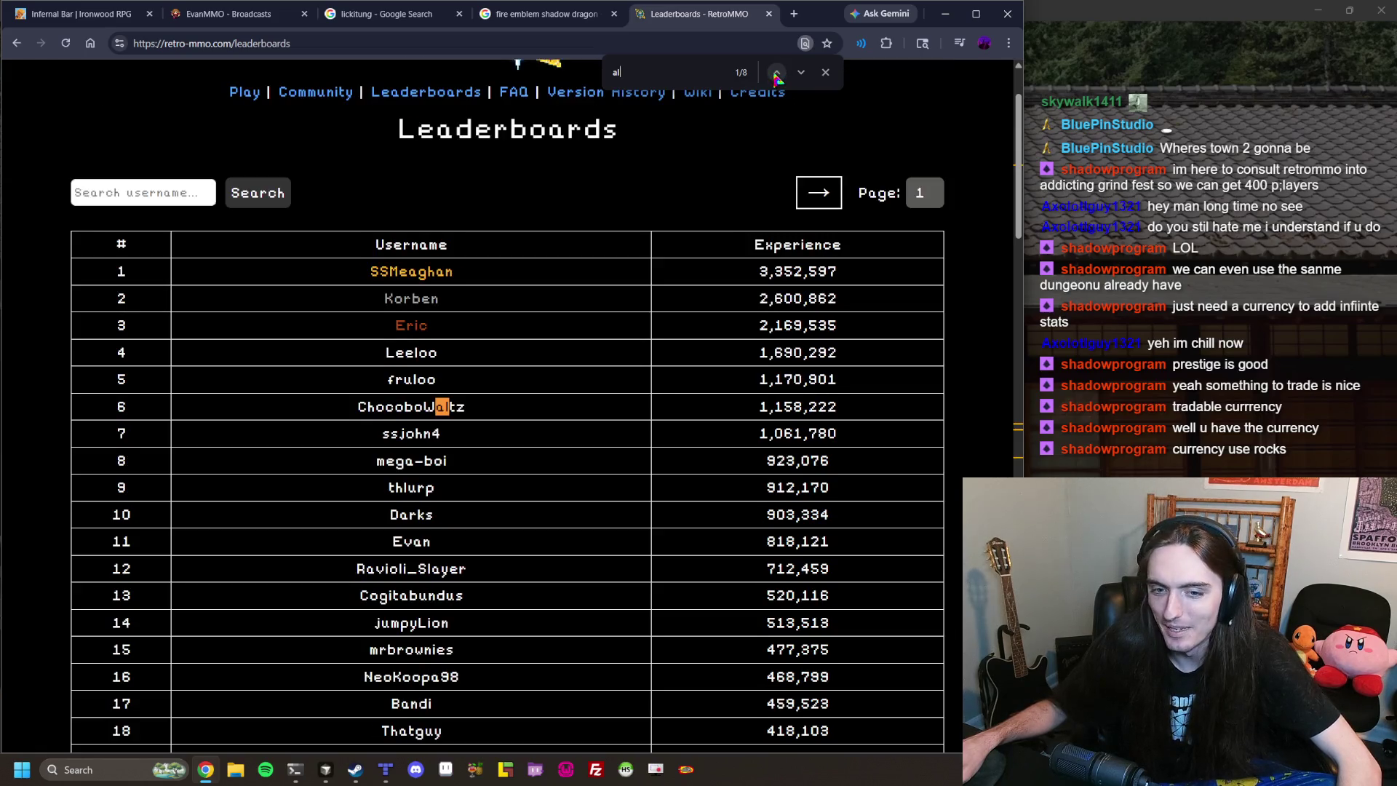
Clear the 'al' search term and close the find bar.
click(657, 74)
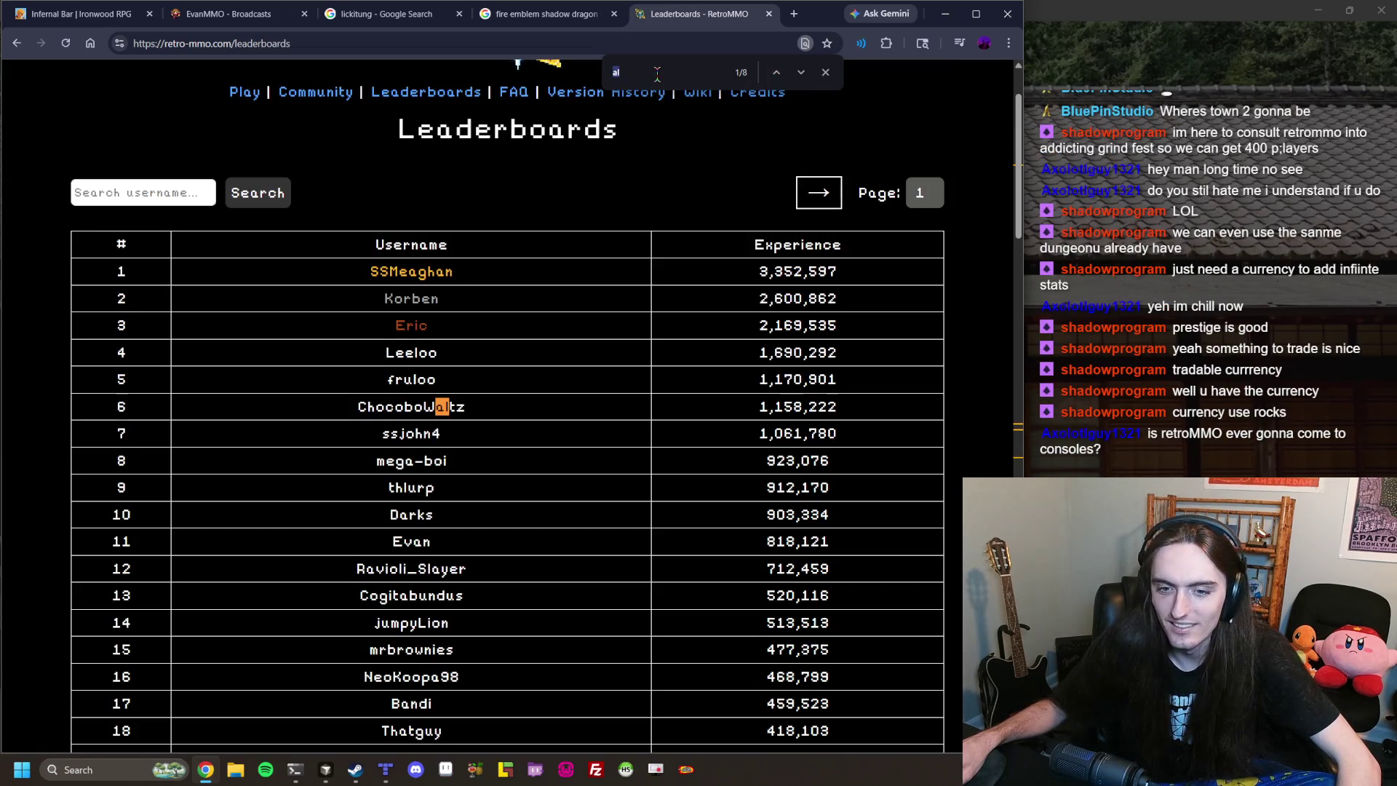
key(BackSpace)
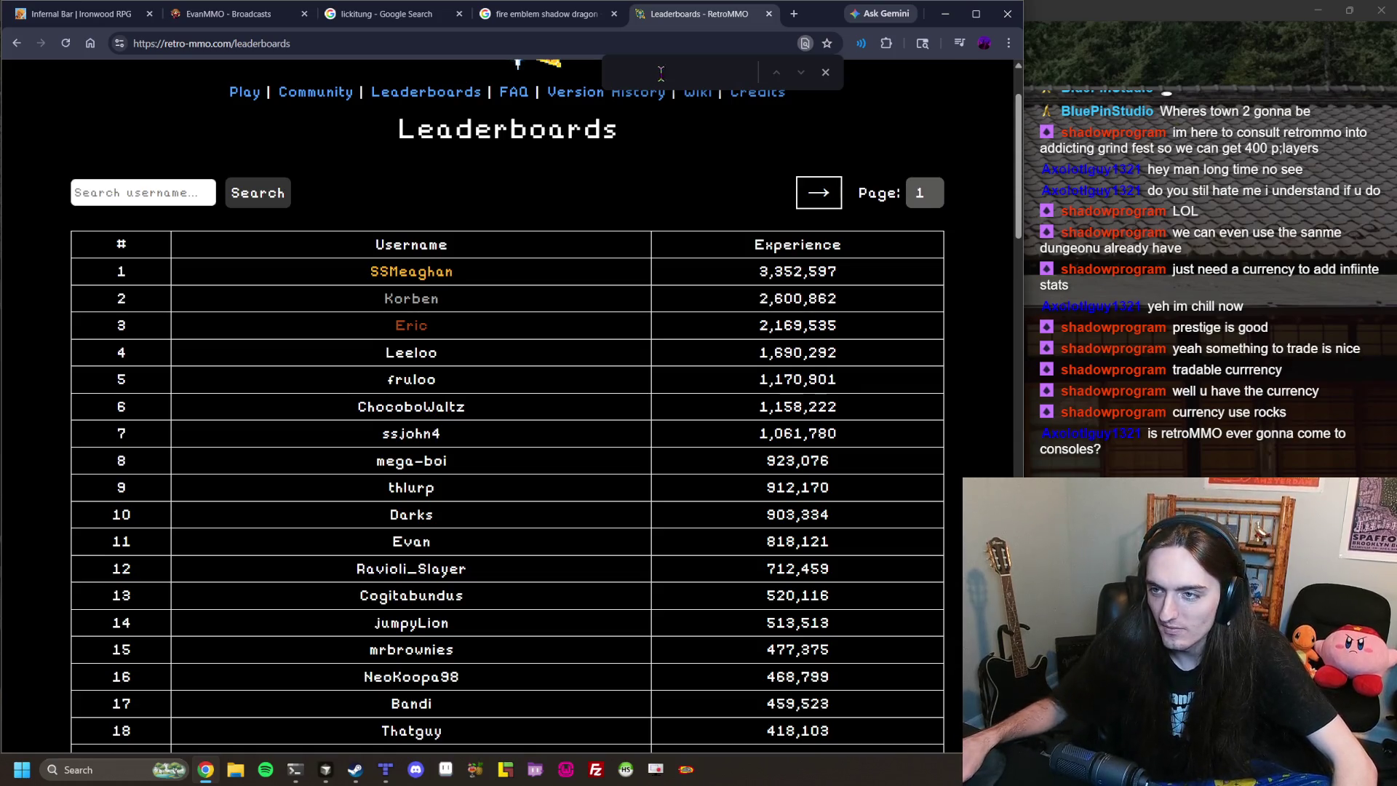
click(826, 73)
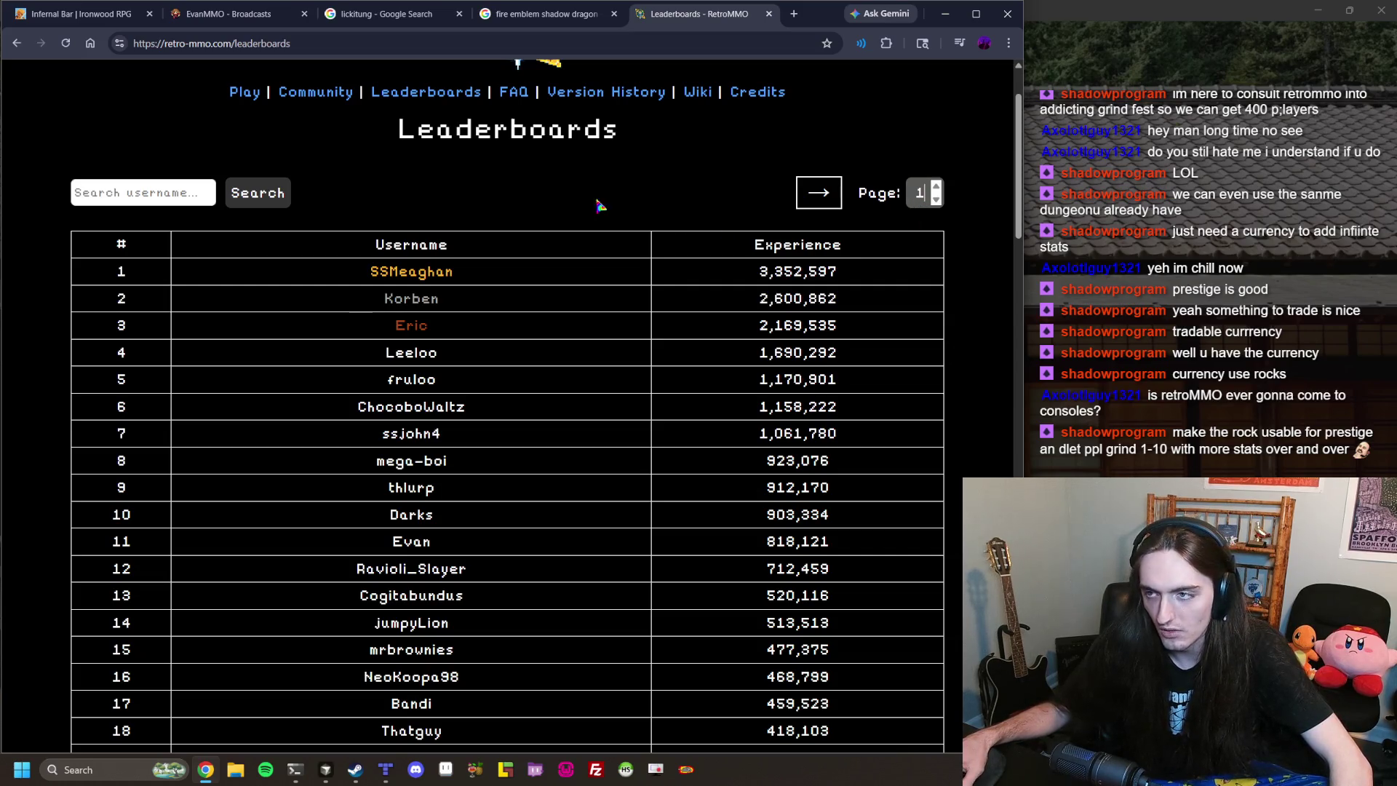
click(934, 184)
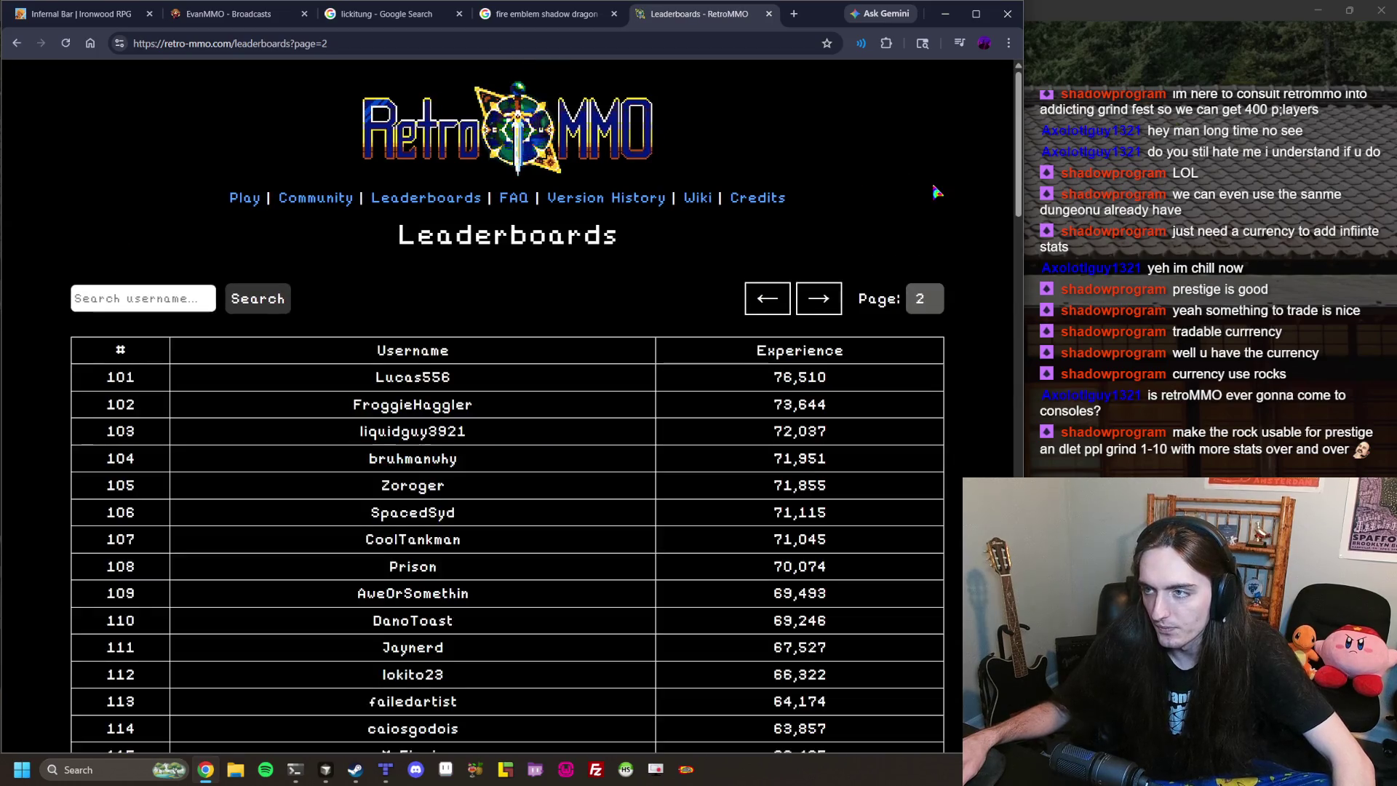
click(936, 294)
click(937, 294)
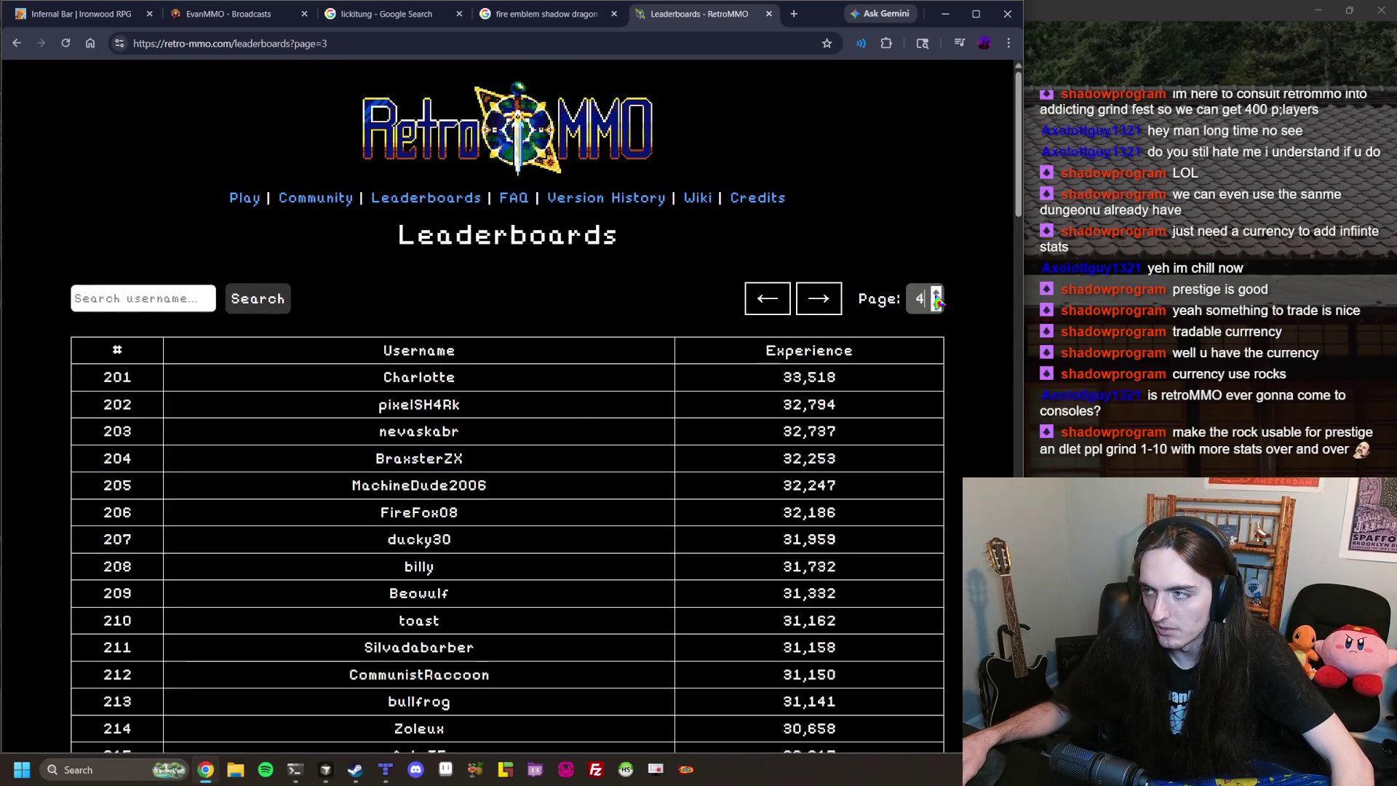
click(936, 295)
click(936, 295)
click(937, 295)
click(938, 305)
click(938, 305)
click(937, 304)
click(937, 305)
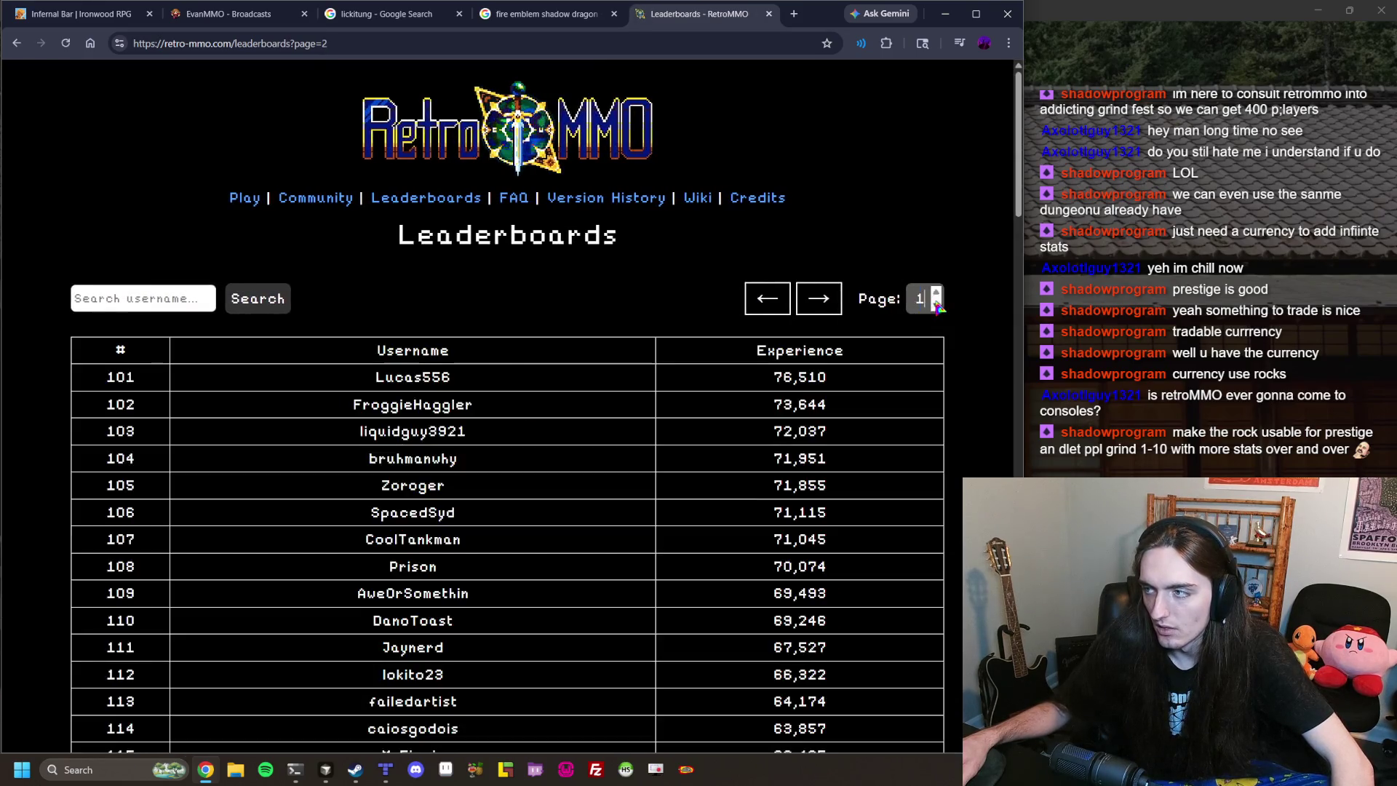
click(938, 305)
drag(592, 265, 371, 240)
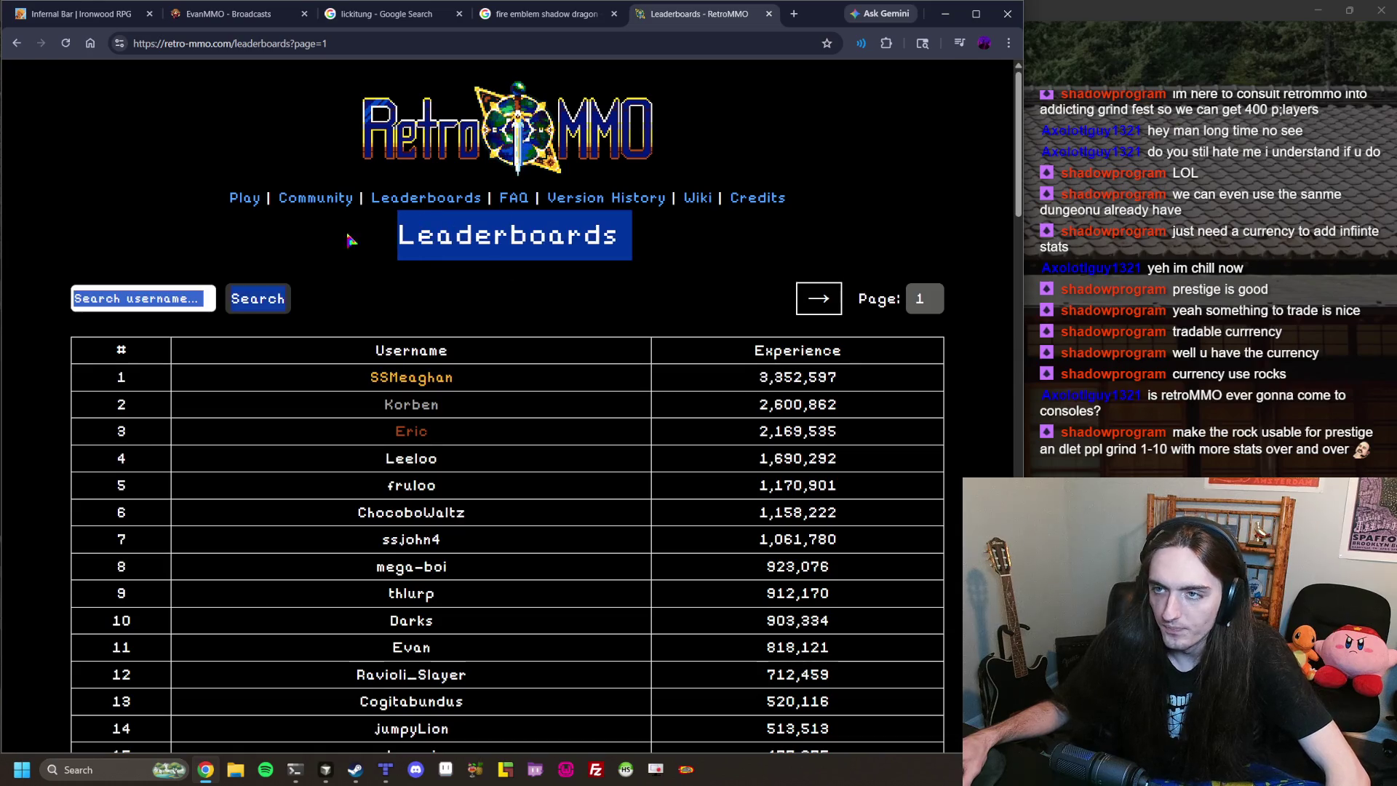
click(317, 242)
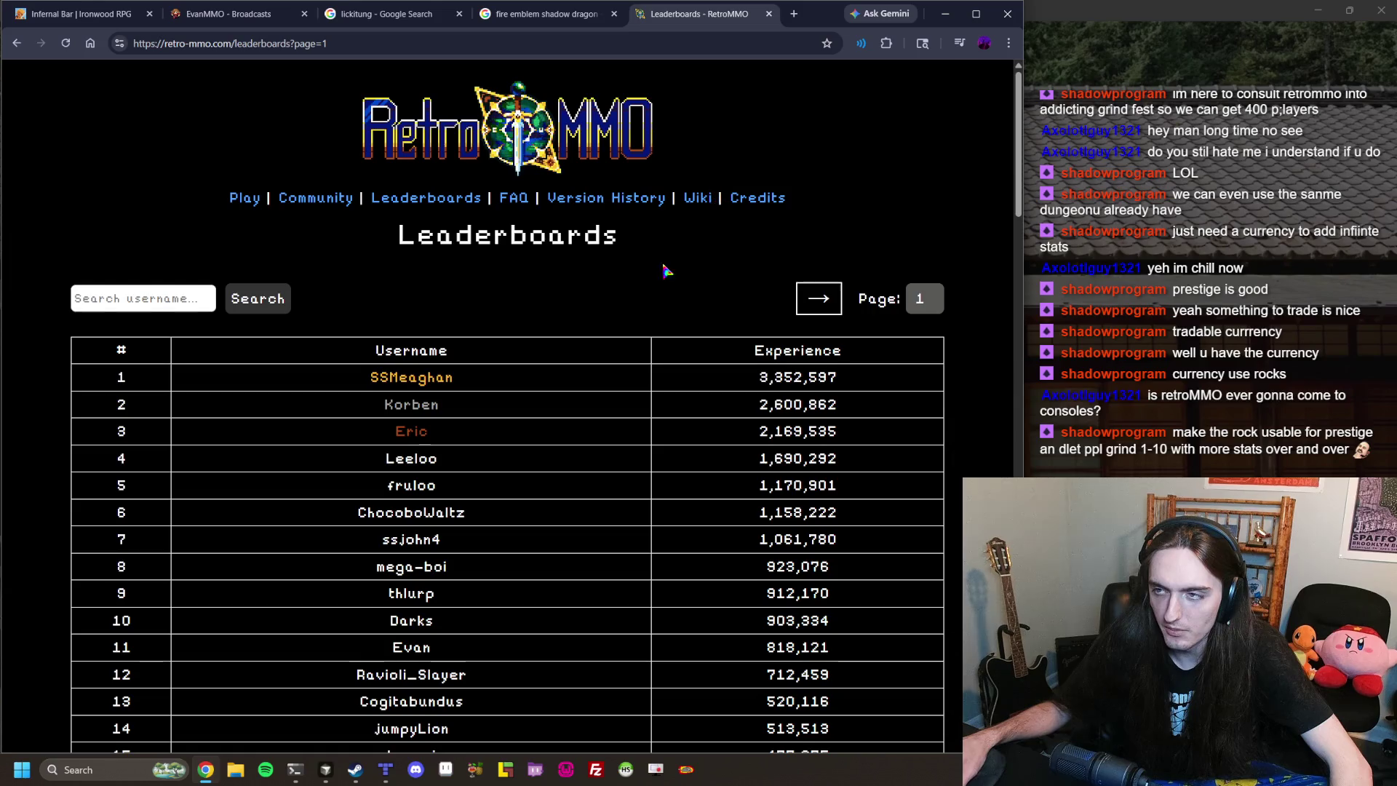
drag(634, 251, 401, 231)
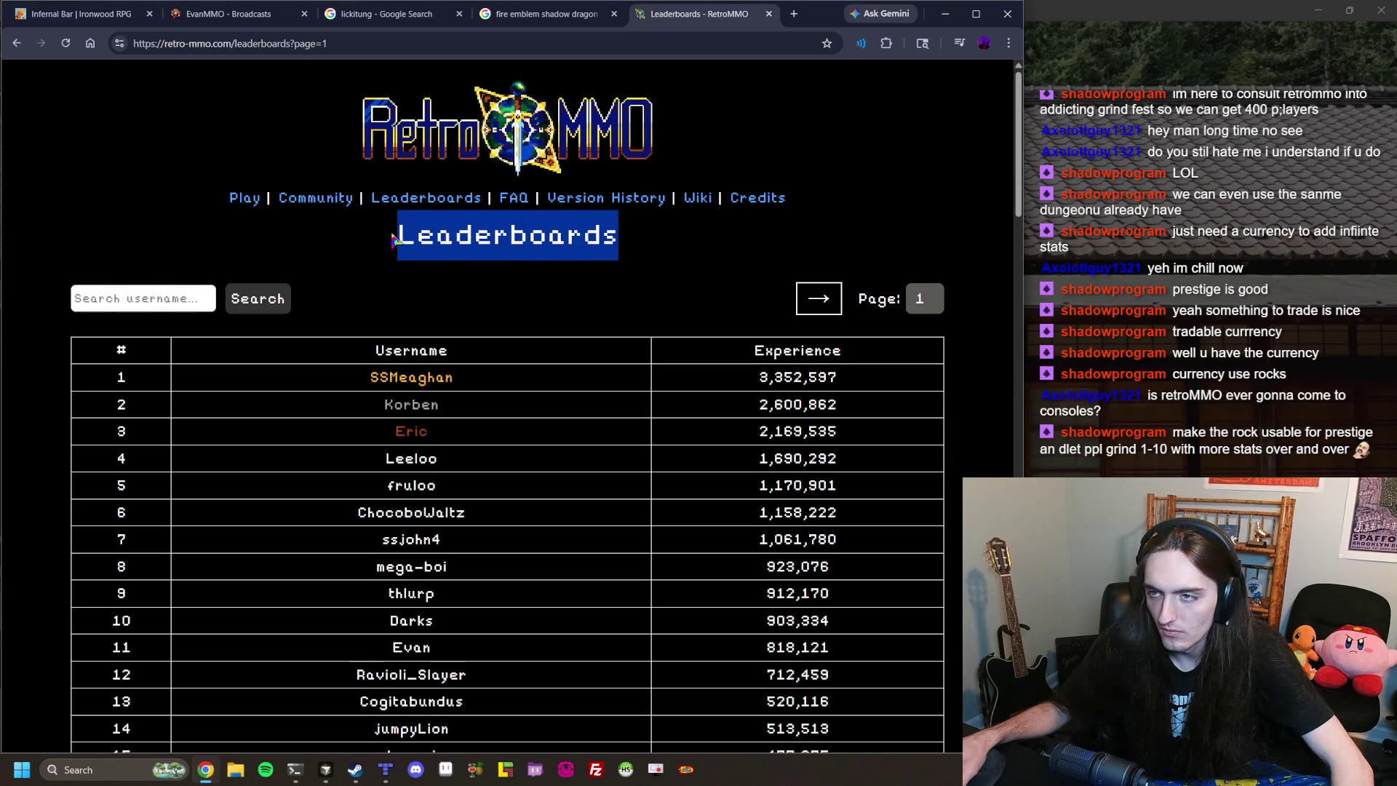
click(399, 235)
drag(399, 235, 618, 236)
click(550, 226)
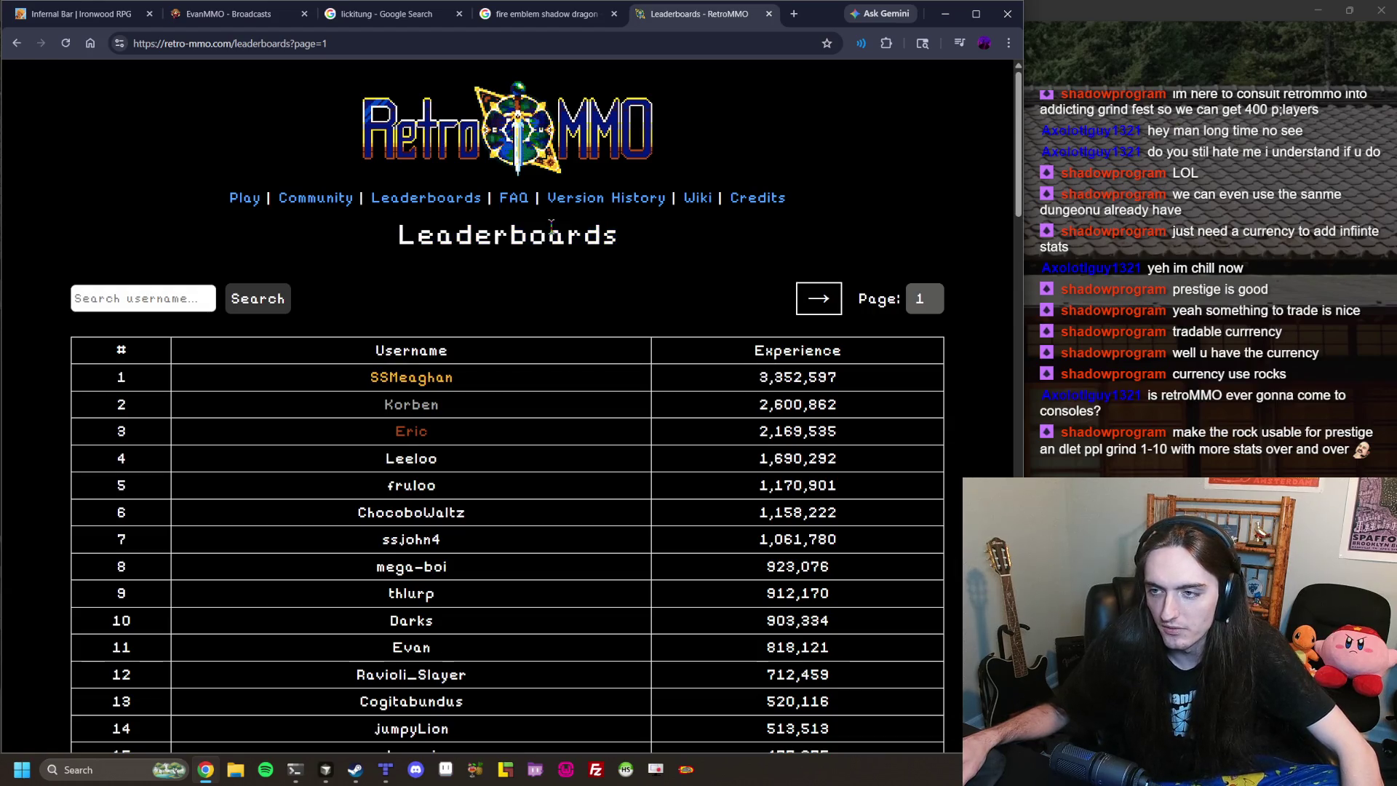
double_click(551, 224)
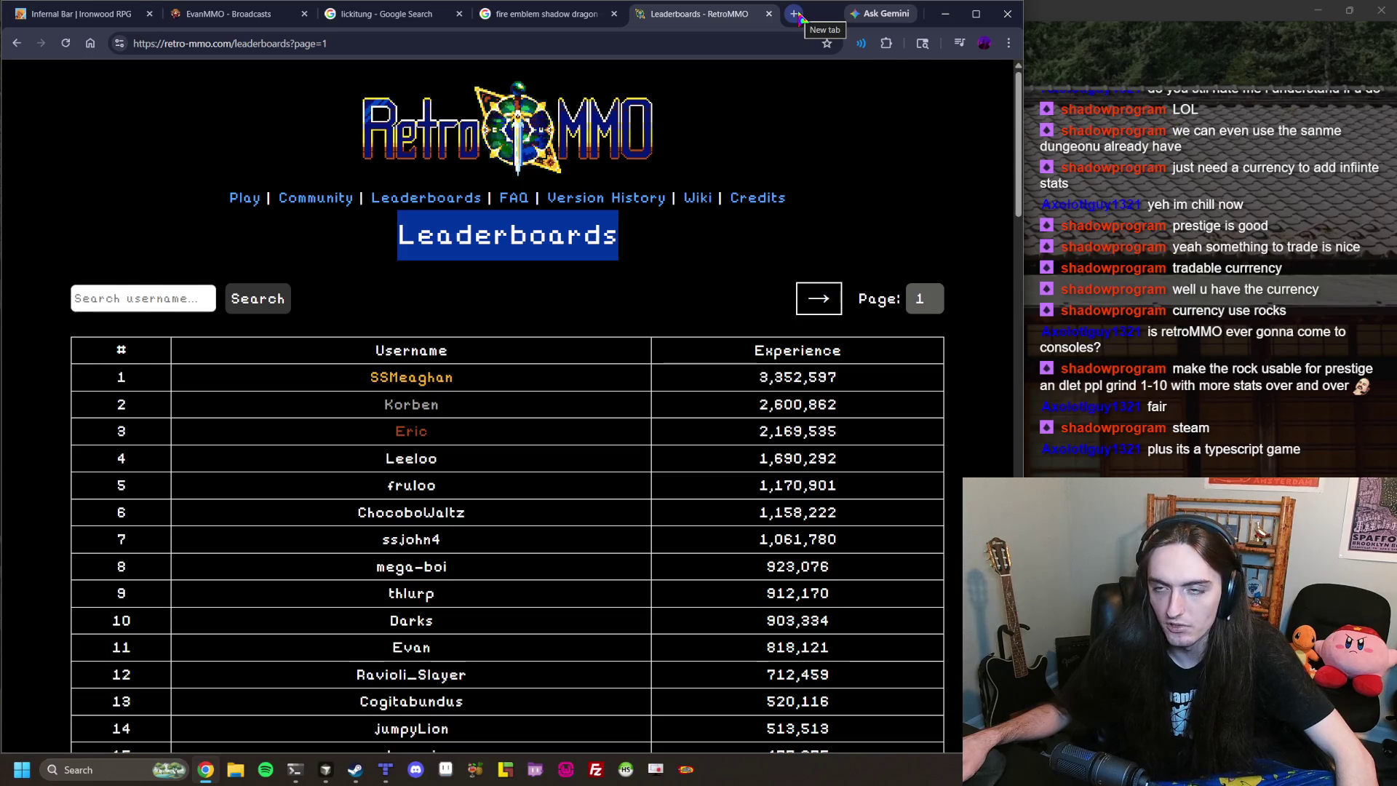
Search Google for crosscode in a new tab.
click(796, 15)
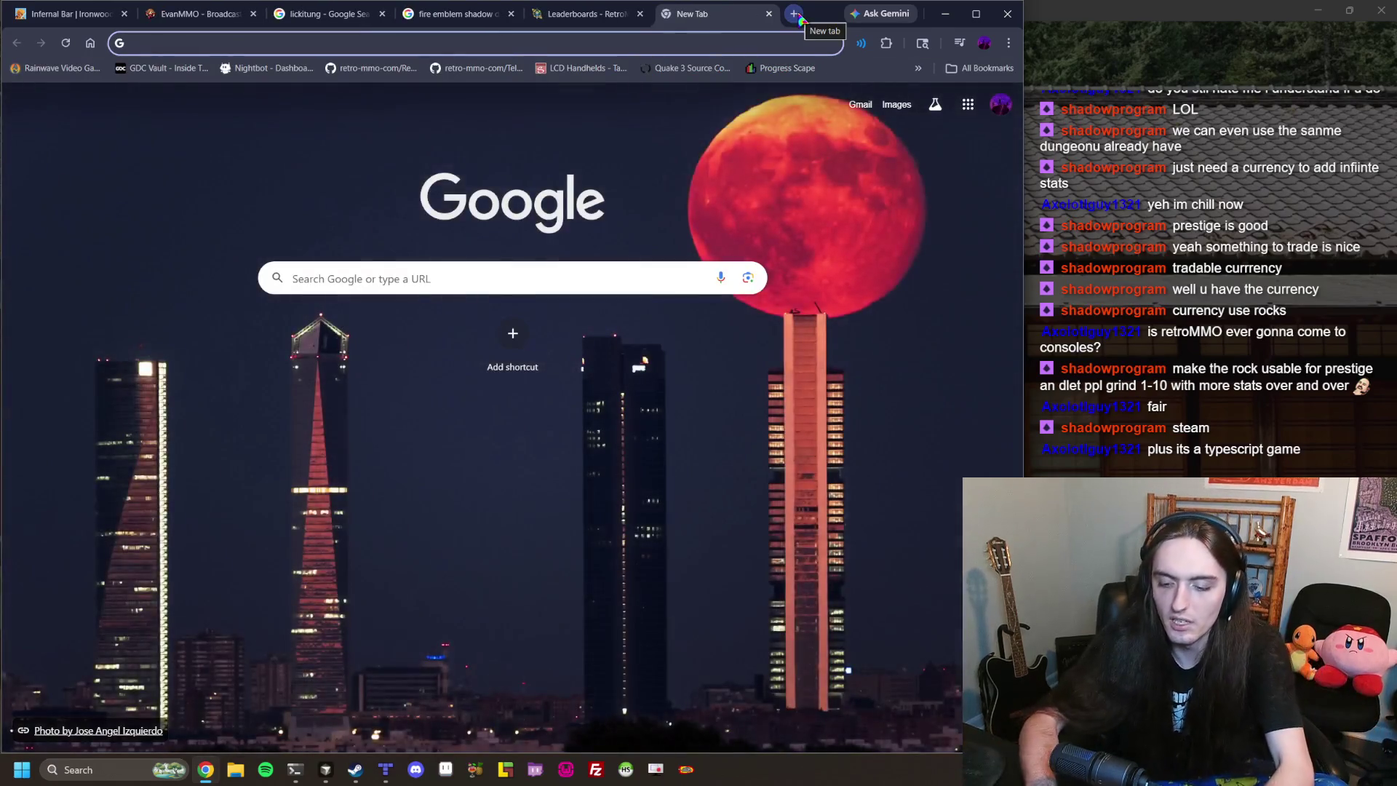
text(crosscode)
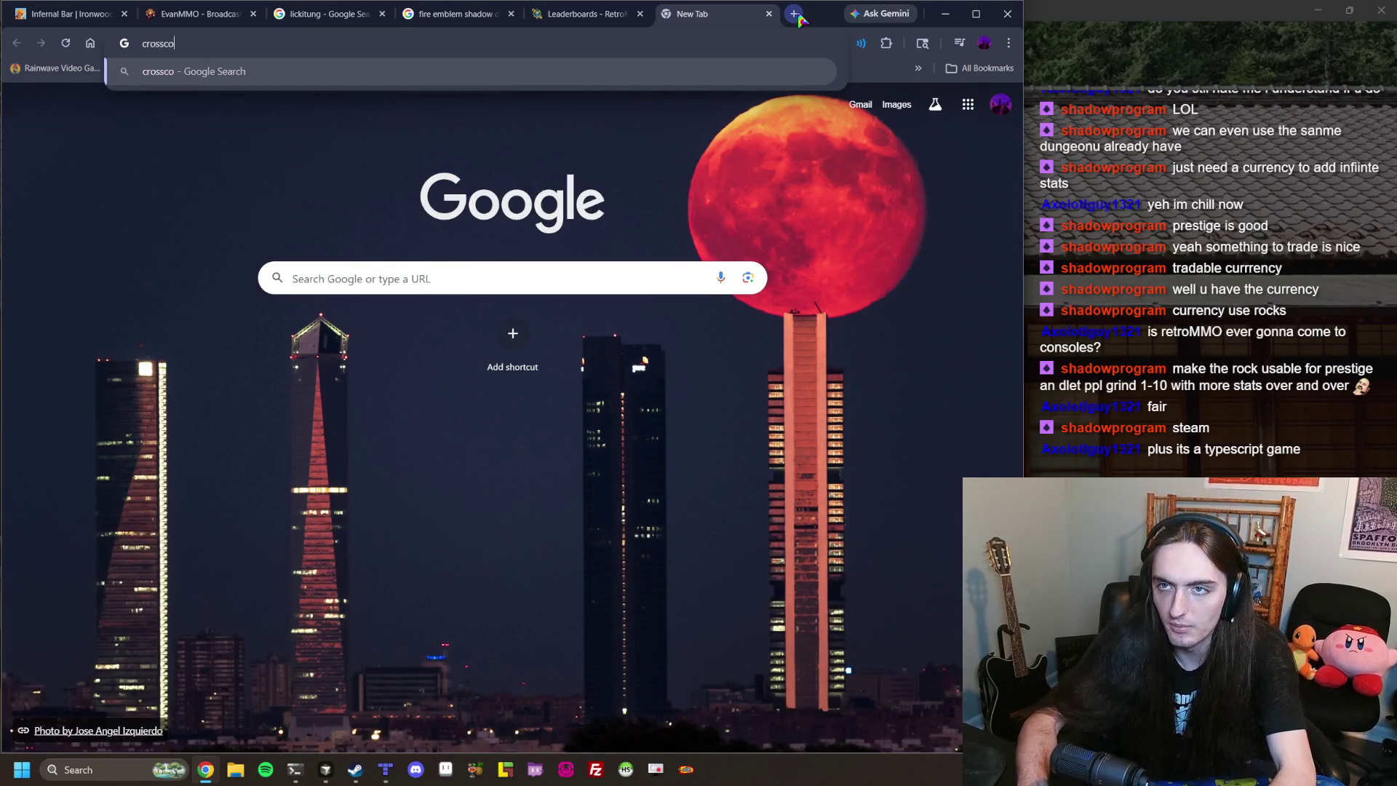
key(Return)
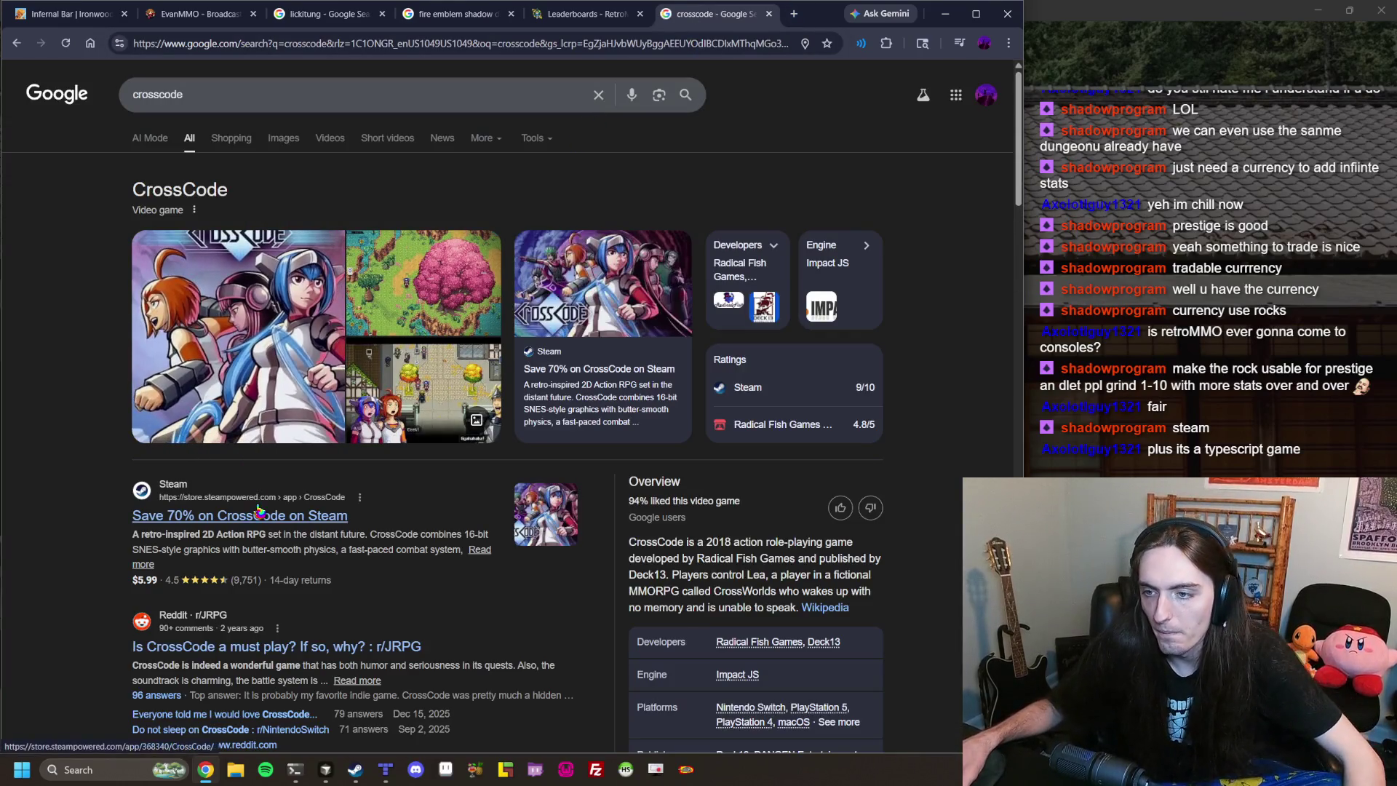
scroll(762, 459, down, 8)
scroll(762, 459, up, 5)
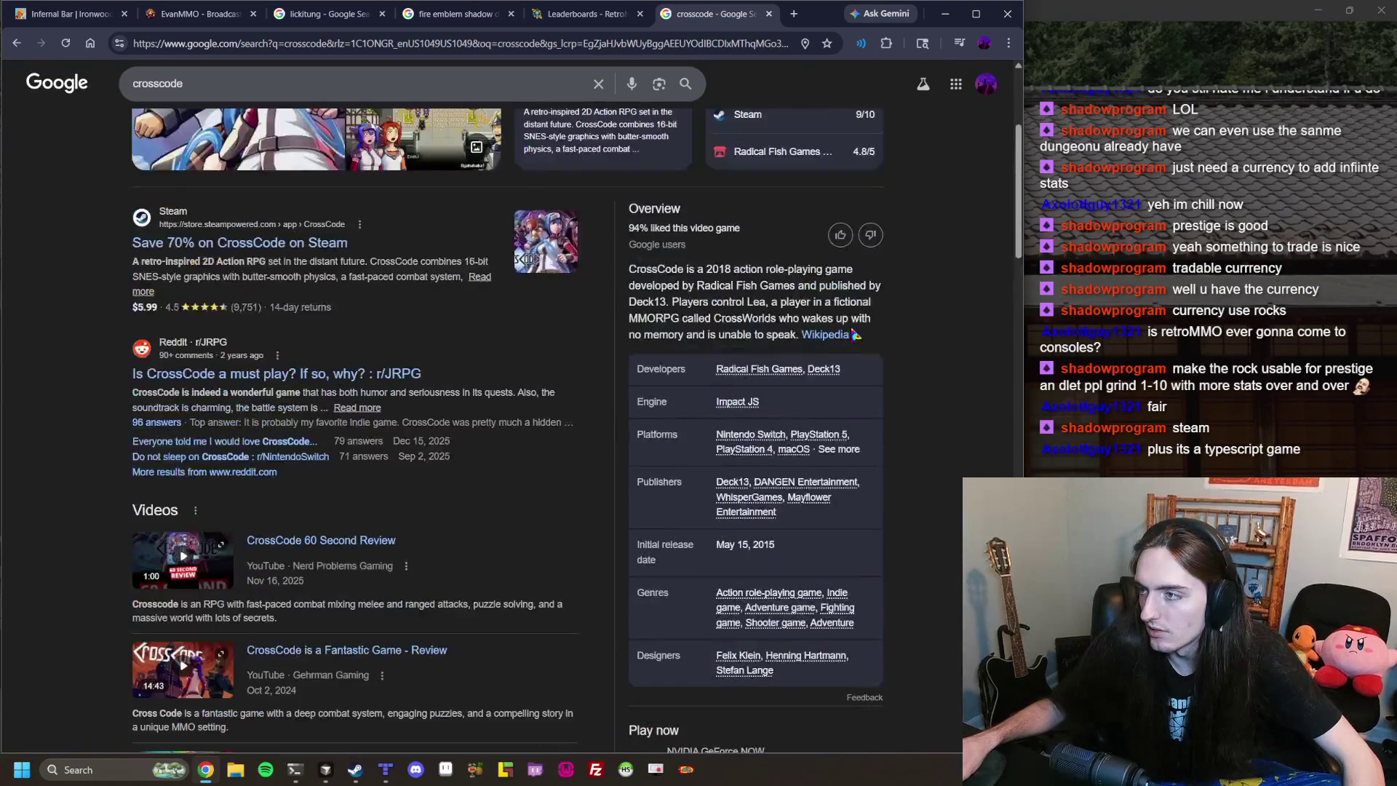
Open the CrossCode Wikipedia article, skim it, and close that tab.
click(840, 340)
scroll(763, 487, down, 1)
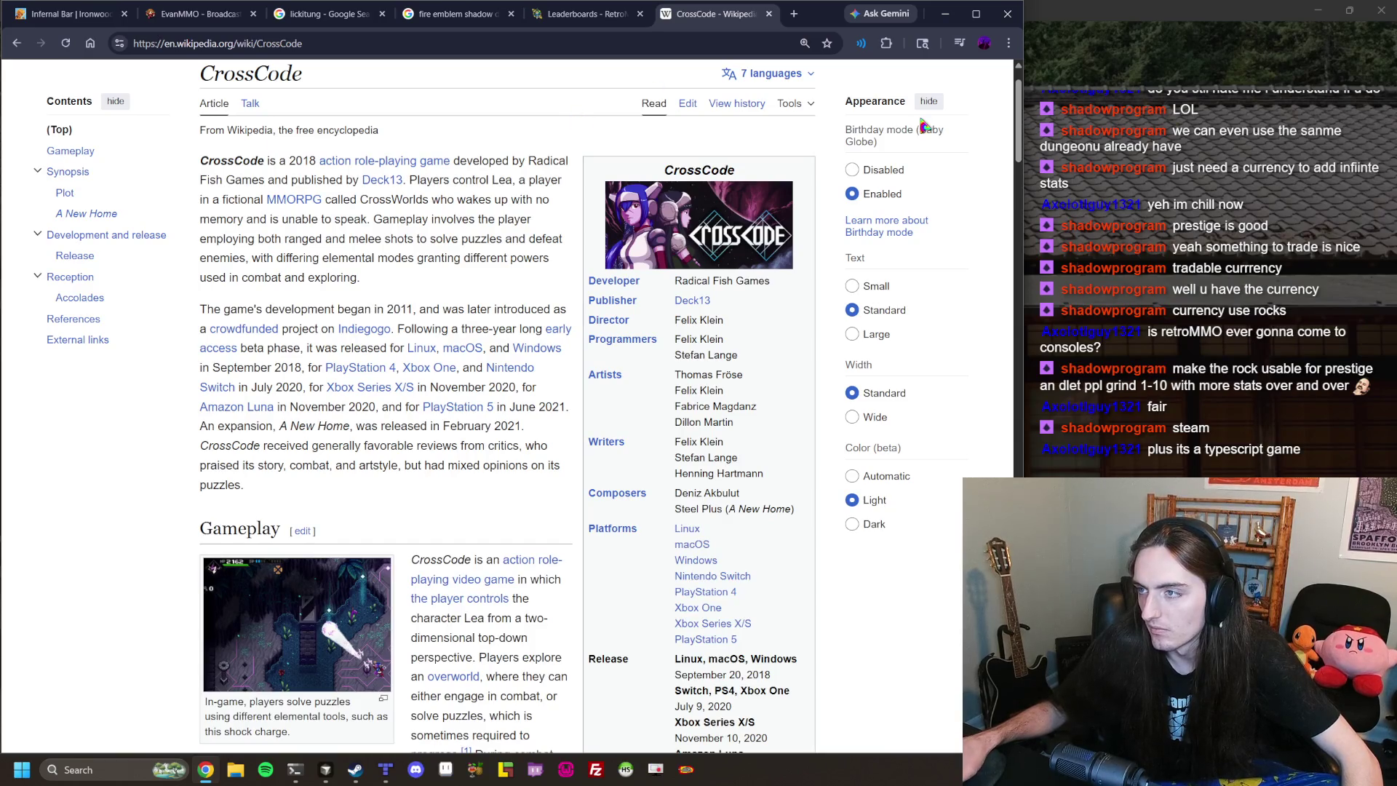
click(769, 13)
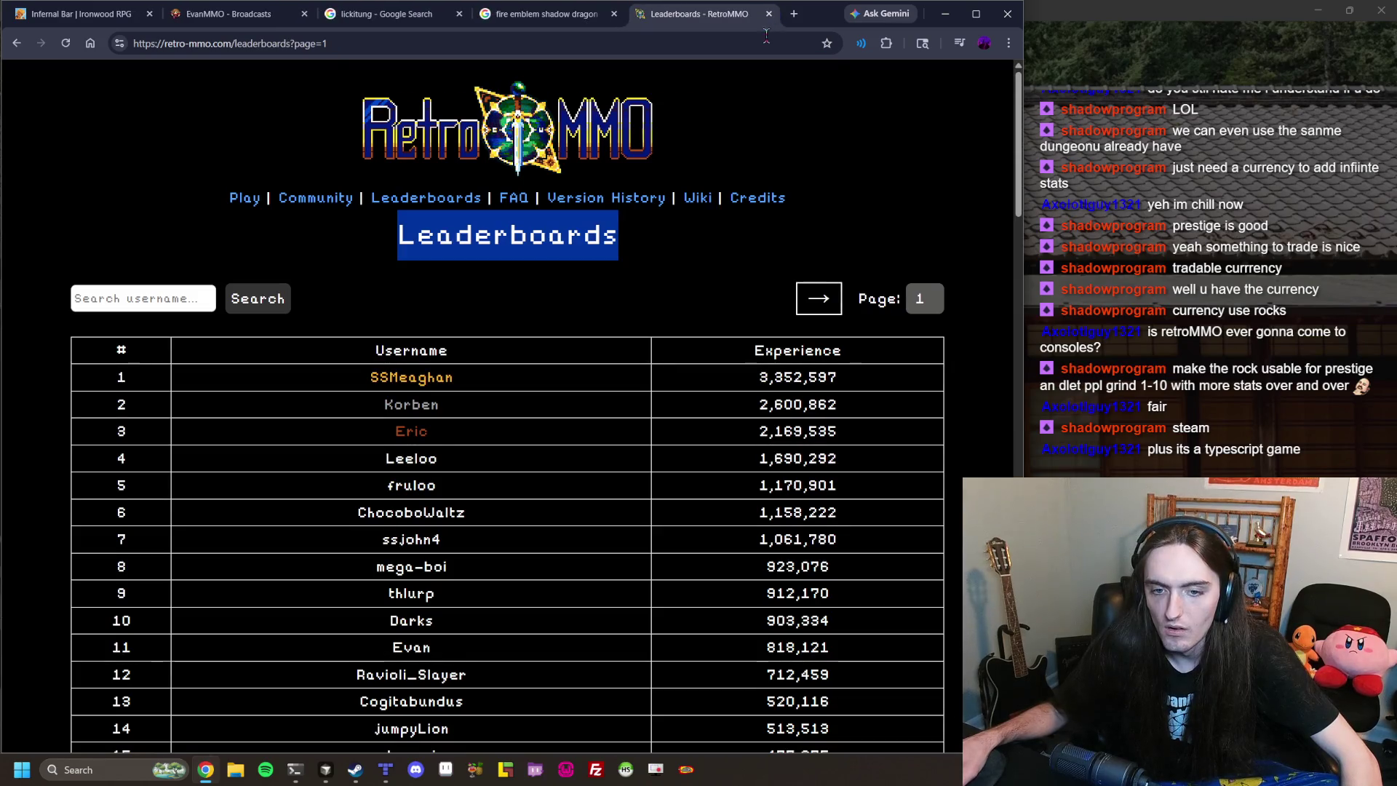
Close the lickitung, Fire Emblem and RetroMMO Leaderboards tabs, returning to Ironwood RPG.
click(509, 15)
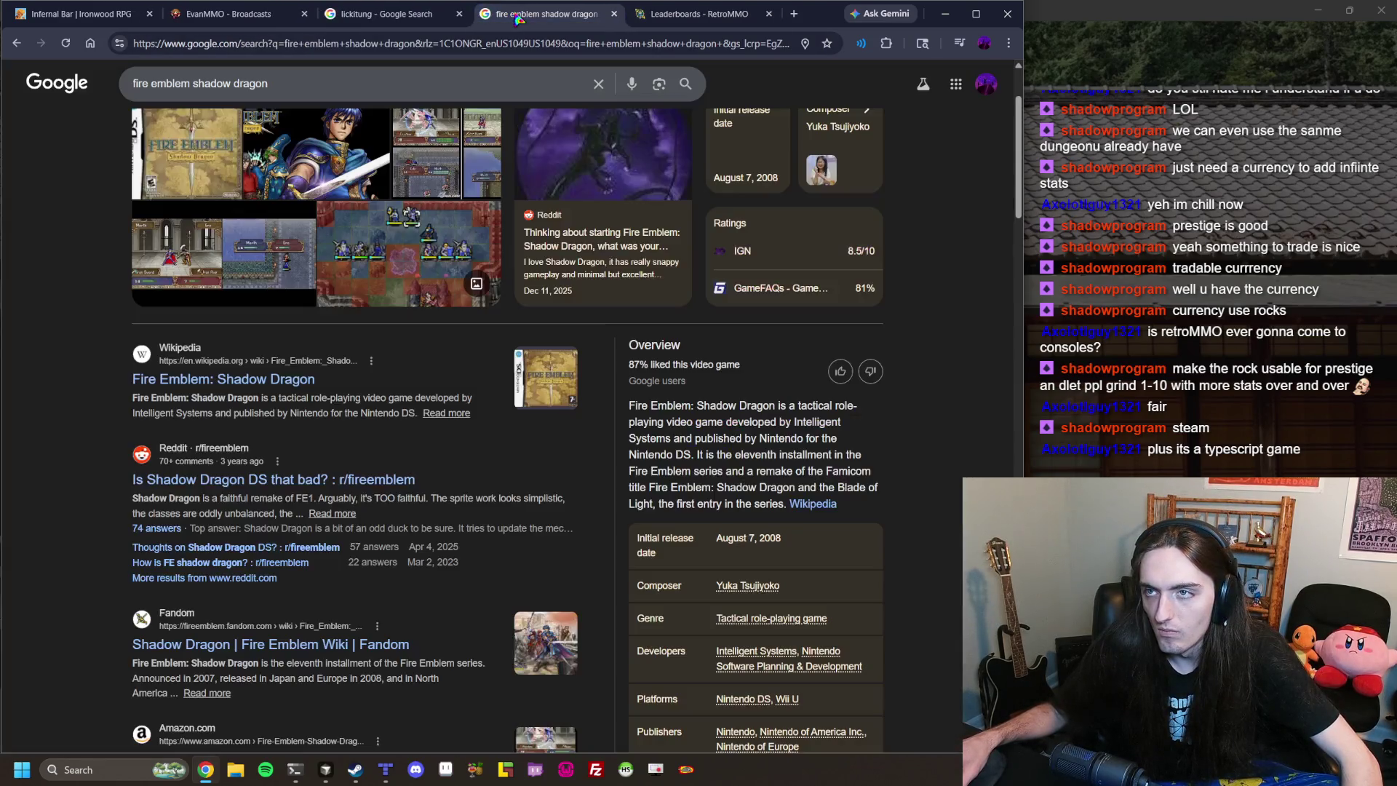
click(422, 18)
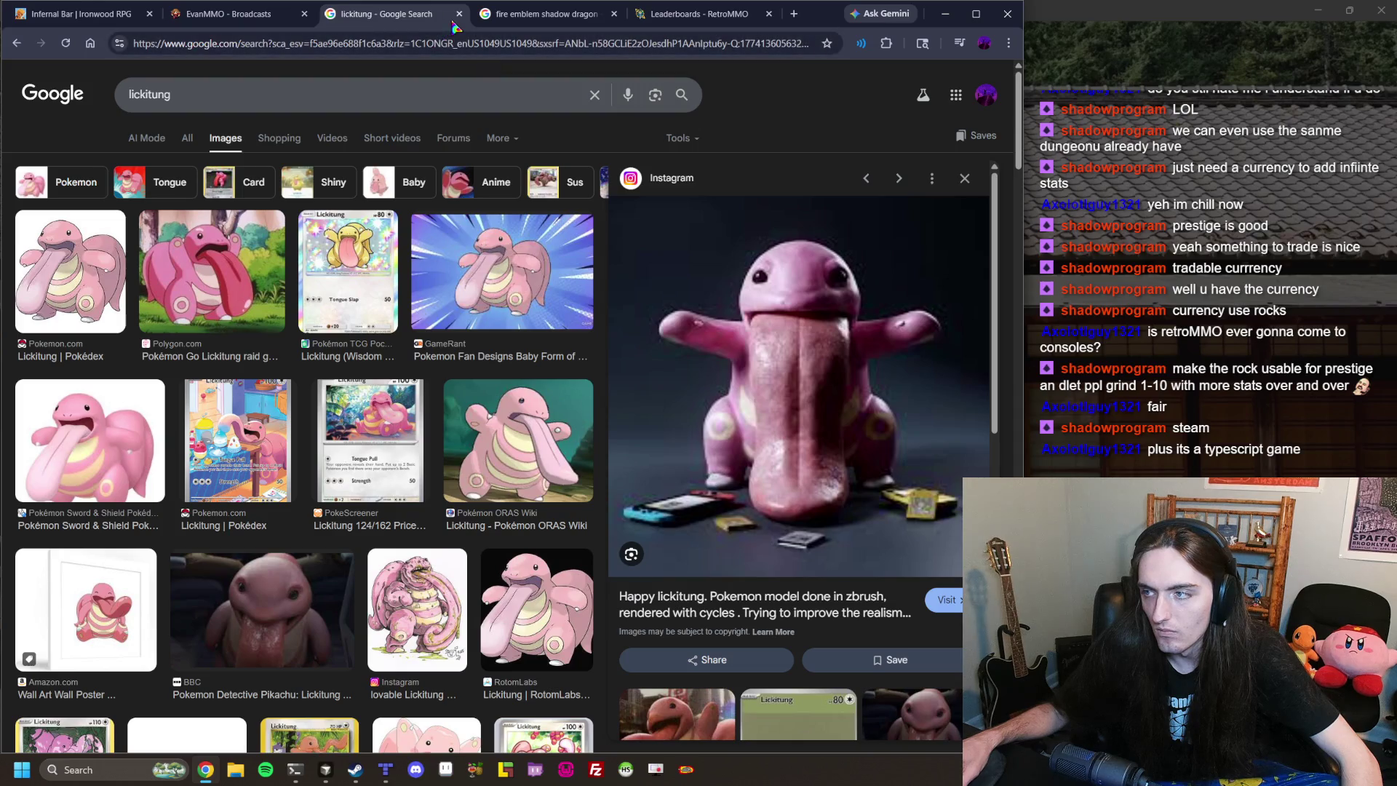
click(459, 15)
click(460, 15)
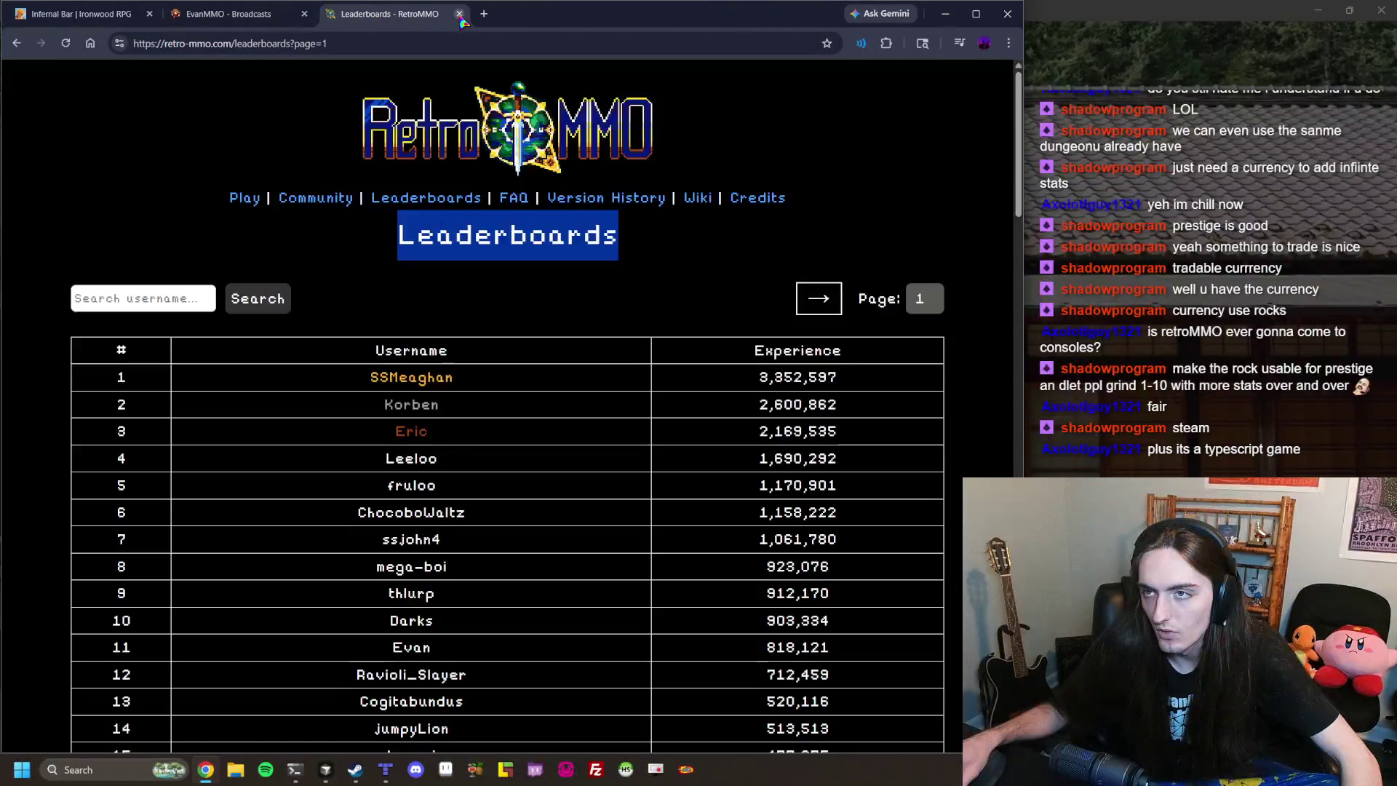
click(460, 15)
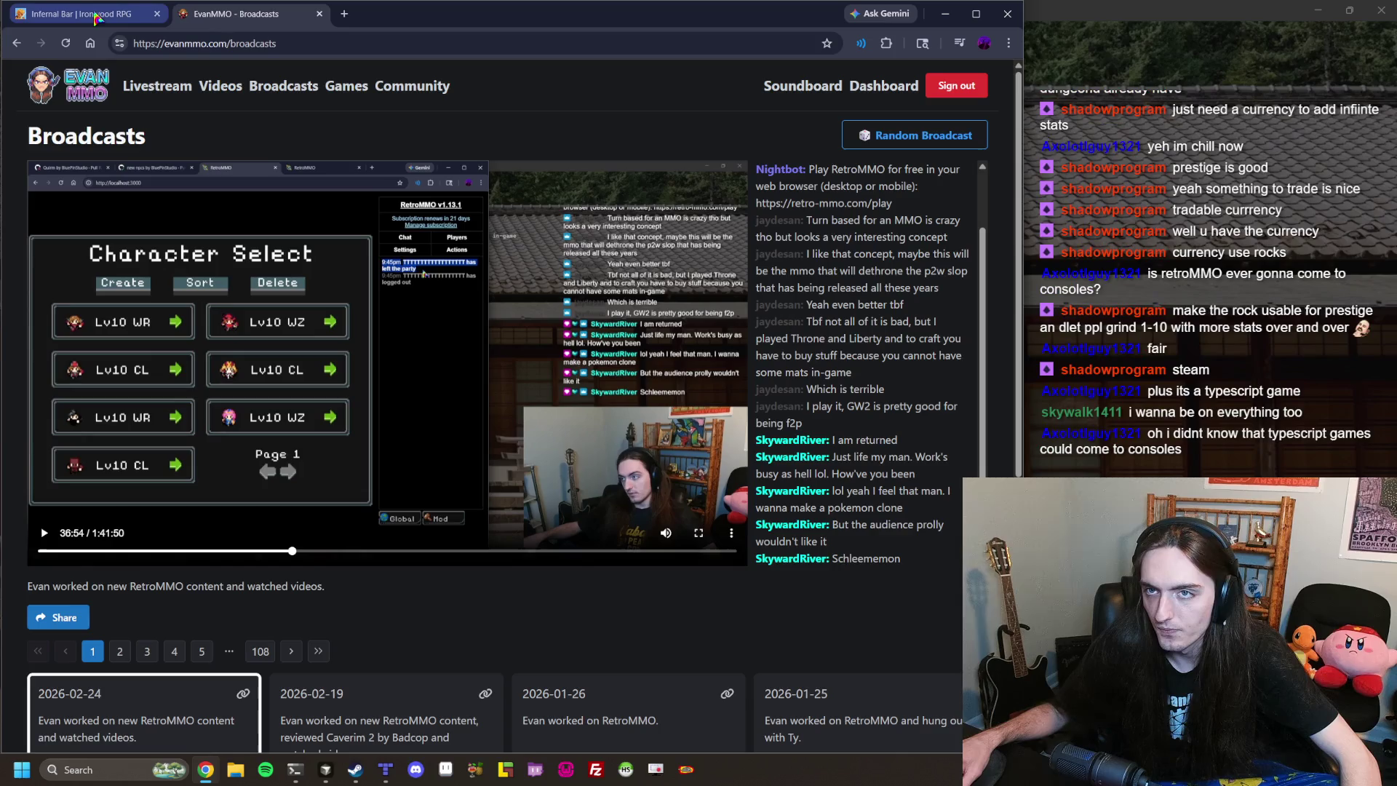
click(96, 14)
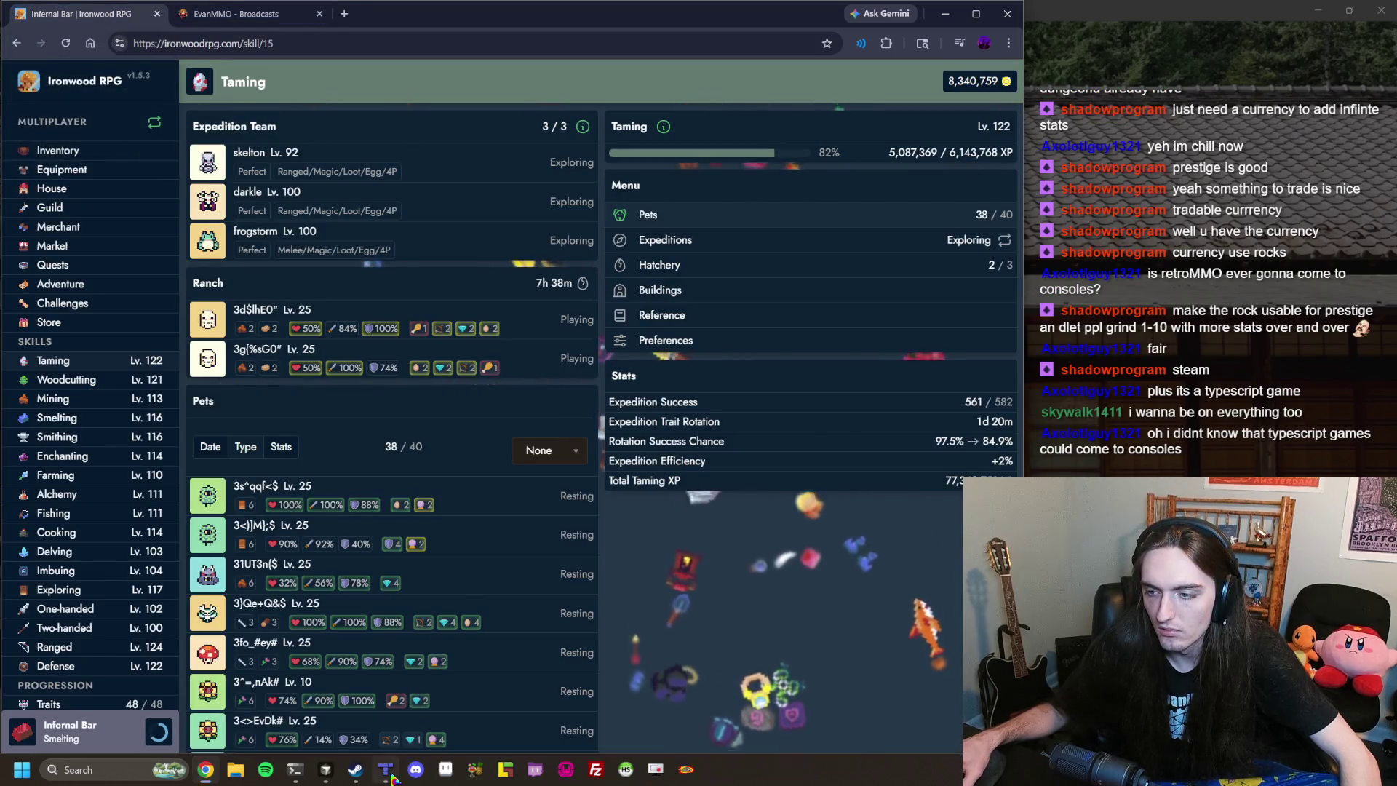
Look over the leren.json town map in Tiled, then bring up the terminal's Twitch chat.
click(385, 769)
scroll(377, 349, up, 1)
scroll(639, 374, up, 10)
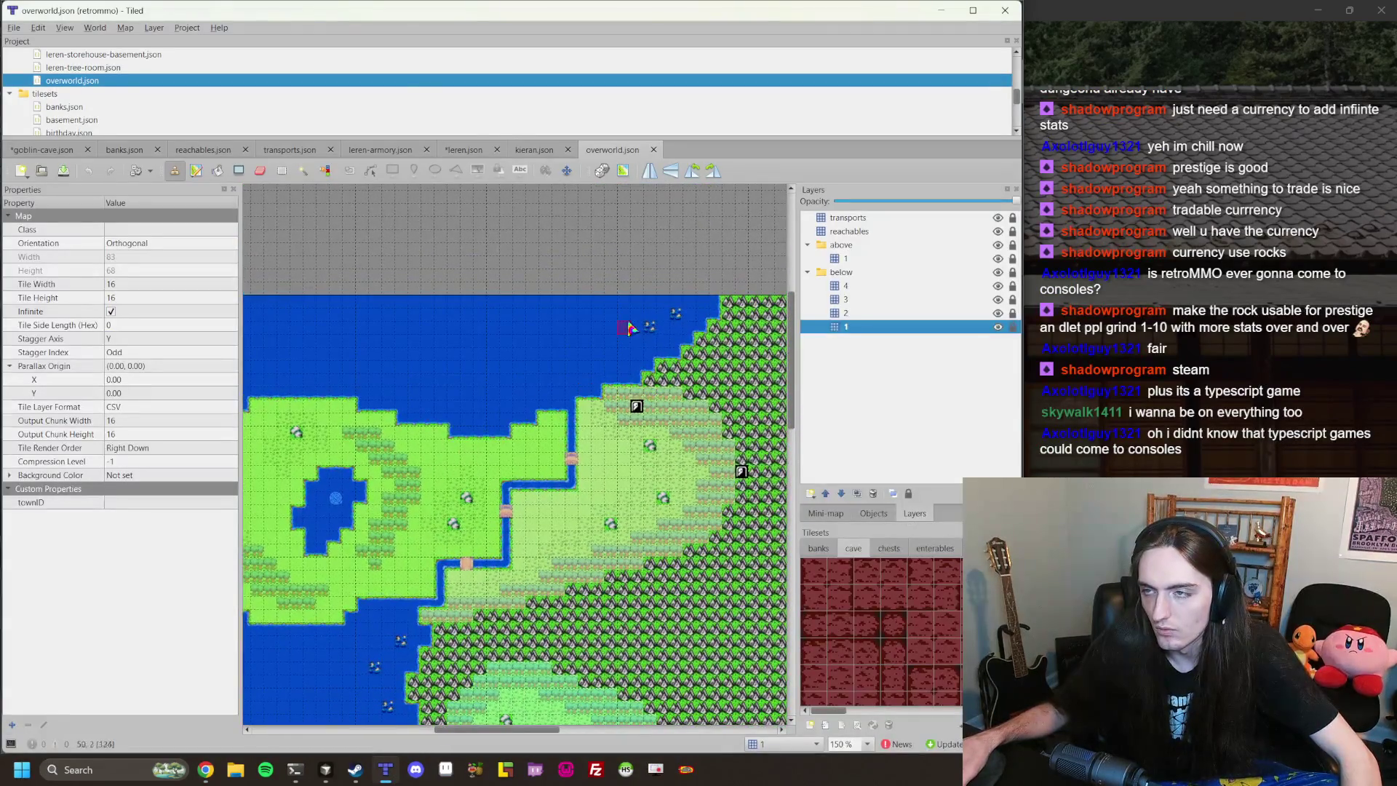
click(473, 149)
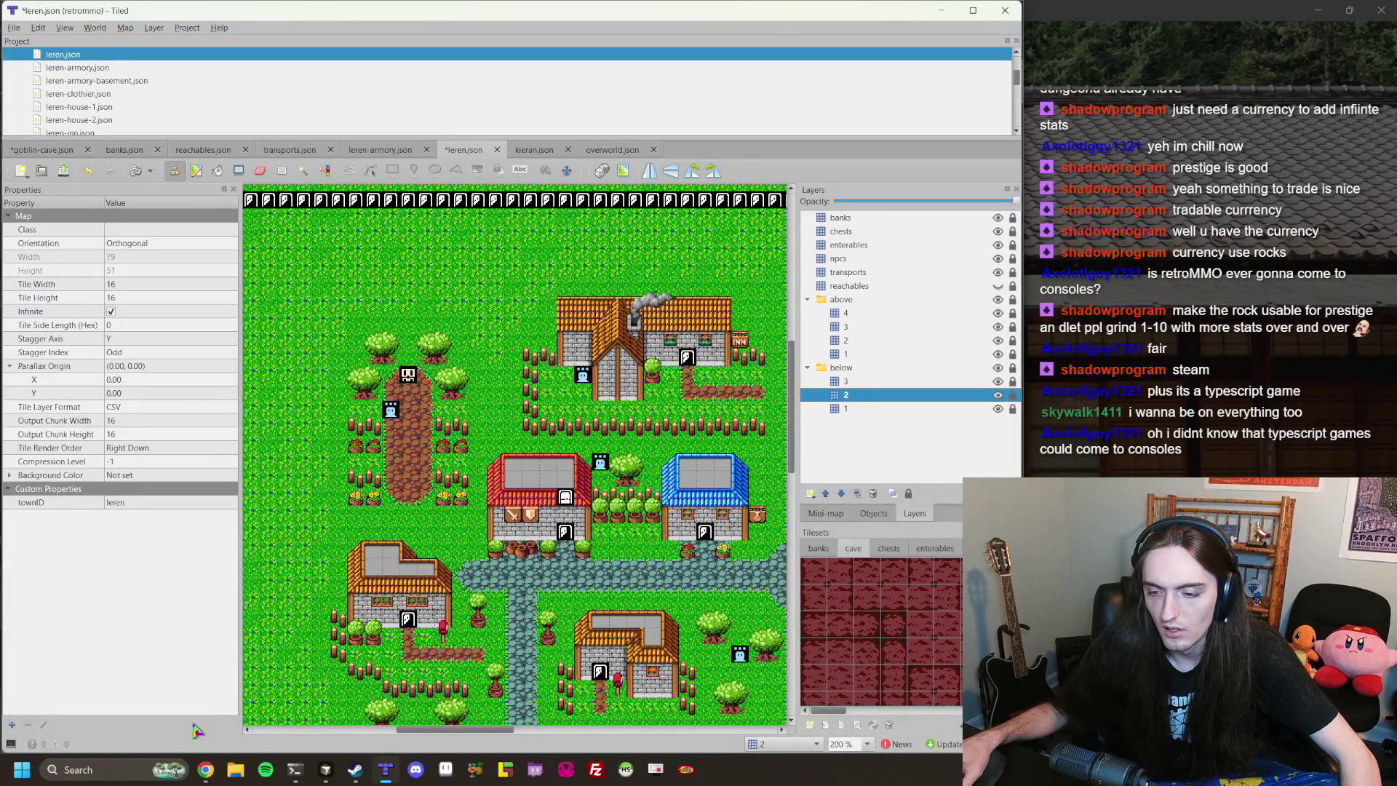
click(206, 771)
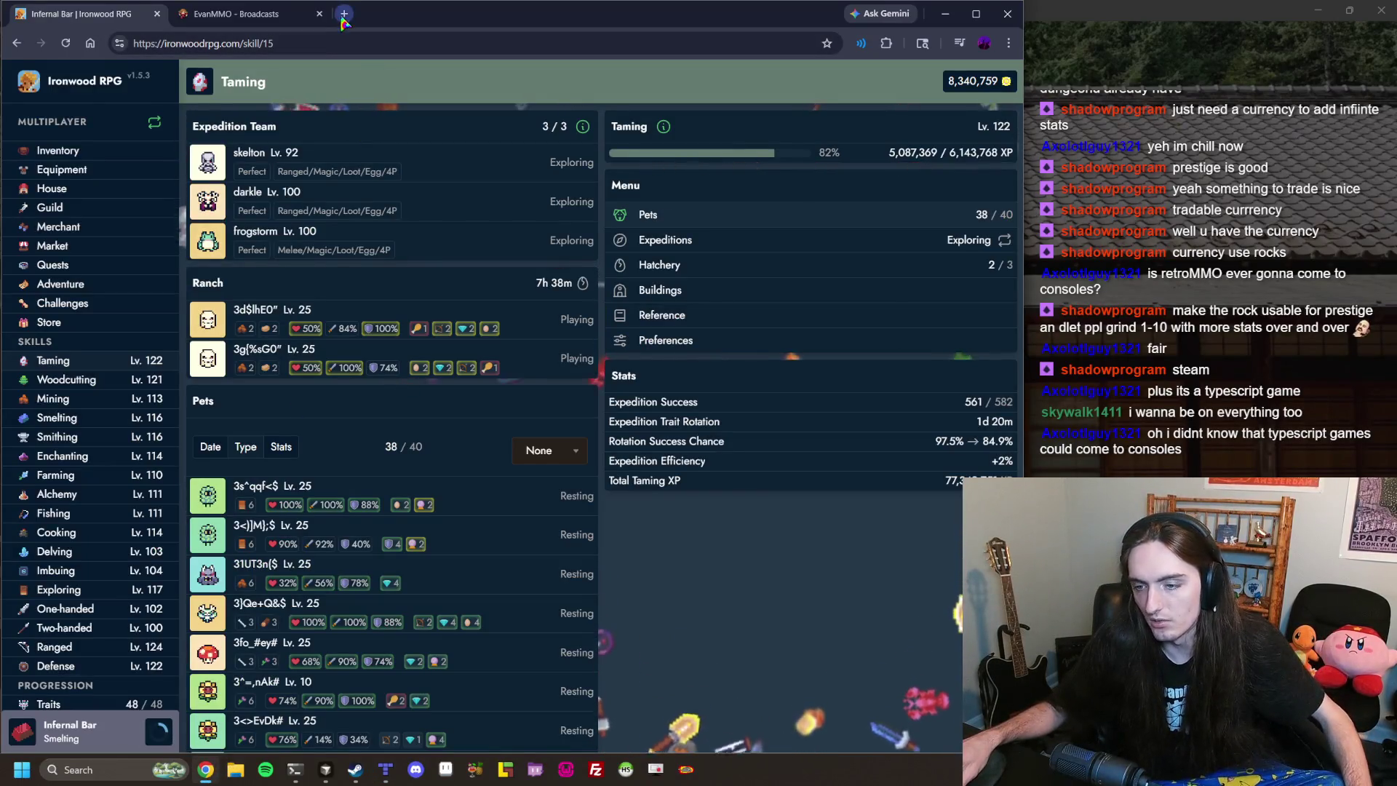
click(326, 771)
click(295, 771)
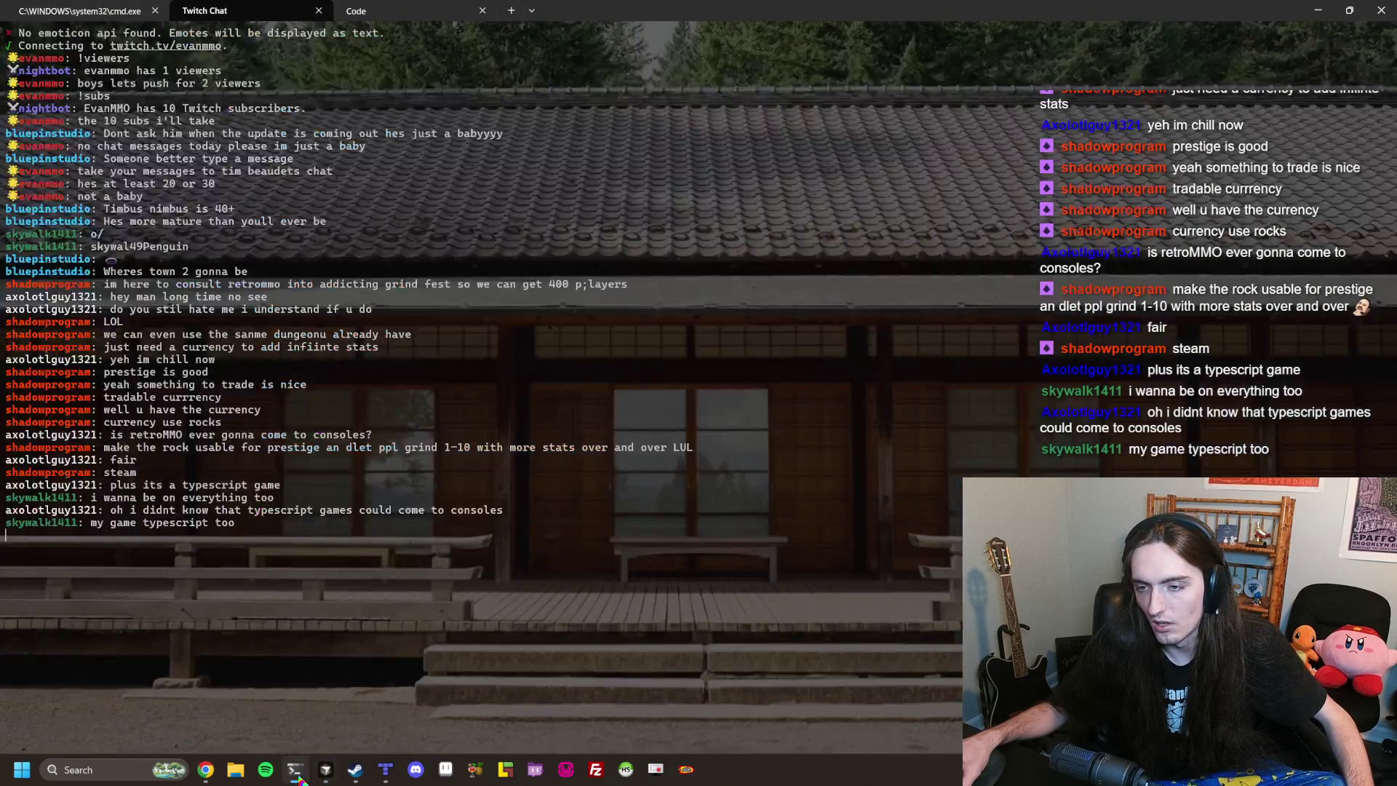
In the Code tab, change into the RetroMMO folder and run git log.
click(80, 10)
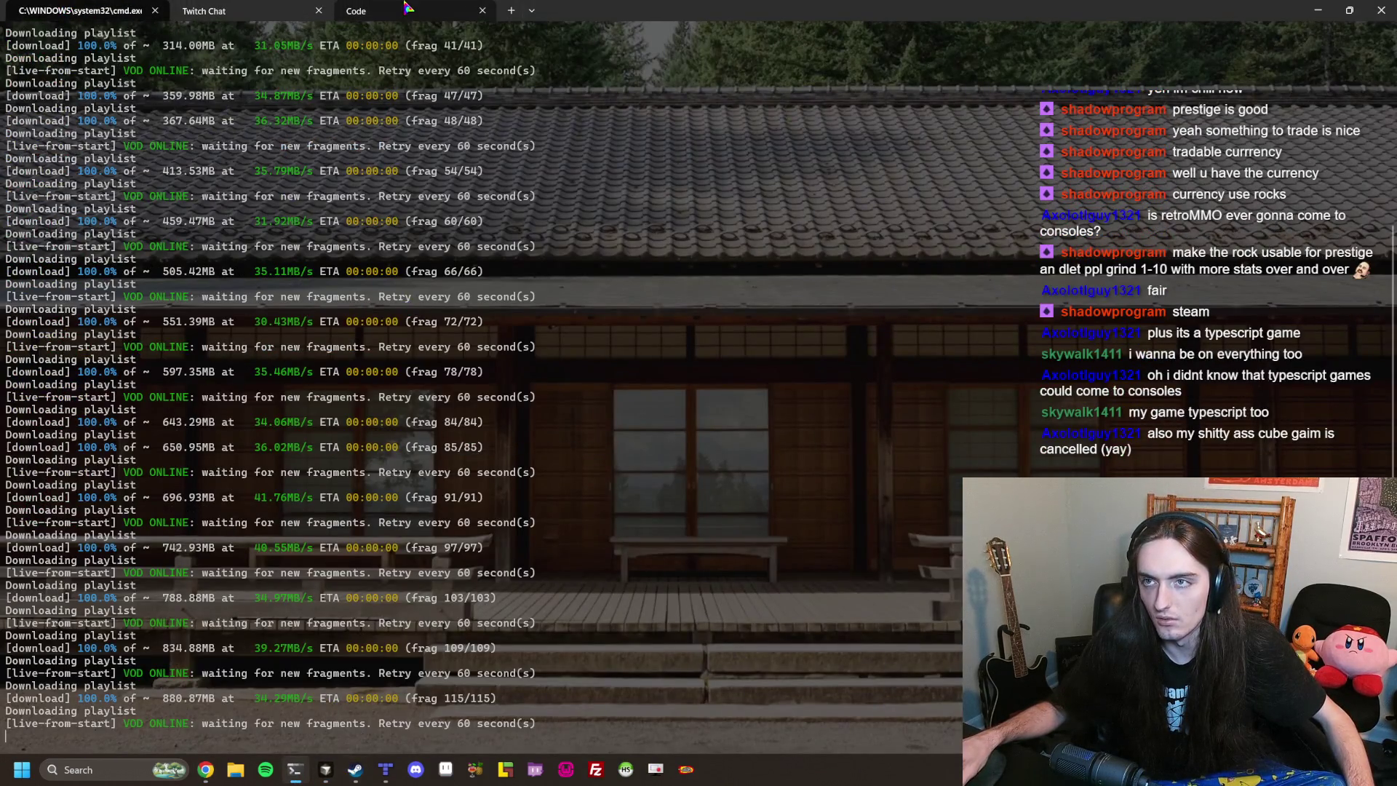
click(371, 15)
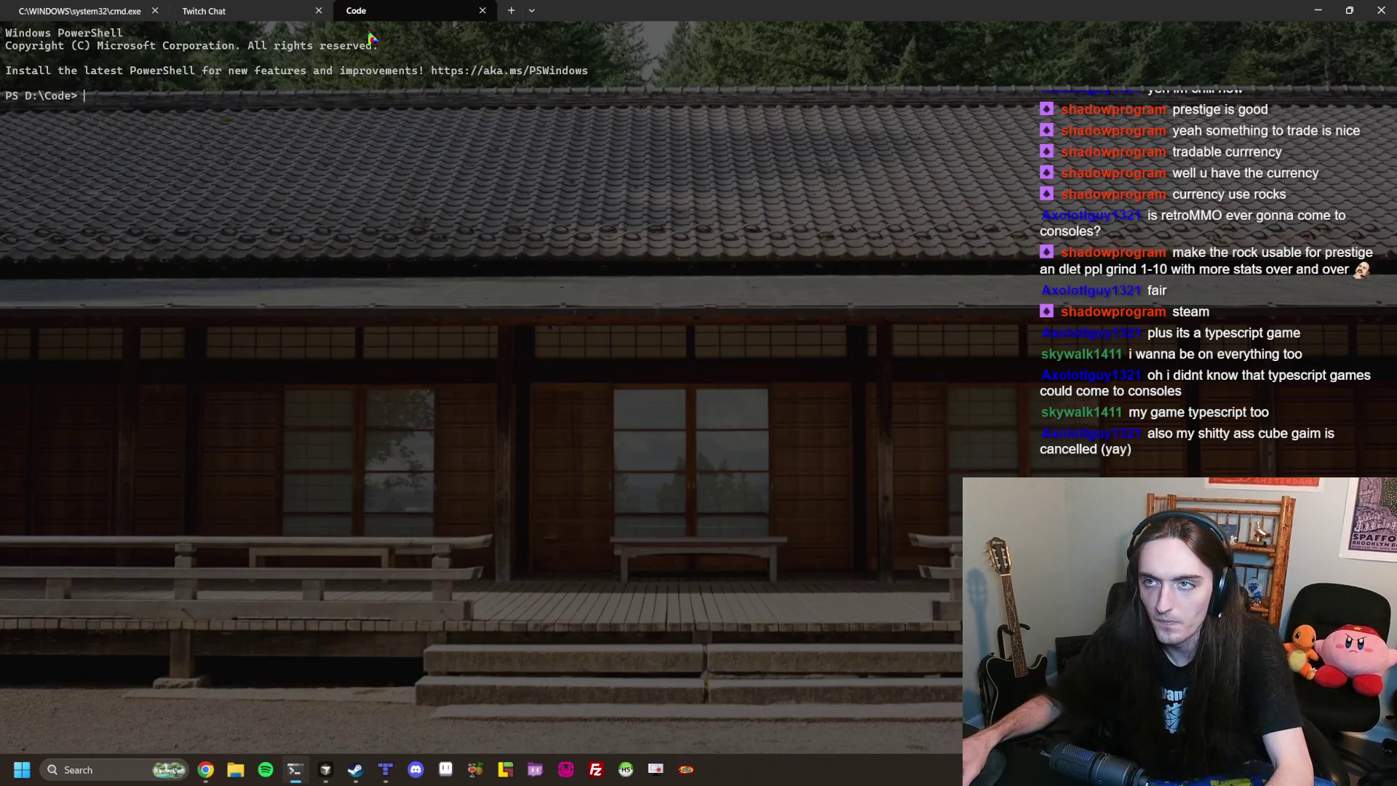
text(cd ./ret)
key(Tab)
key(Return)
text(git log)
key(Return)
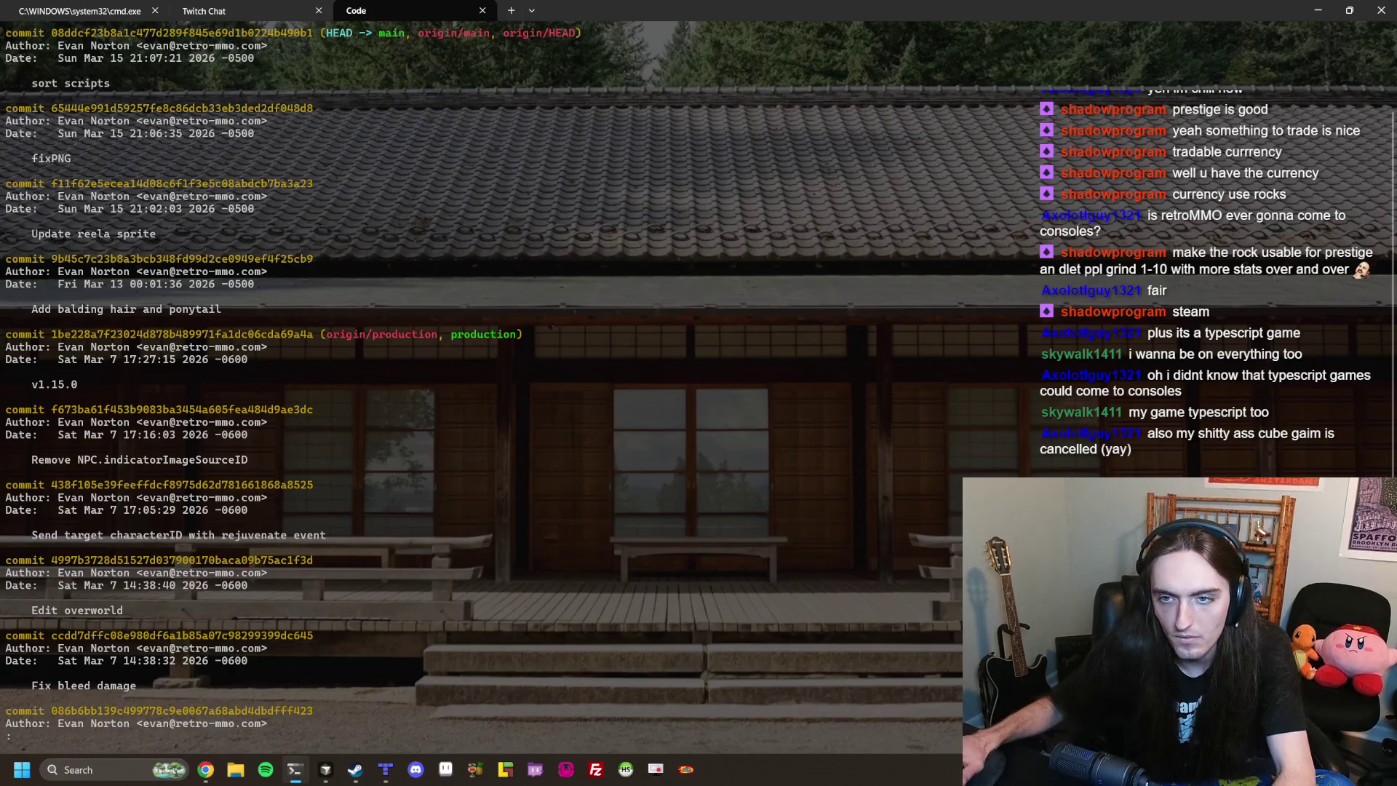
Copy the 'Add balding hair and ponytail' commit message, quit the log, and return to Chrome.
mouse_move(32, 310)
mouse_down()
mouse_move(280, 335)
mouse_move(240, 309)
mouse_up()
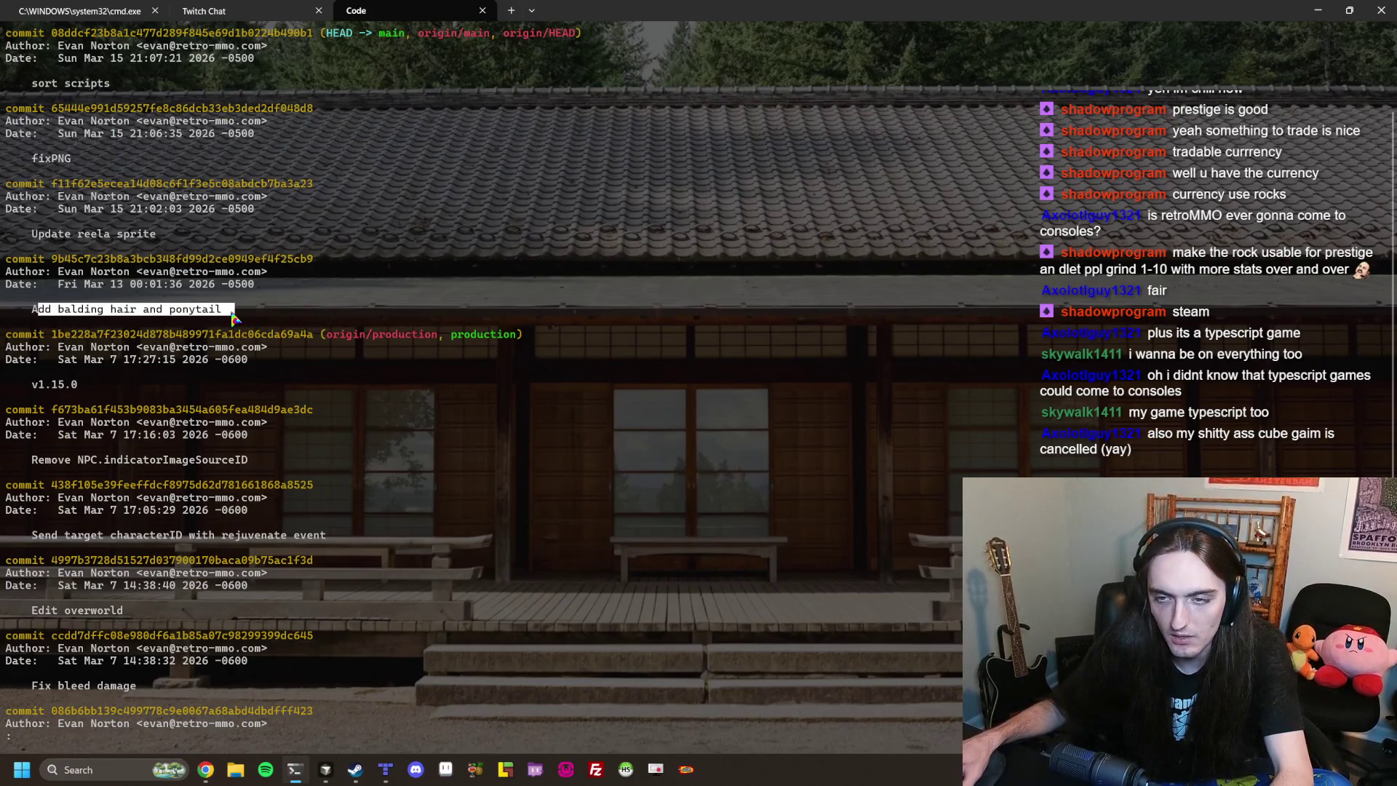
right_click(233, 310)
triple_click(49, 310)
right_click(485, 283)
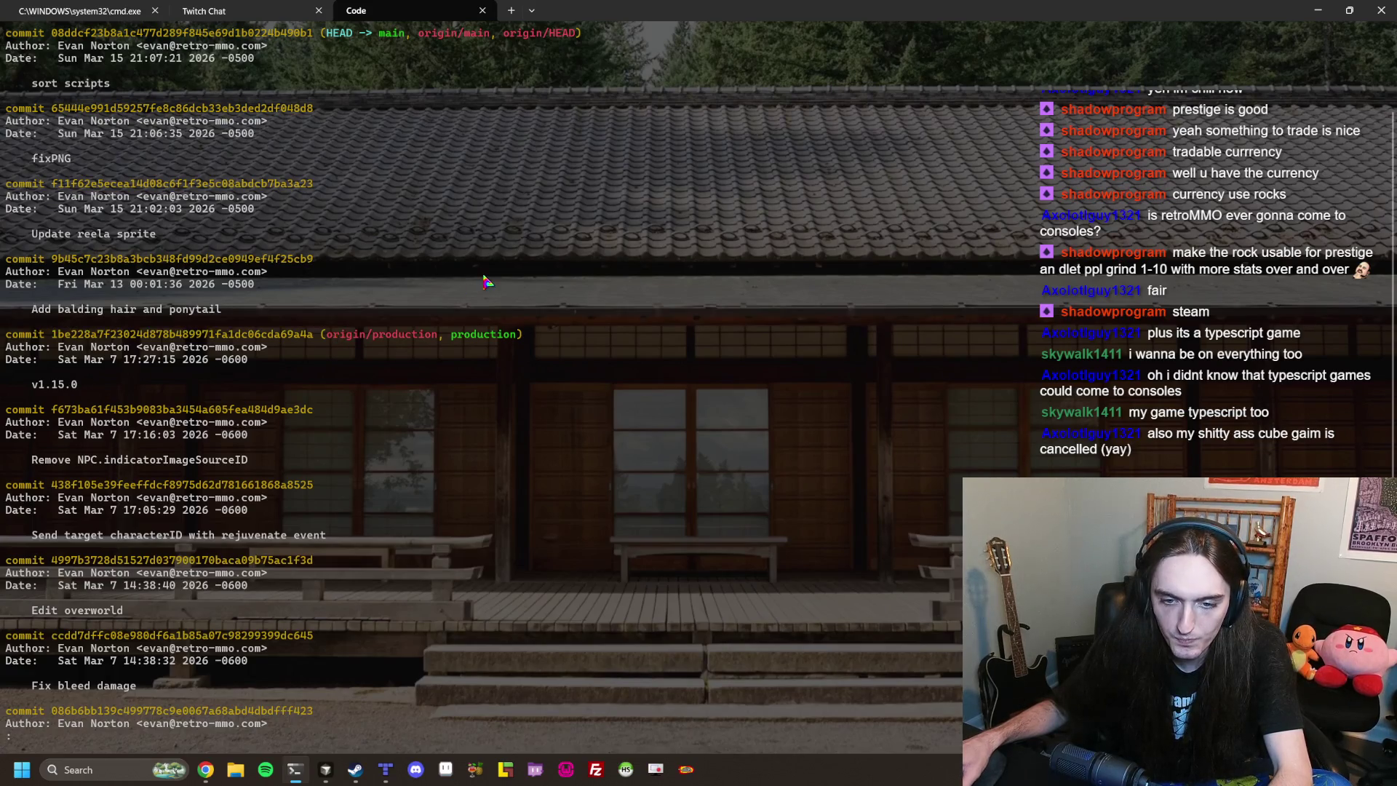
key(q)
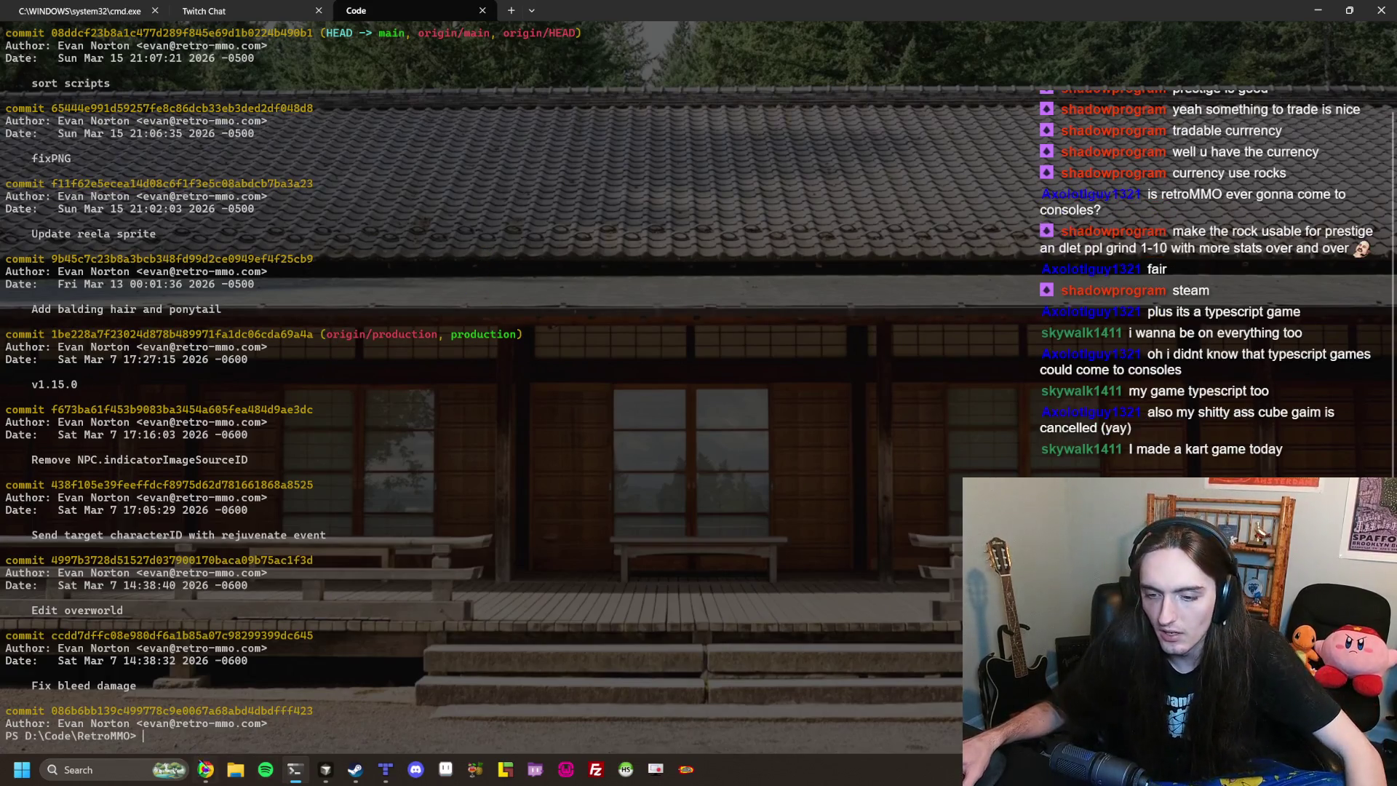
click(206, 769)
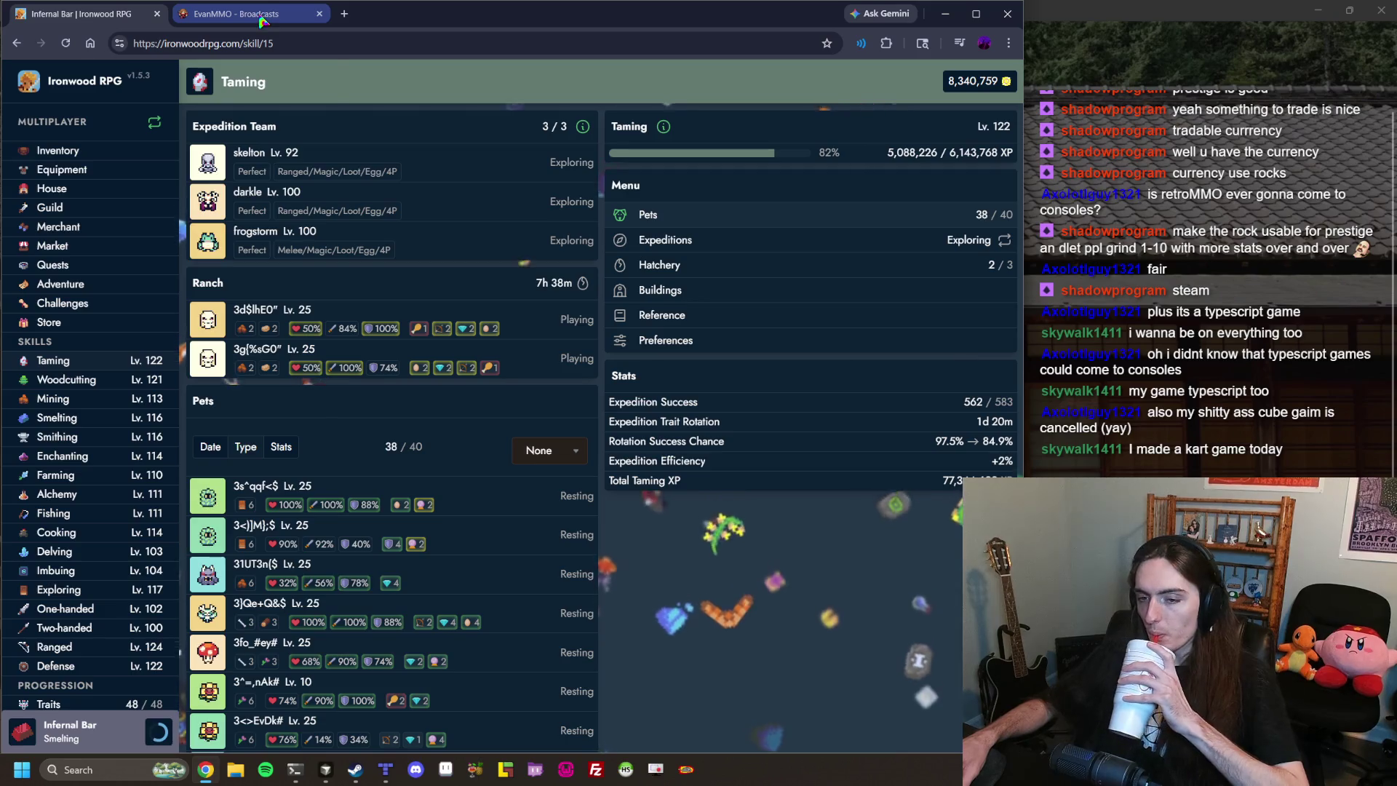
Open the Infernal Bar smelting action and view the Copper Bar recipe.
click(161, 734)
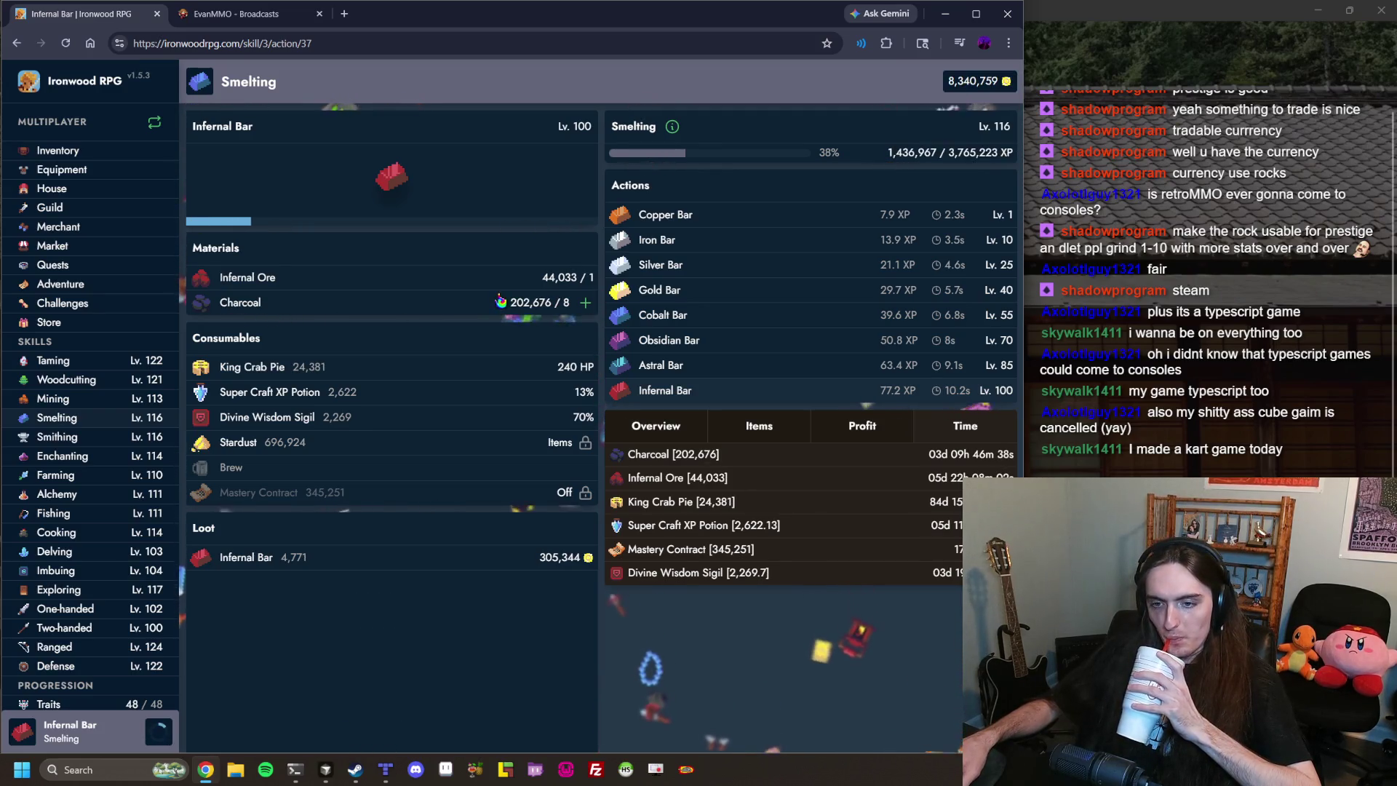
scroll(178, 513, down, 1)
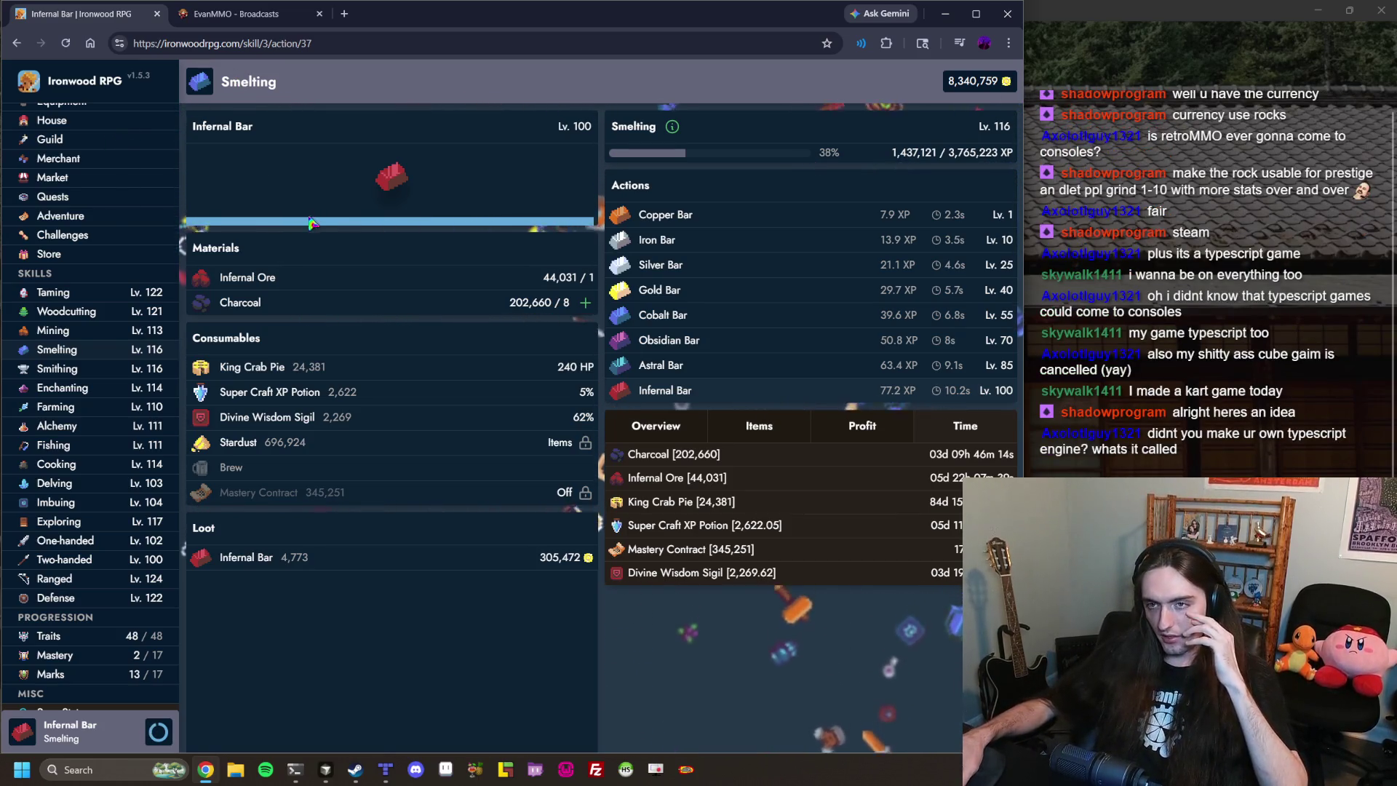
click(655, 215)
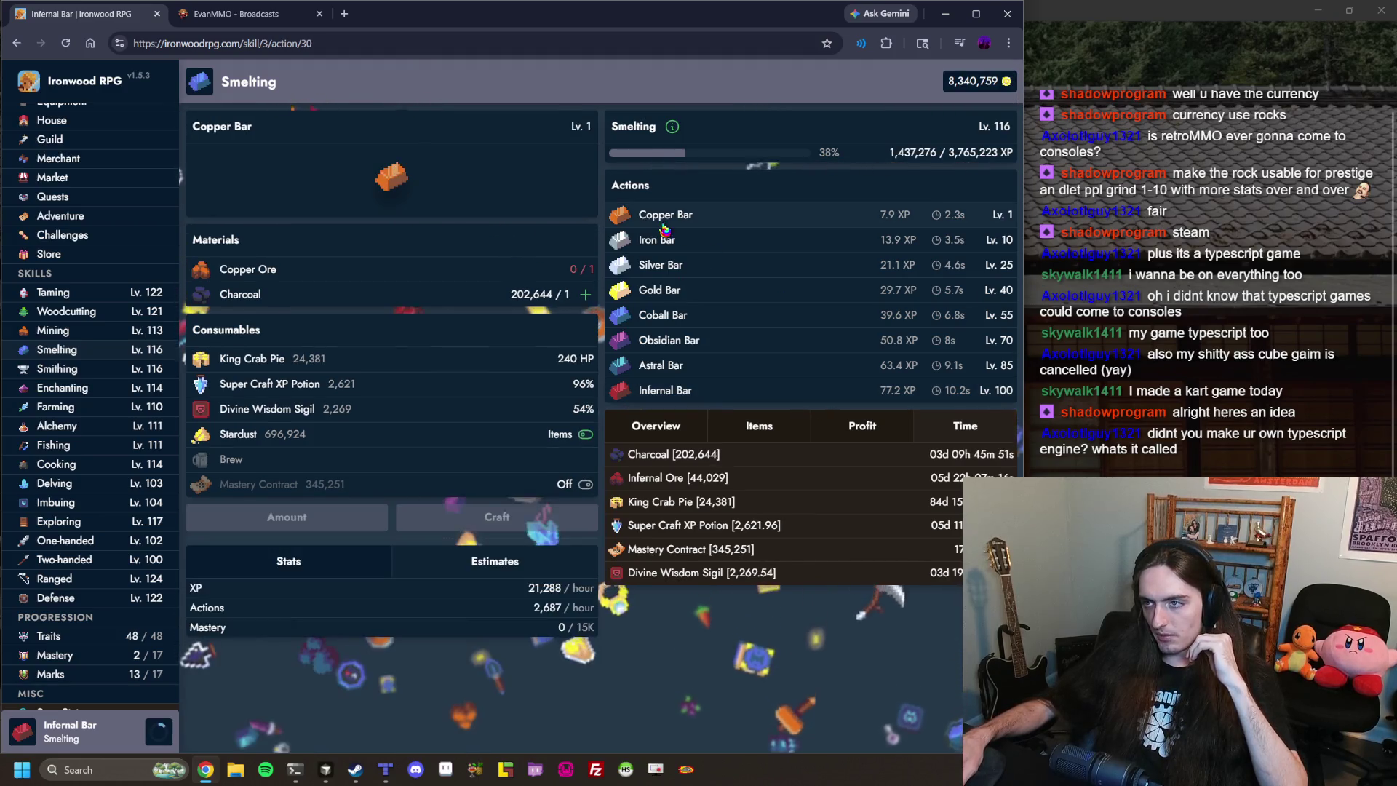
Step through the Copper, Iron, Silver, Gold, Cobalt, Obsidian, Astral and Infernal Bar recipes.
key(alt+Left)
click(668, 320)
click(659, 240)
click(666, 265)
click(662, 314)
click(659, 289)
click(650, 215)
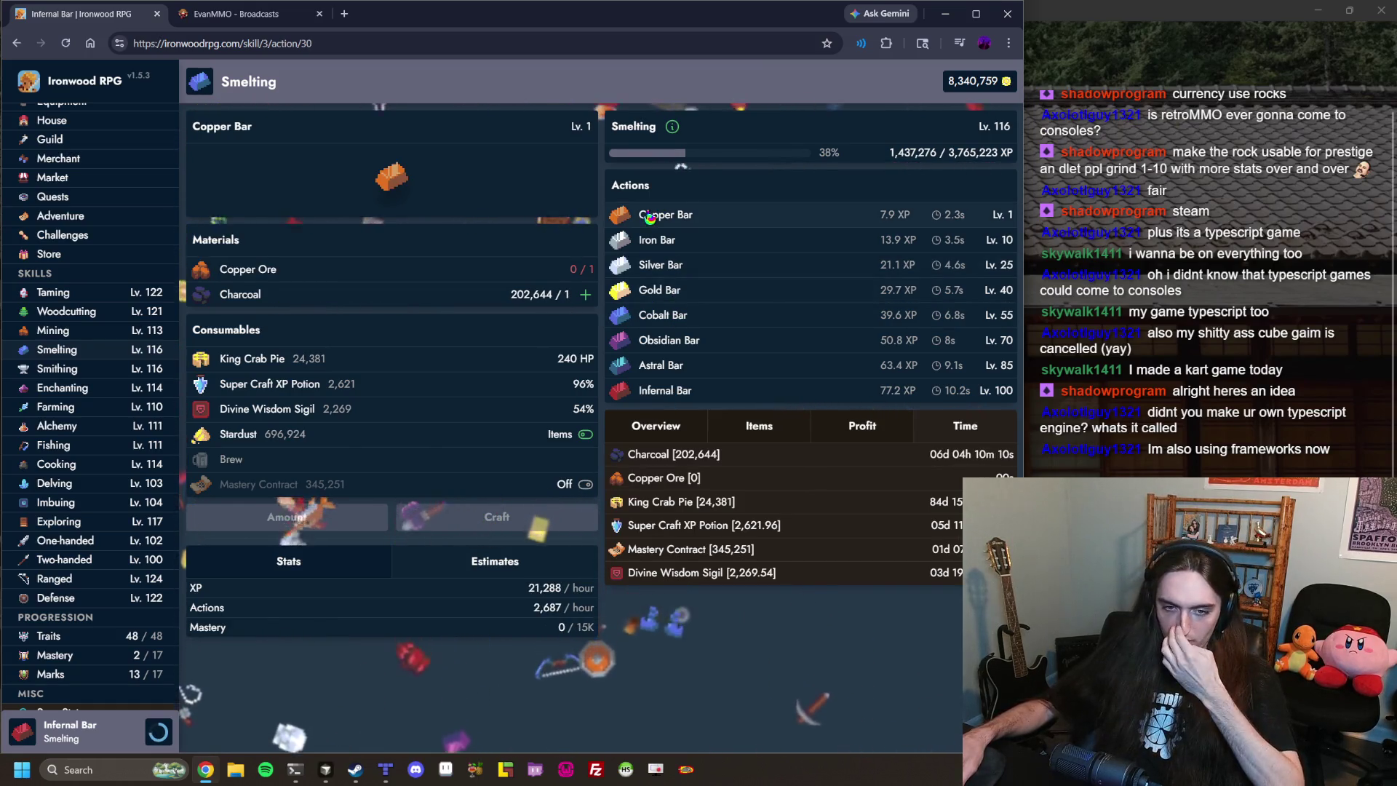
click(656, 242)
click(659, 265)
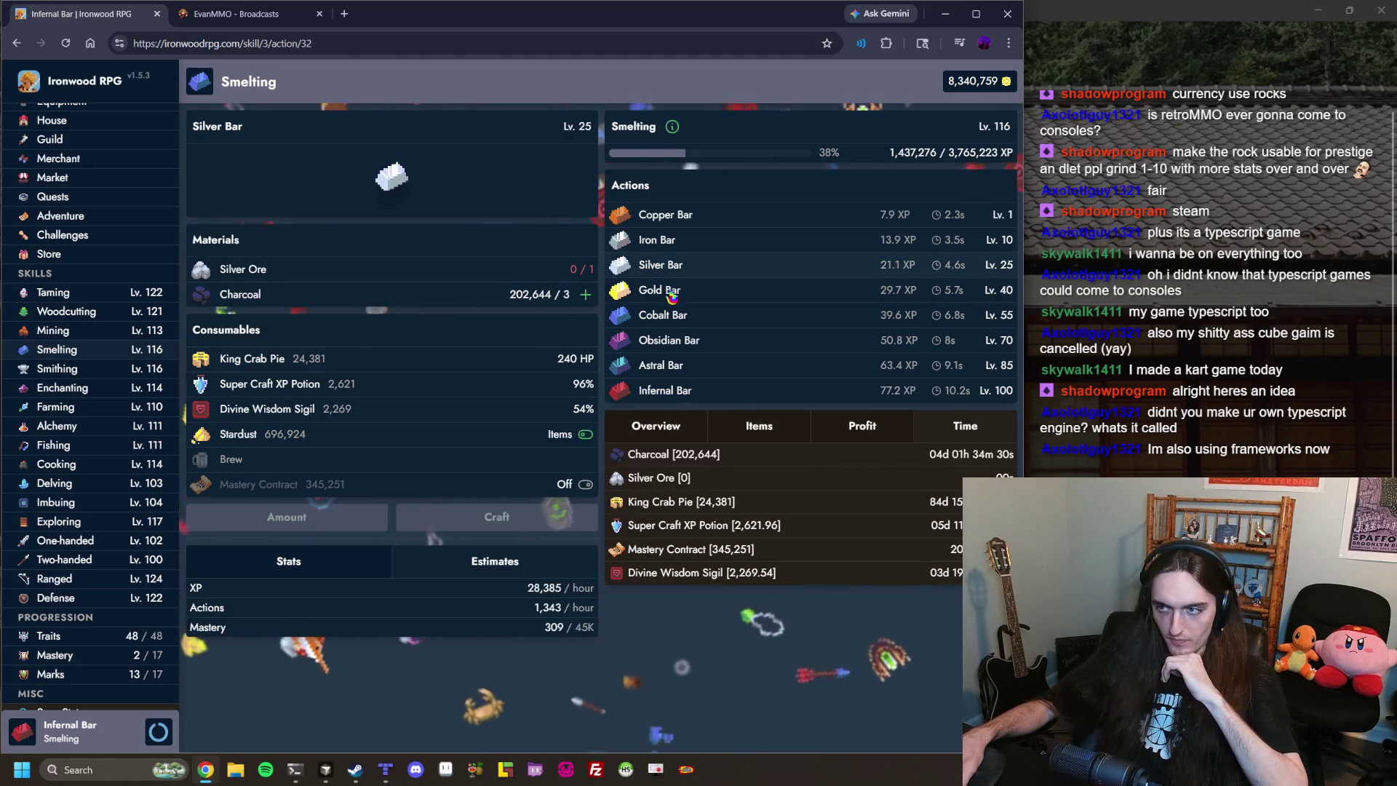
click(661, 291)
click(665, 315)
click(675, 342)
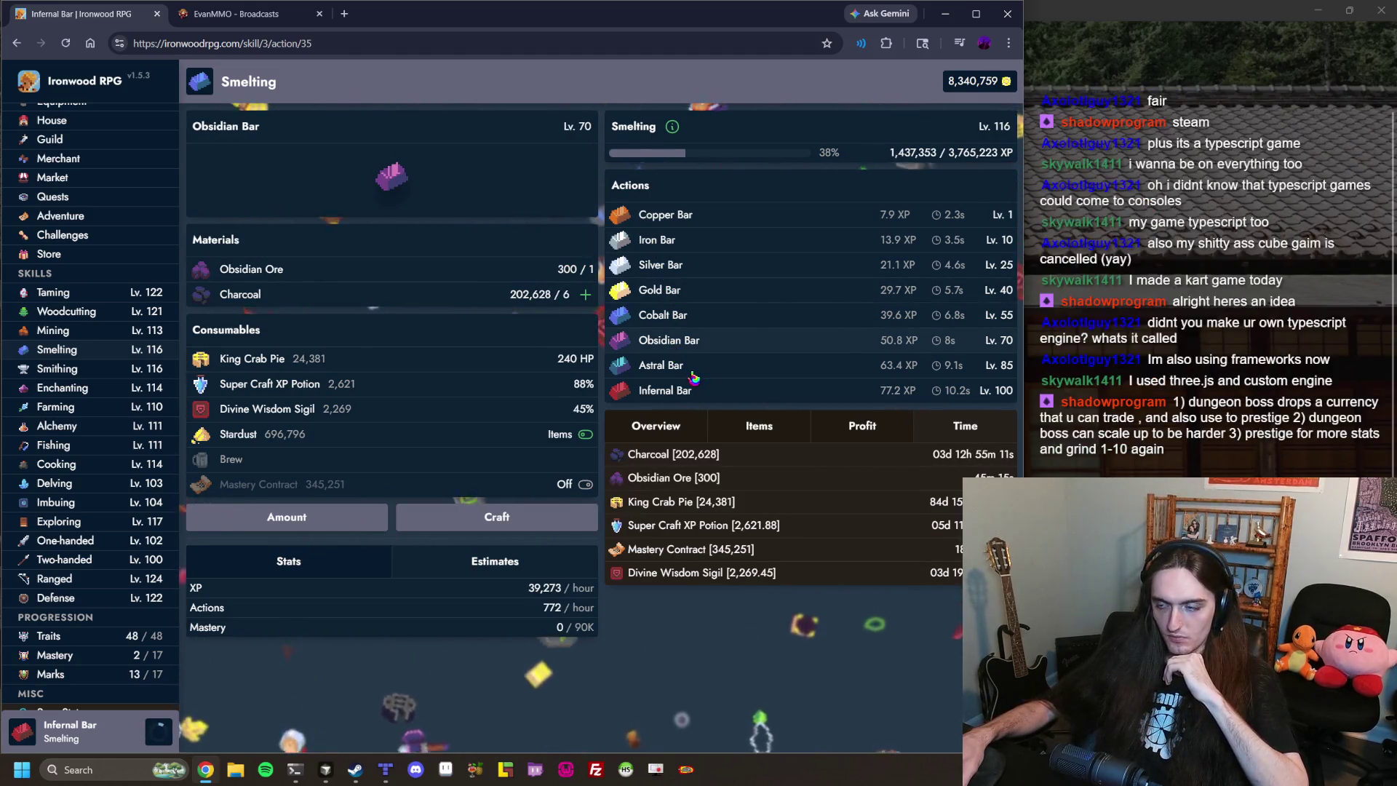
click(668, 366)
click(702, 391)
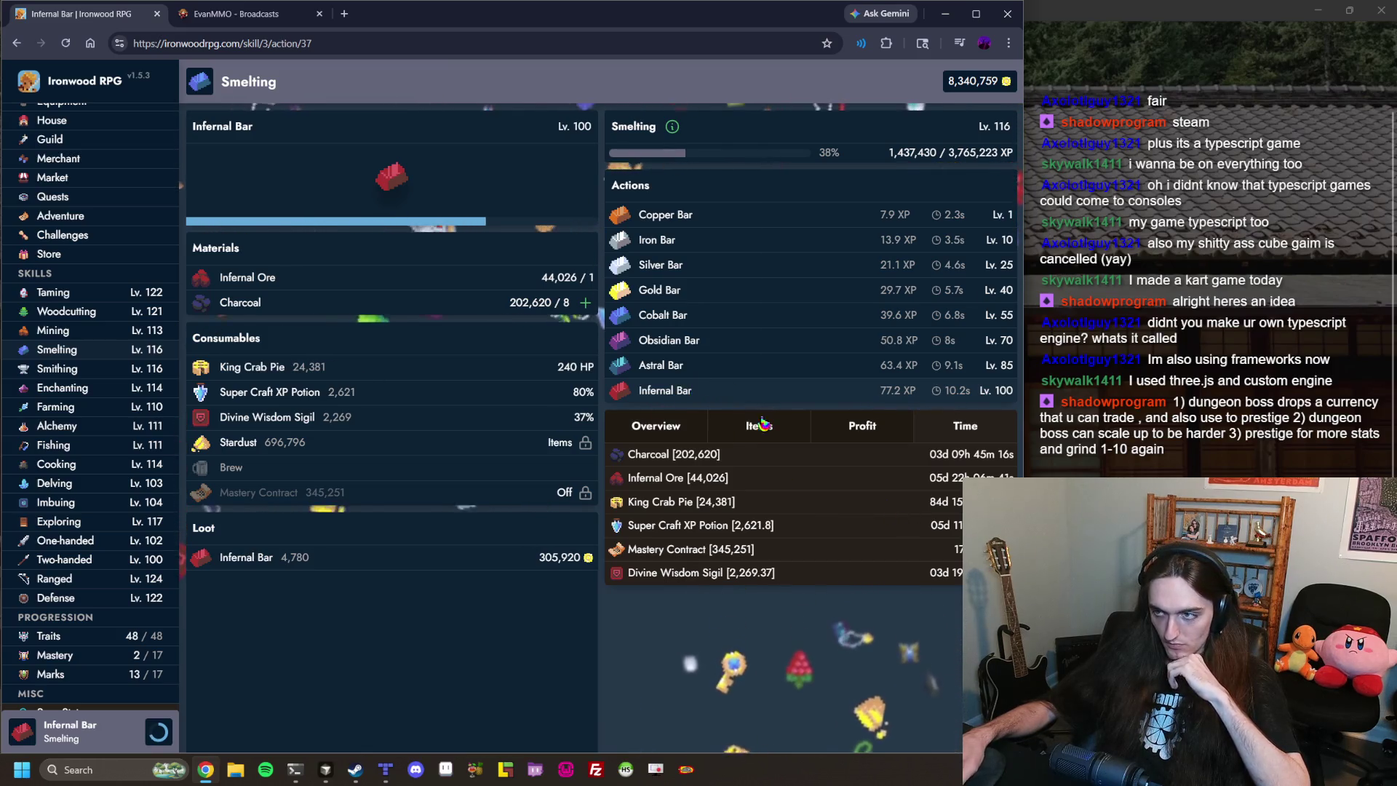
Compare the bar recipes again, ending on Astral Bar, then return to EvanMMO Broadcasts.
click(653, 218)
click(656, 240)
click(659, 265)
click(682, 311)
click(680, 290)
click(680, 340)
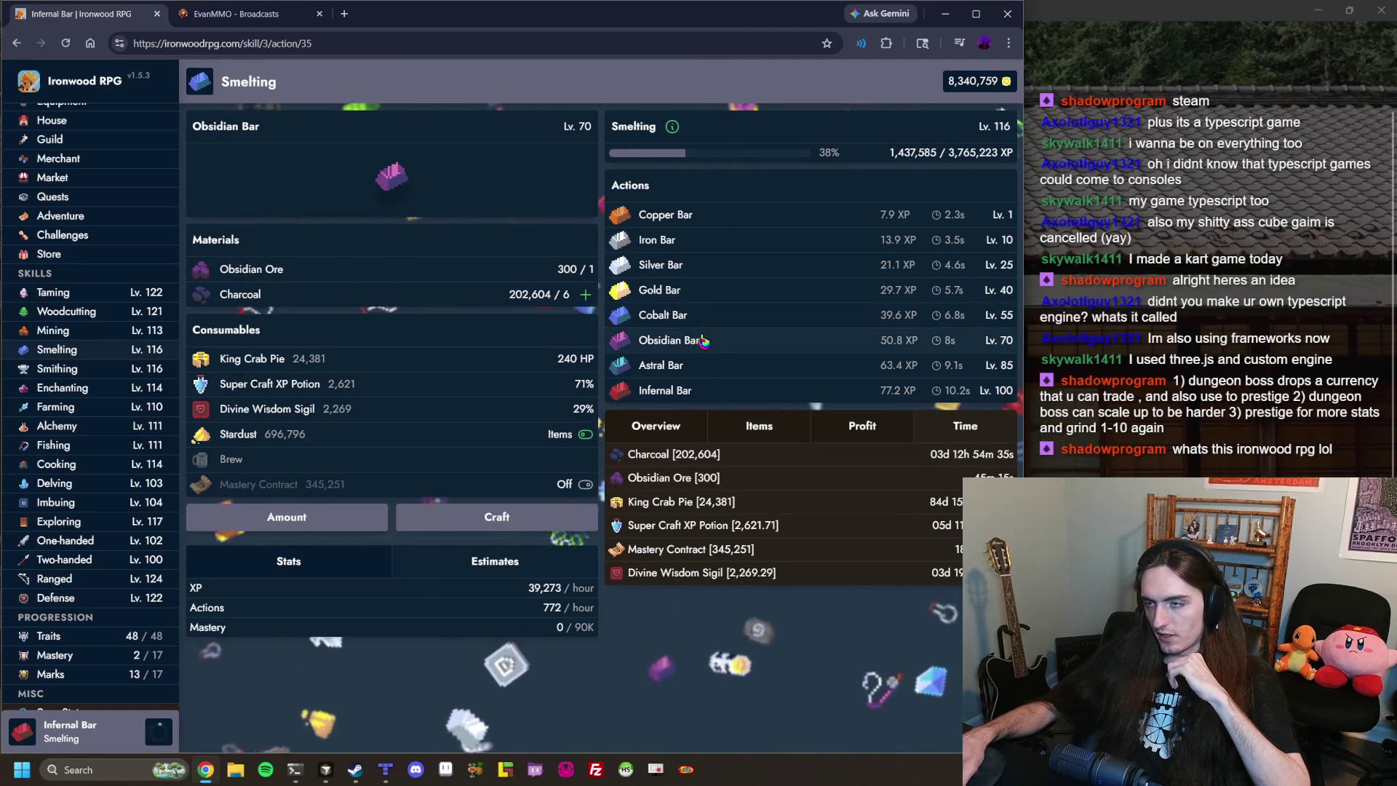
click(684, 364)
click(694, 394)
click(680, 340)
click(676, 289)
click(666, 244)
click(653, 215)
click(659, 265)
click(665, 290)
click(716, 342)
click(709, 314)
click(715, 367)
click(702, 390)
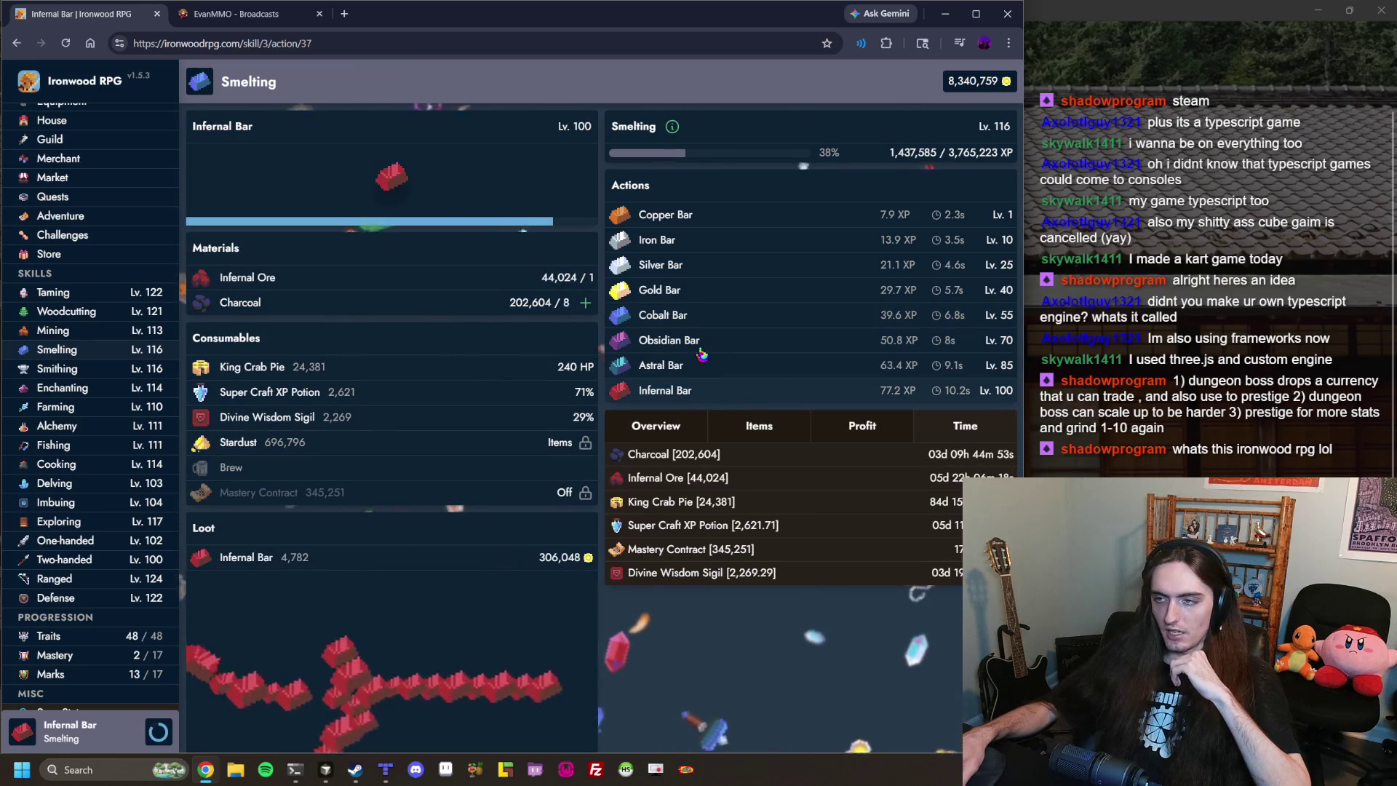
click(692, 340)
click(686, 315)
click(684, 291)
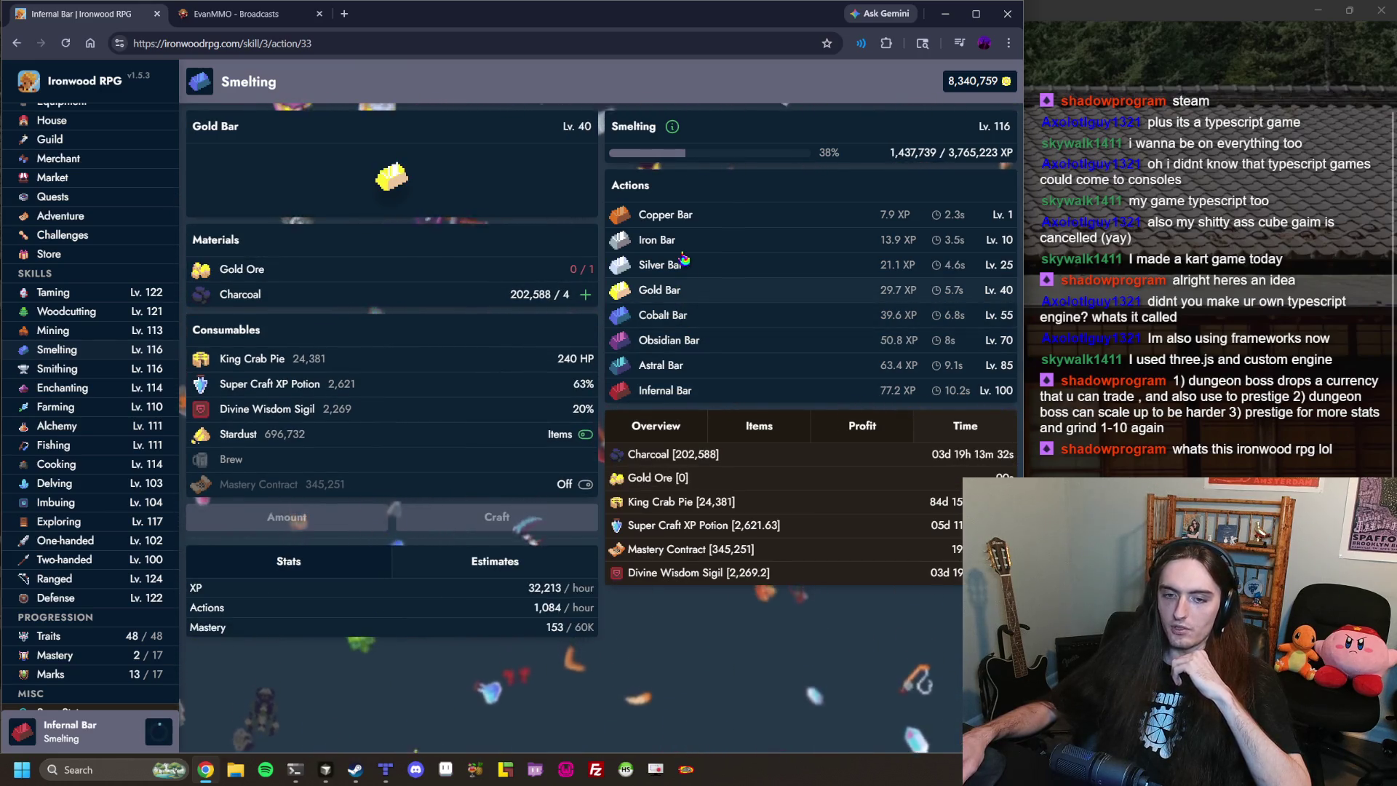
click(683, 244)
click(677, 217)
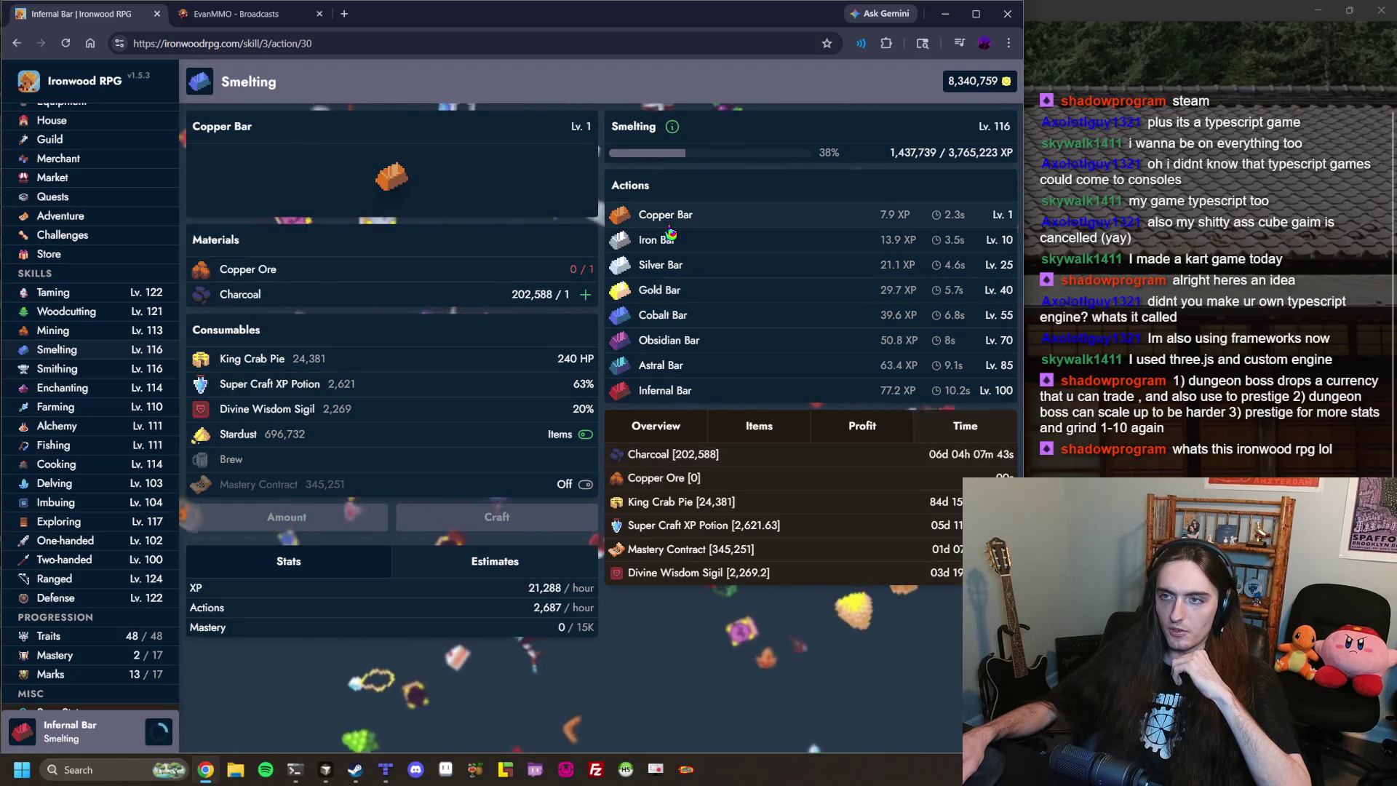
click(675, 246)
click(676, 266)
click(684, 291)
click(689, 318)
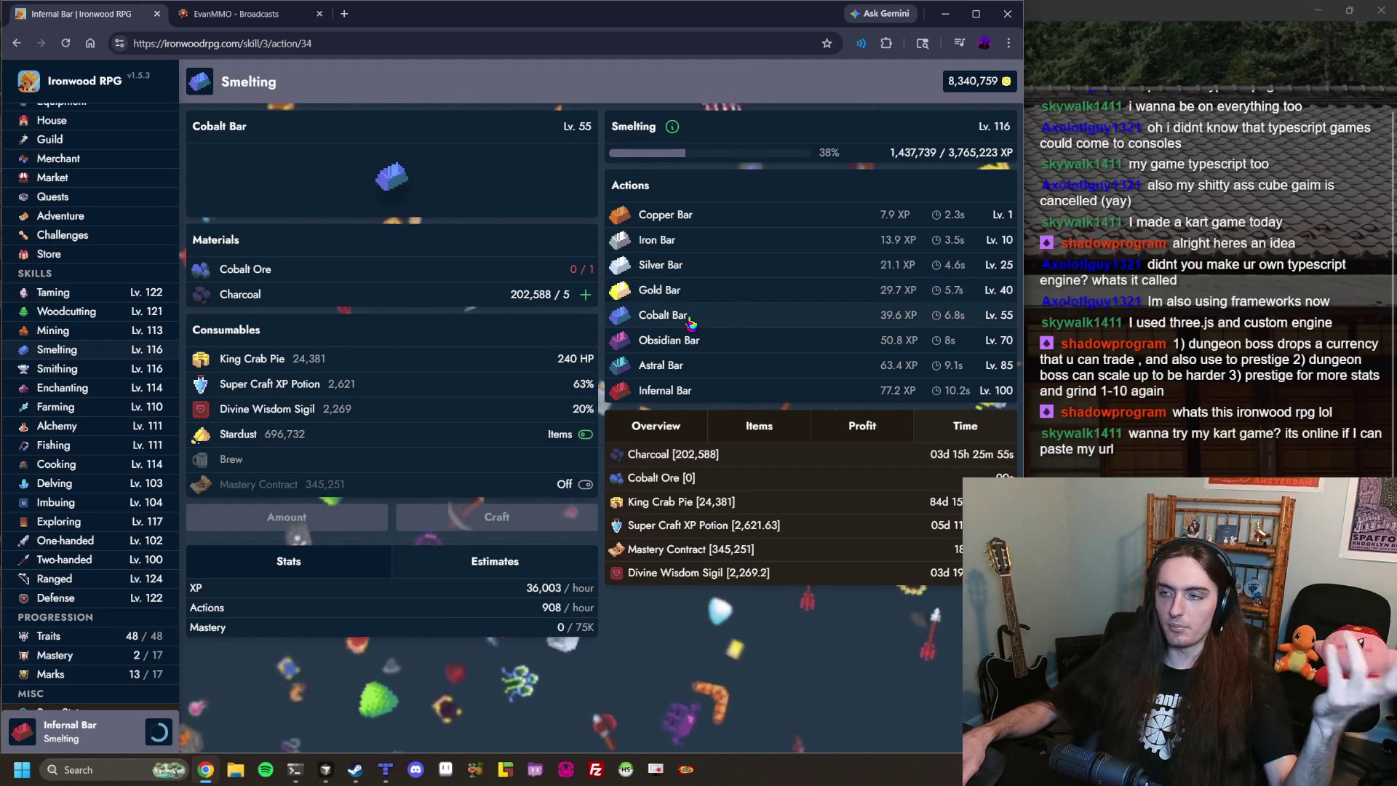
click(686, 350)
click(690, 362)
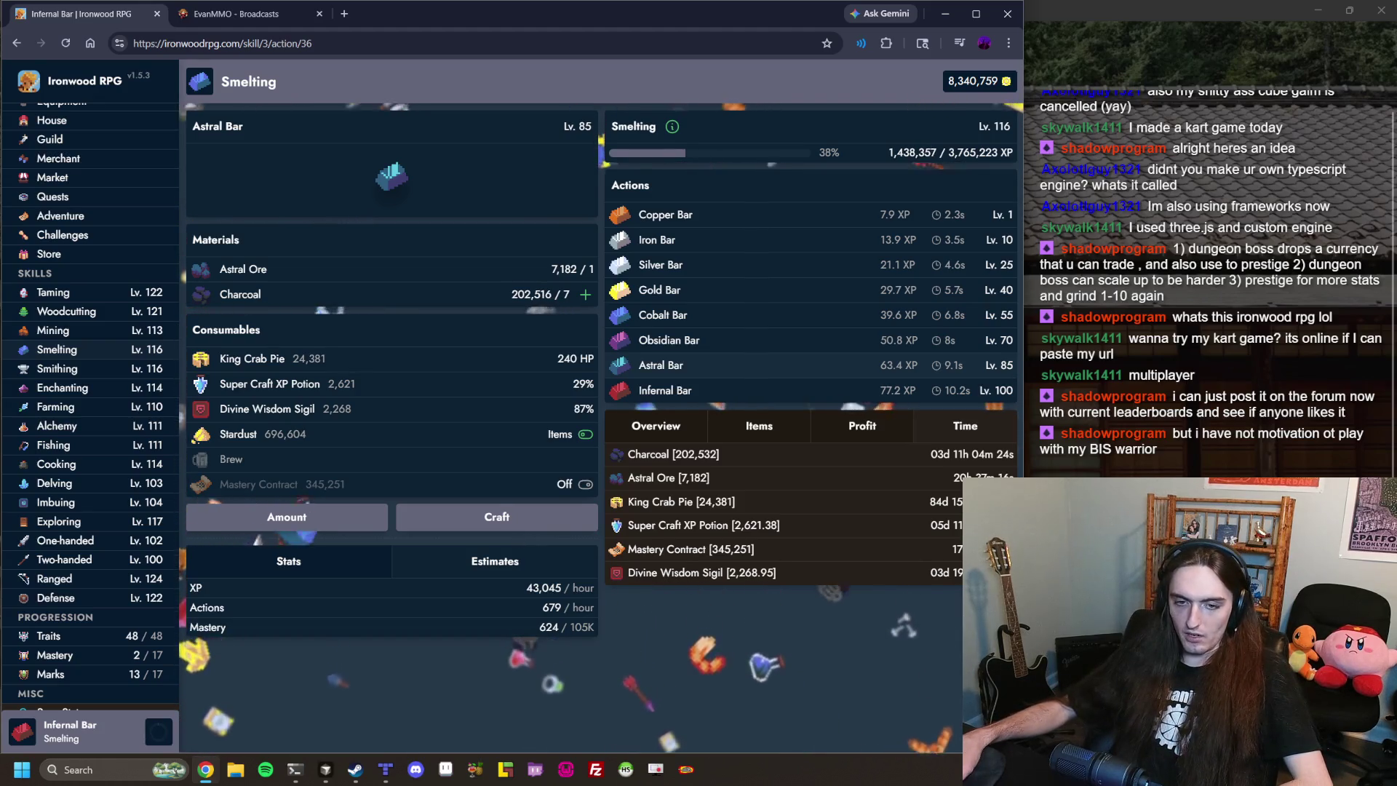
click(294, 20)
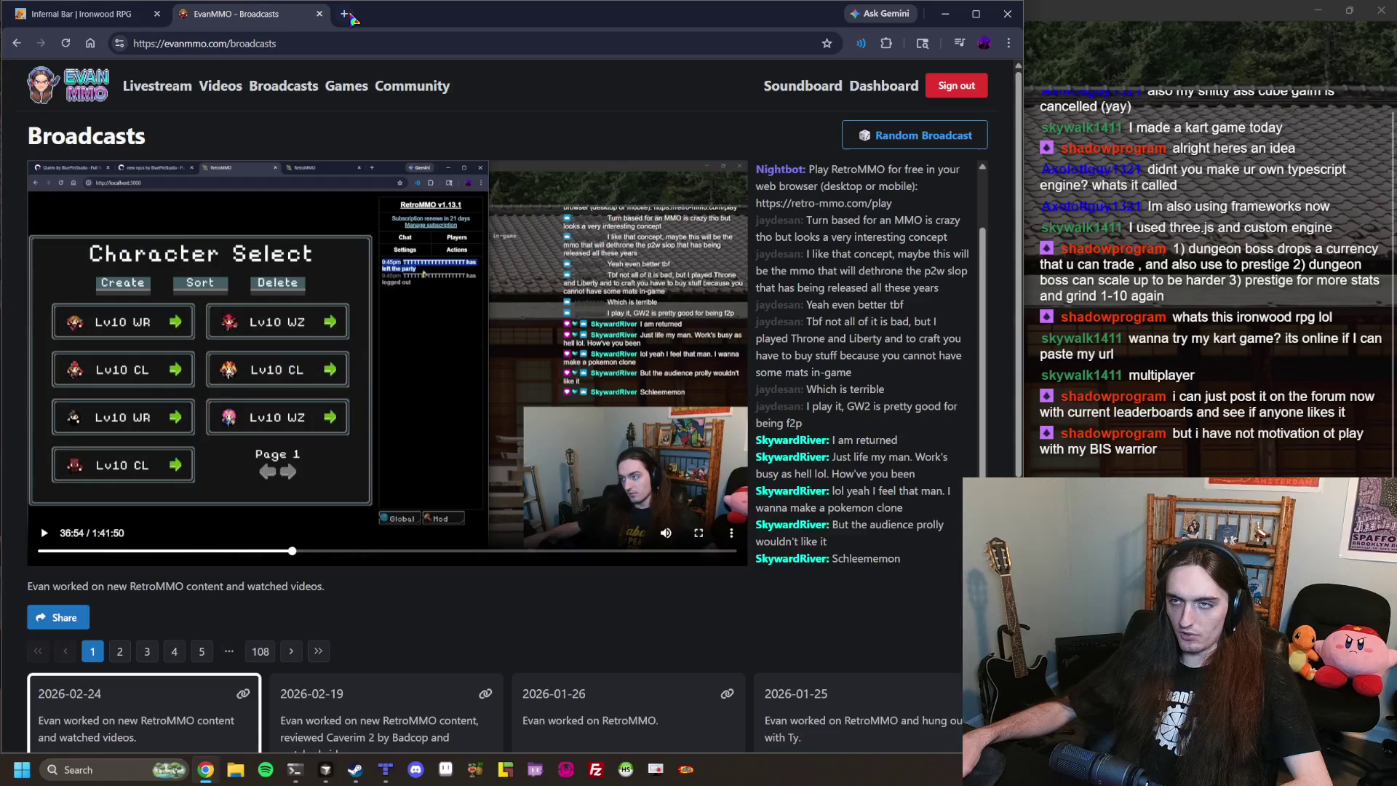
Open a new tab to load the viewer's KirKart GIF from Imgur.
click(345, 14)
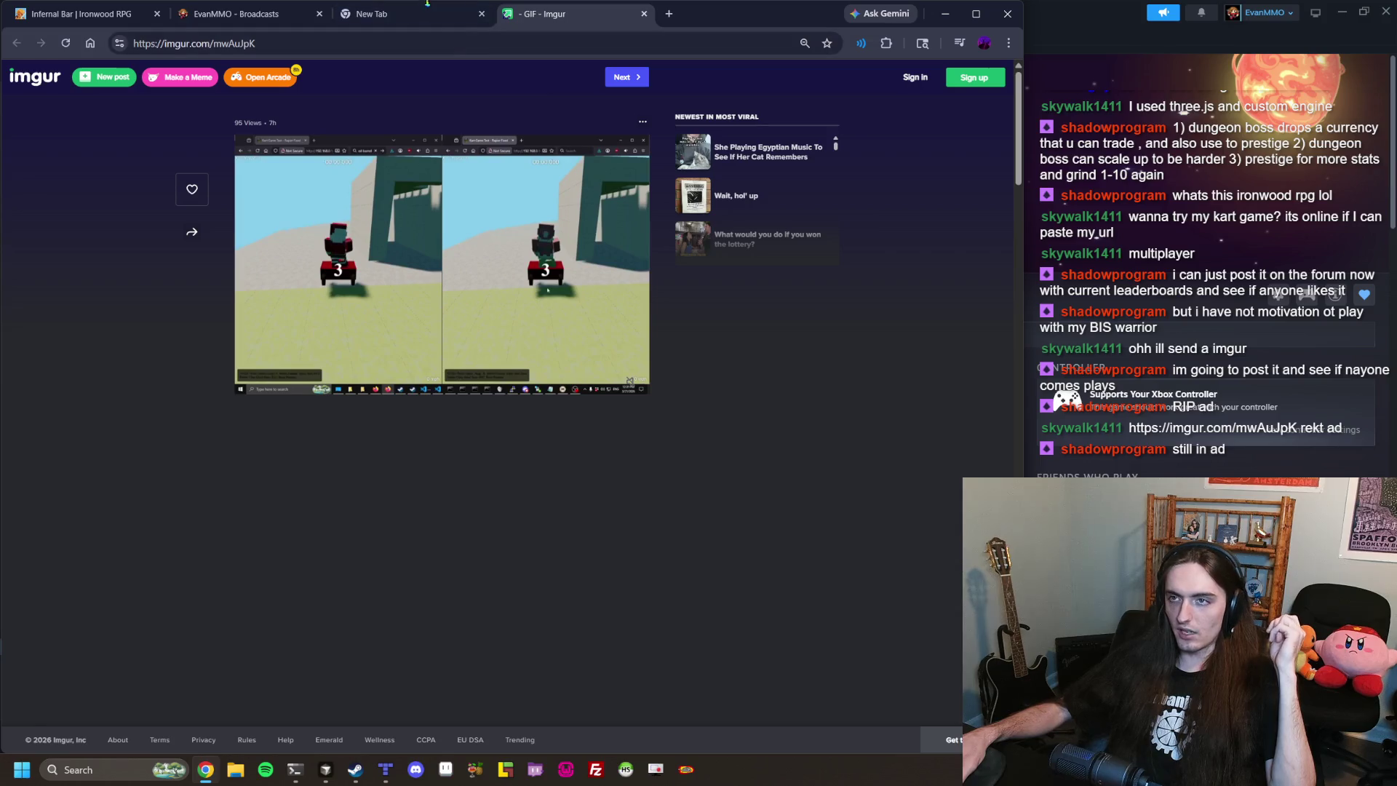
Close the Imgur GIF tab, leaving the blank Google New Tab page.
click(428, 5)
click(692, 206)
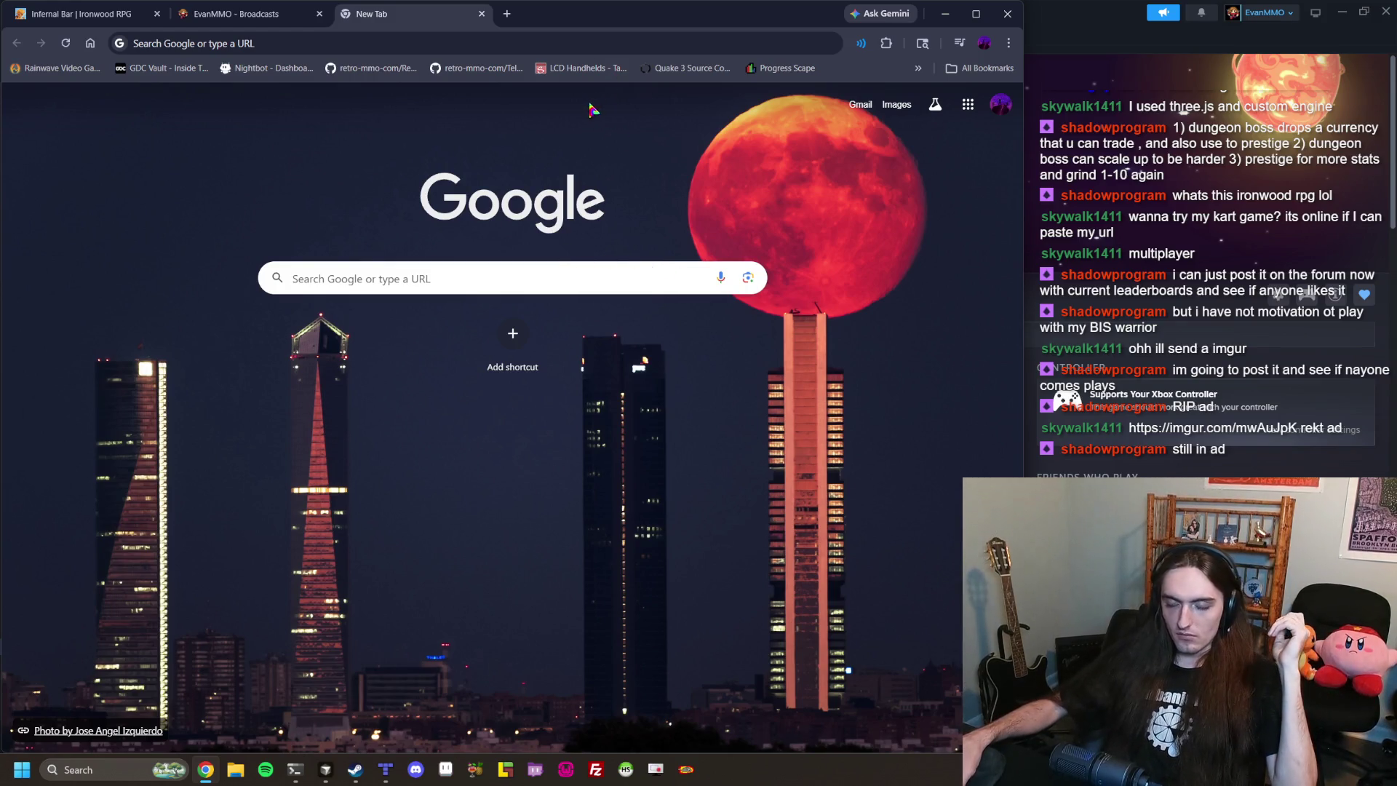
Replace the blank tab with a fresh one, glance at Ironwood RPG, and enter 'cakeztd steam'.
click(482, 13)
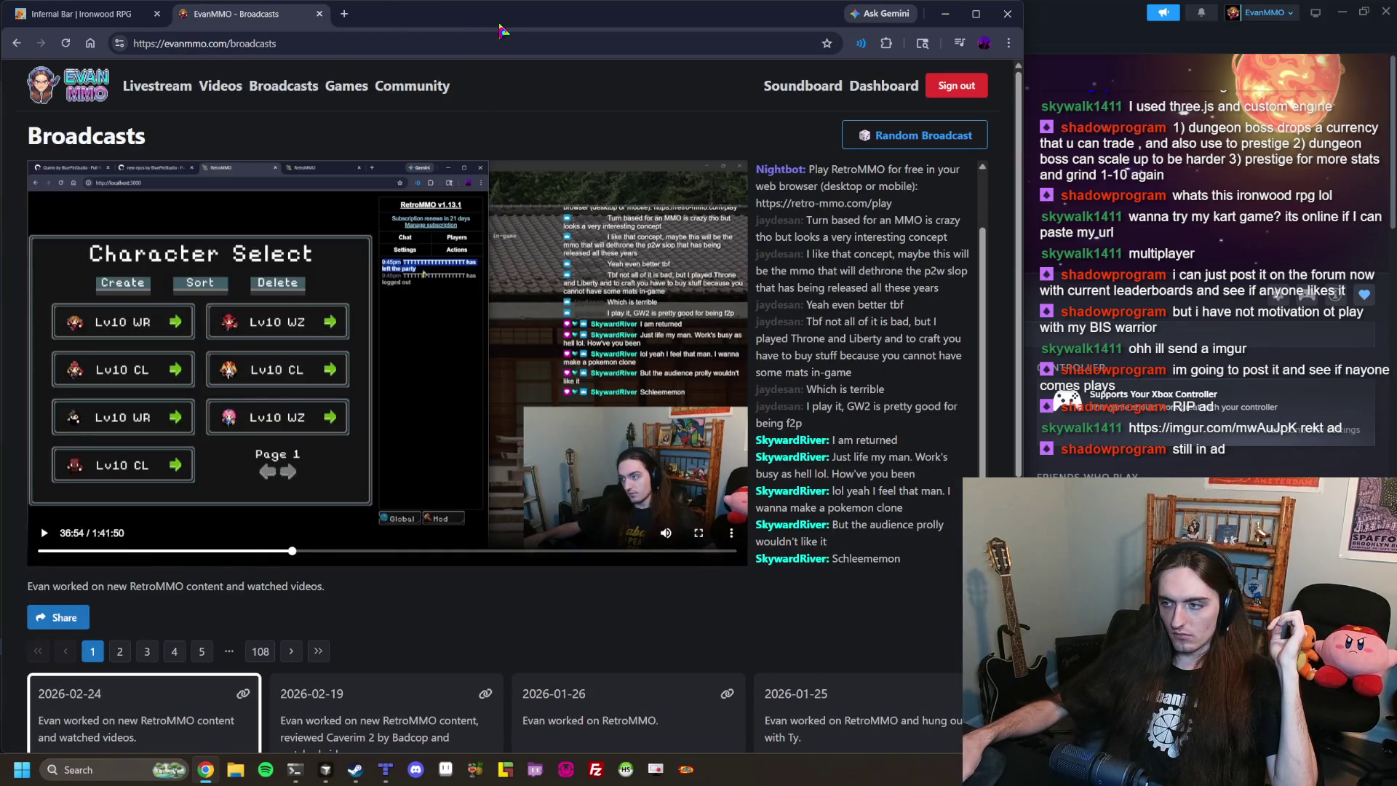
click(344, 13)
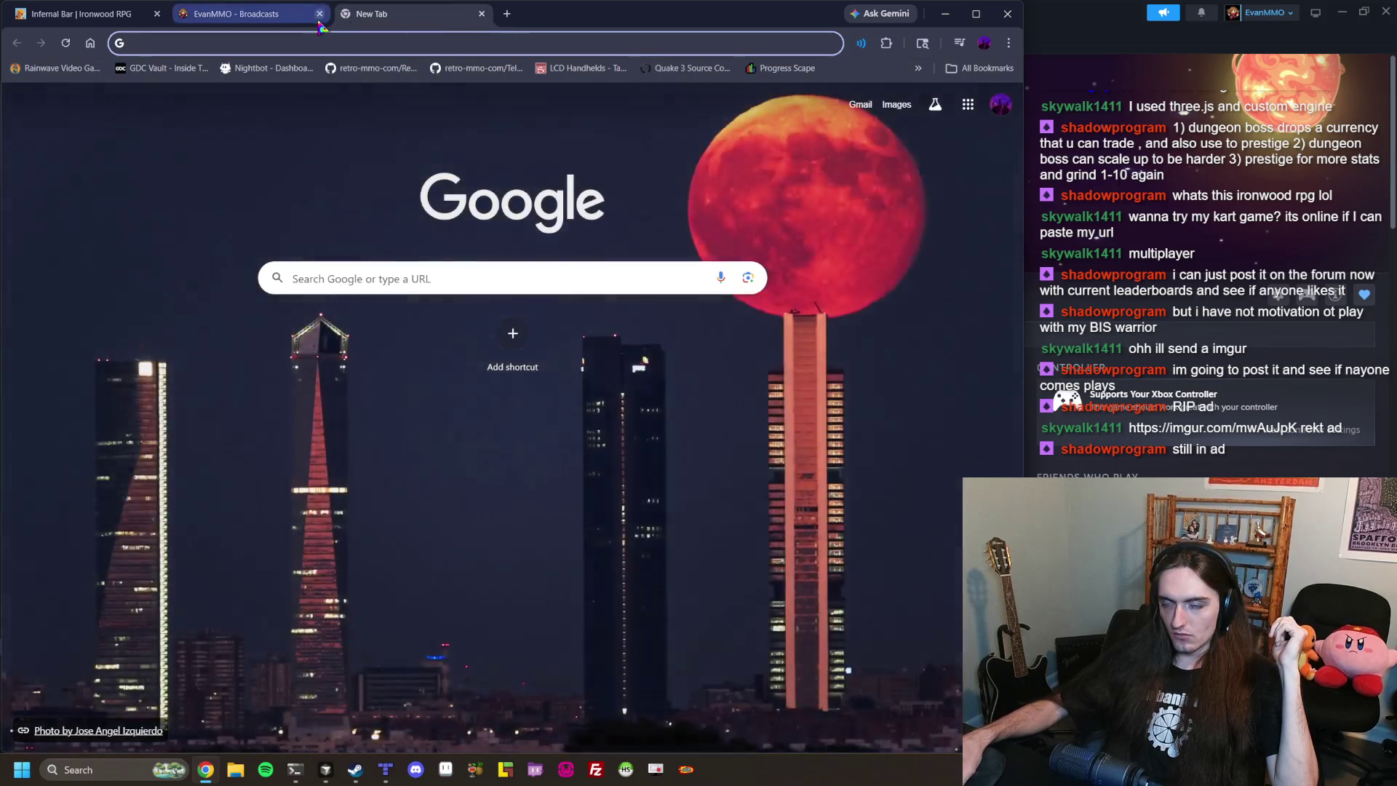
click(101, 15)
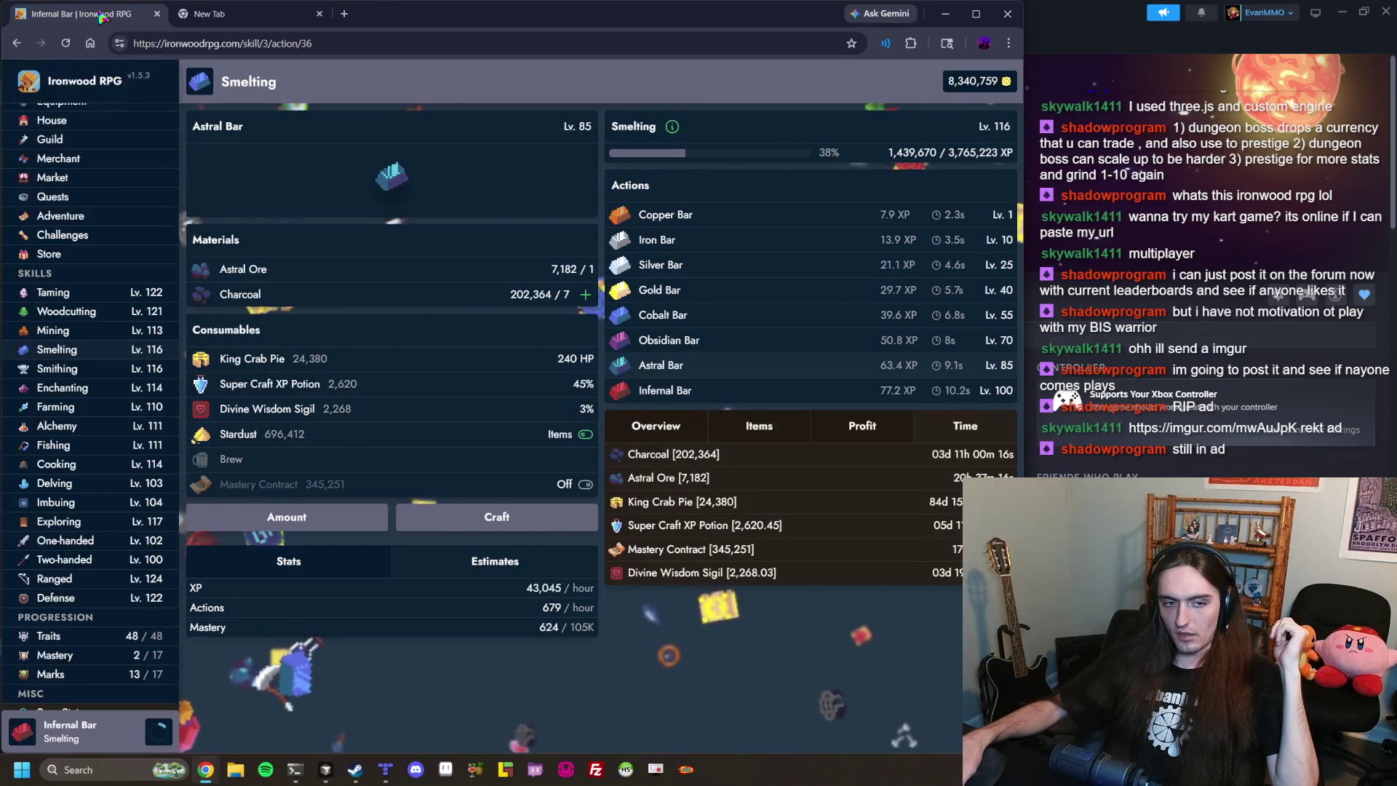
click(240, 20)
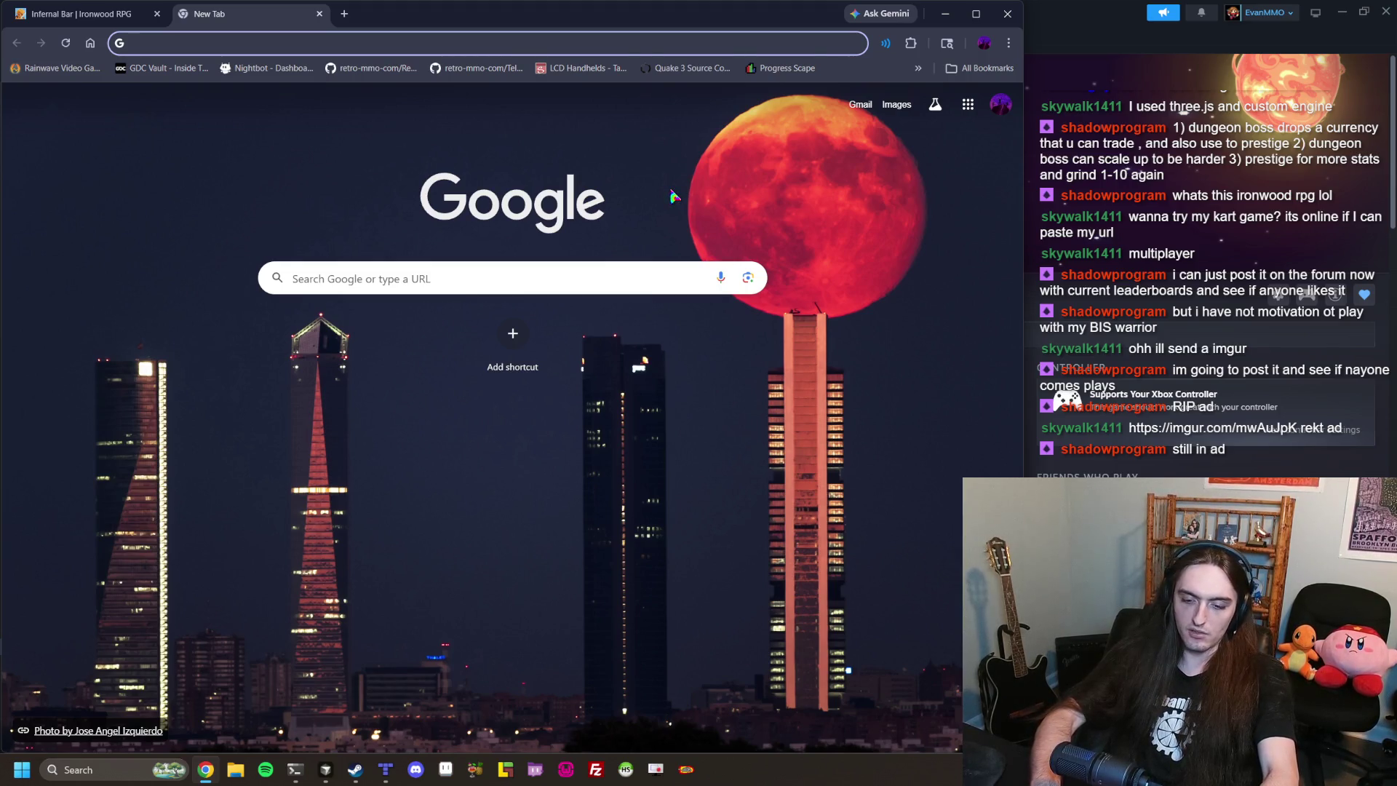
text(cakeztd)
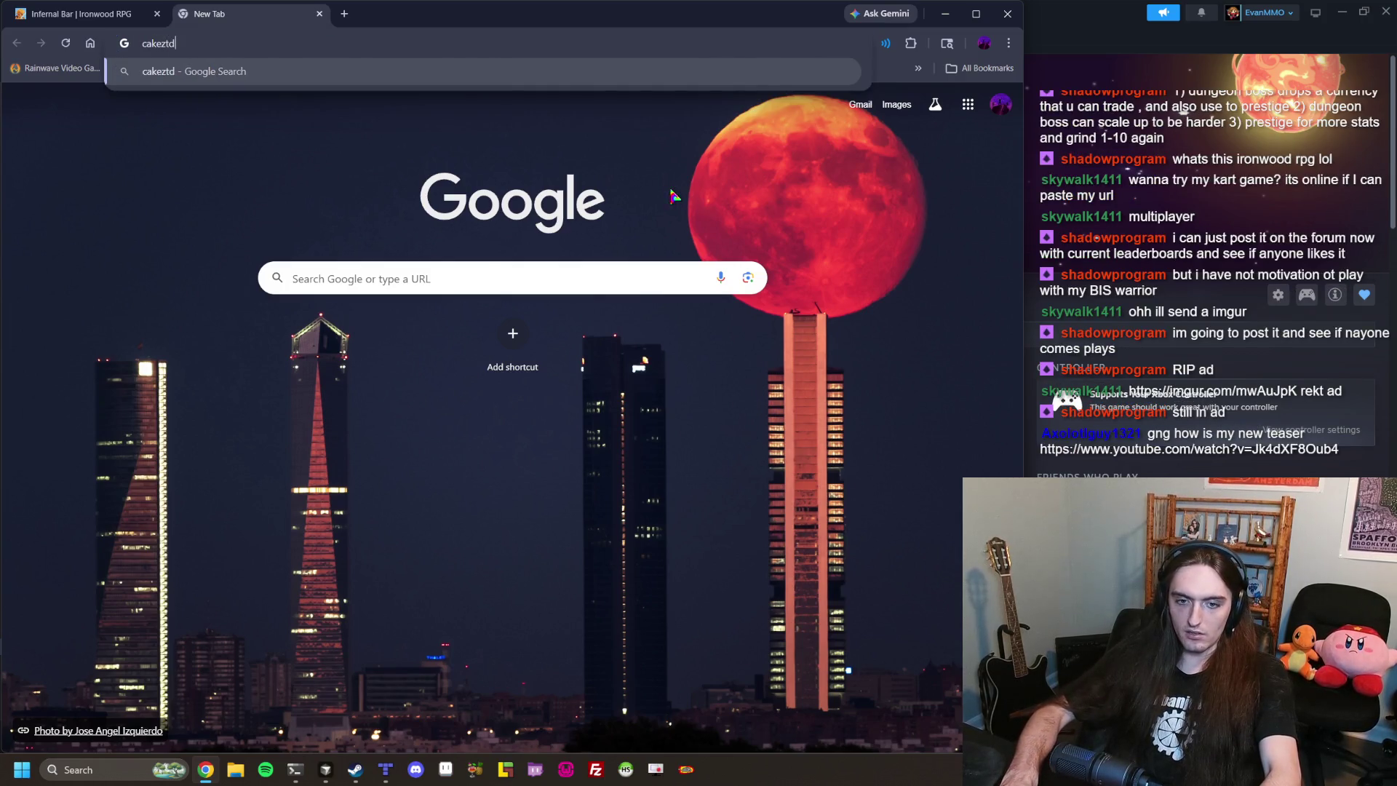
text( steam)
Search Google for 'cakeztd steam' and open the Tangy TD Steam store page result.
key(Return)
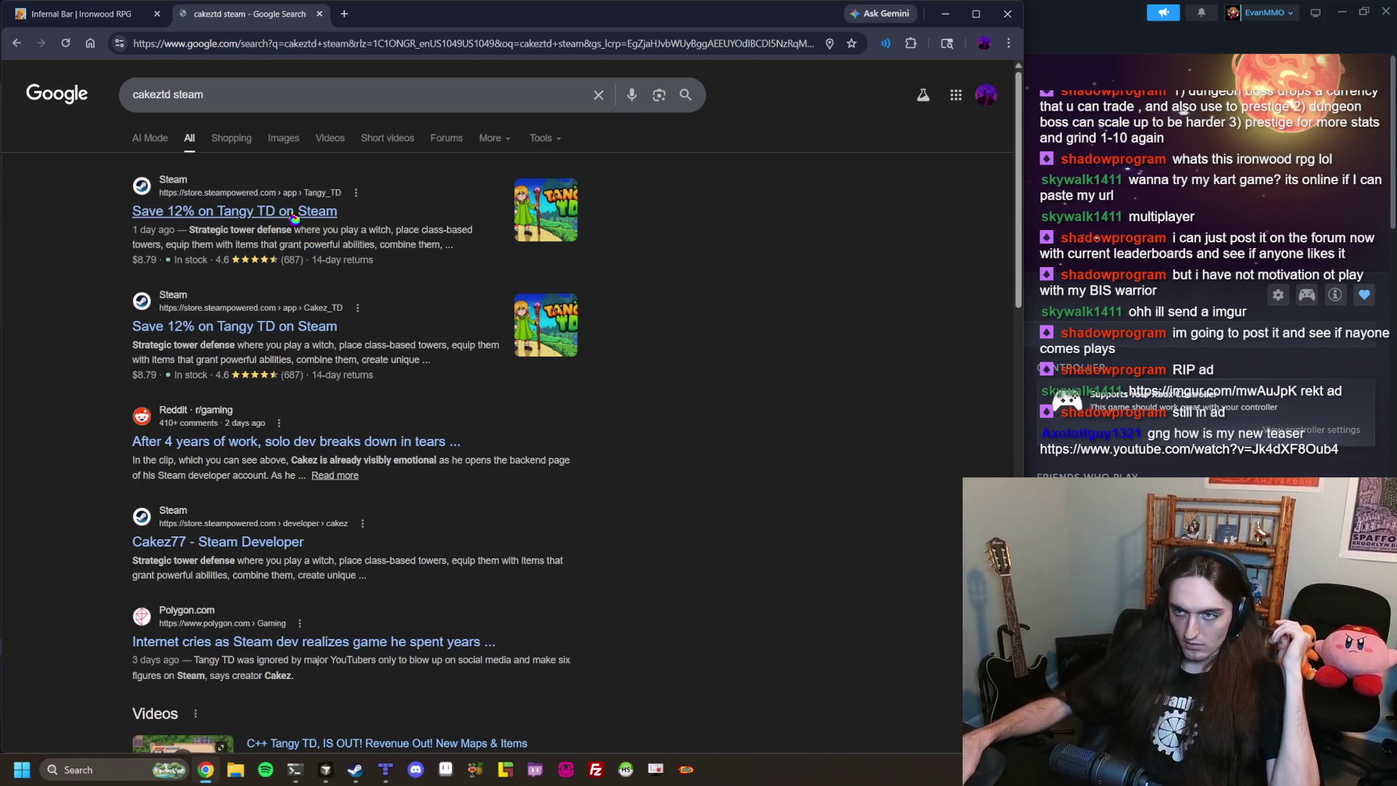
click(295, 218)
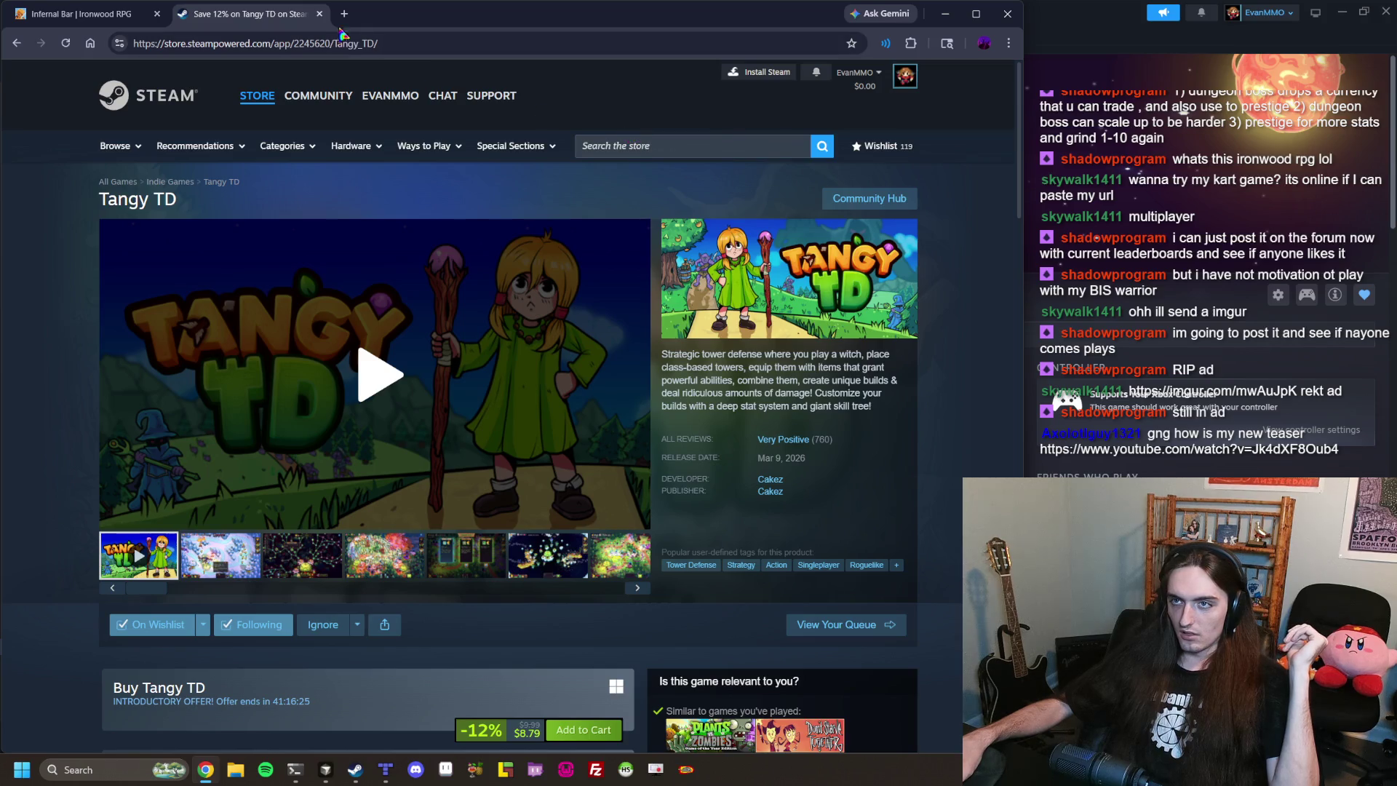
Search from the address bar for 'kira youtube camelot unchained'.
click(381, 48)
text(kira youtube)
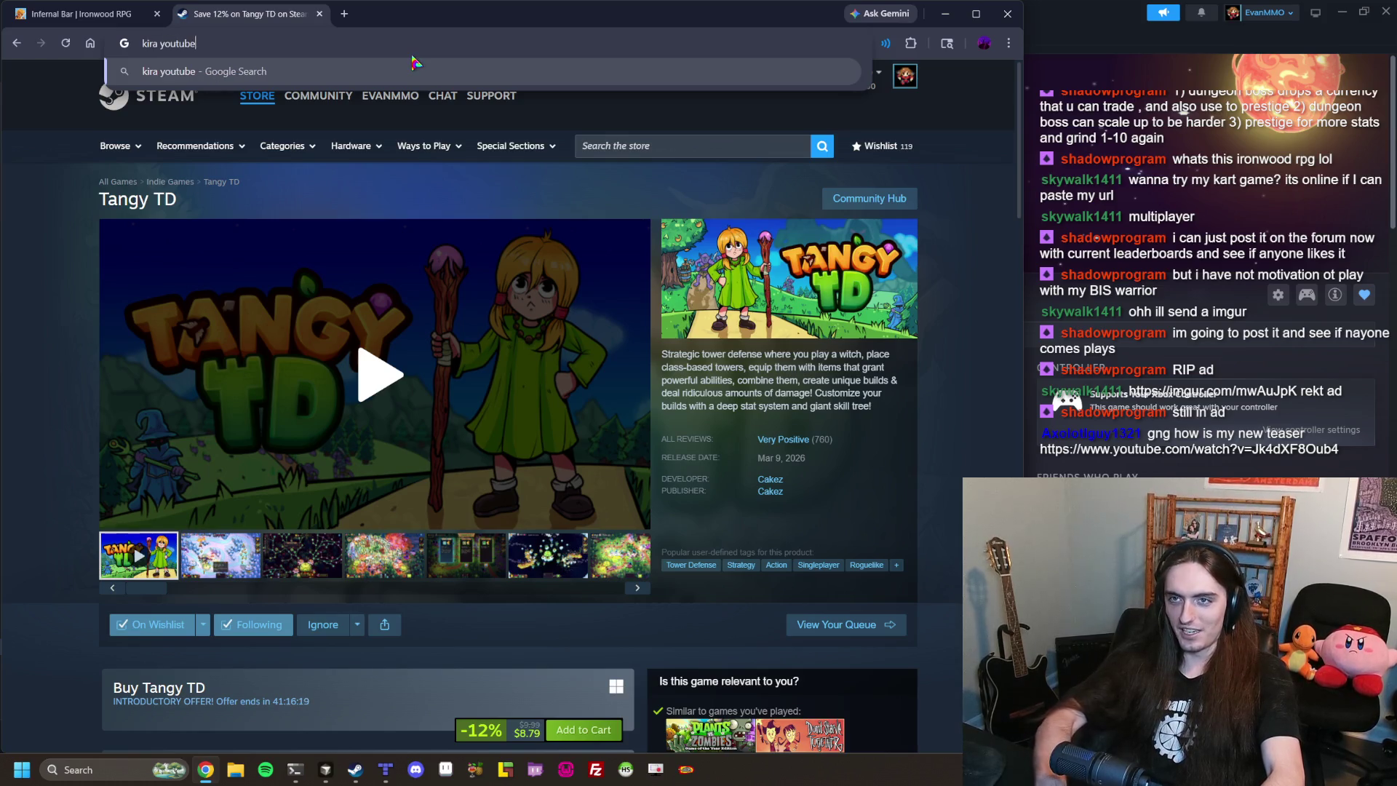
text(ined)
key(Return)
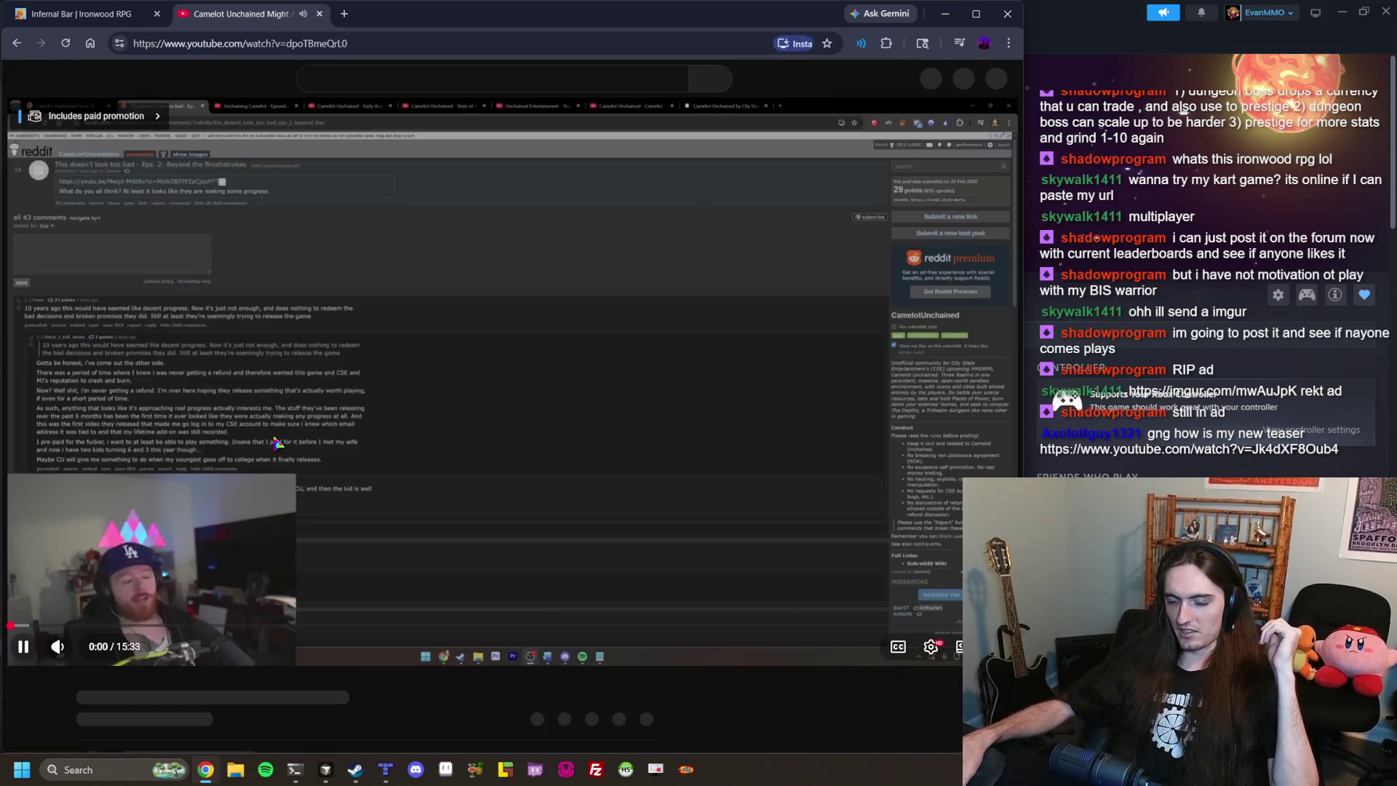
Skip the Camelot Unchained video ahead to about 6:08, then open the chat-linked teaser video.
drag(268, 633, 405, 632)
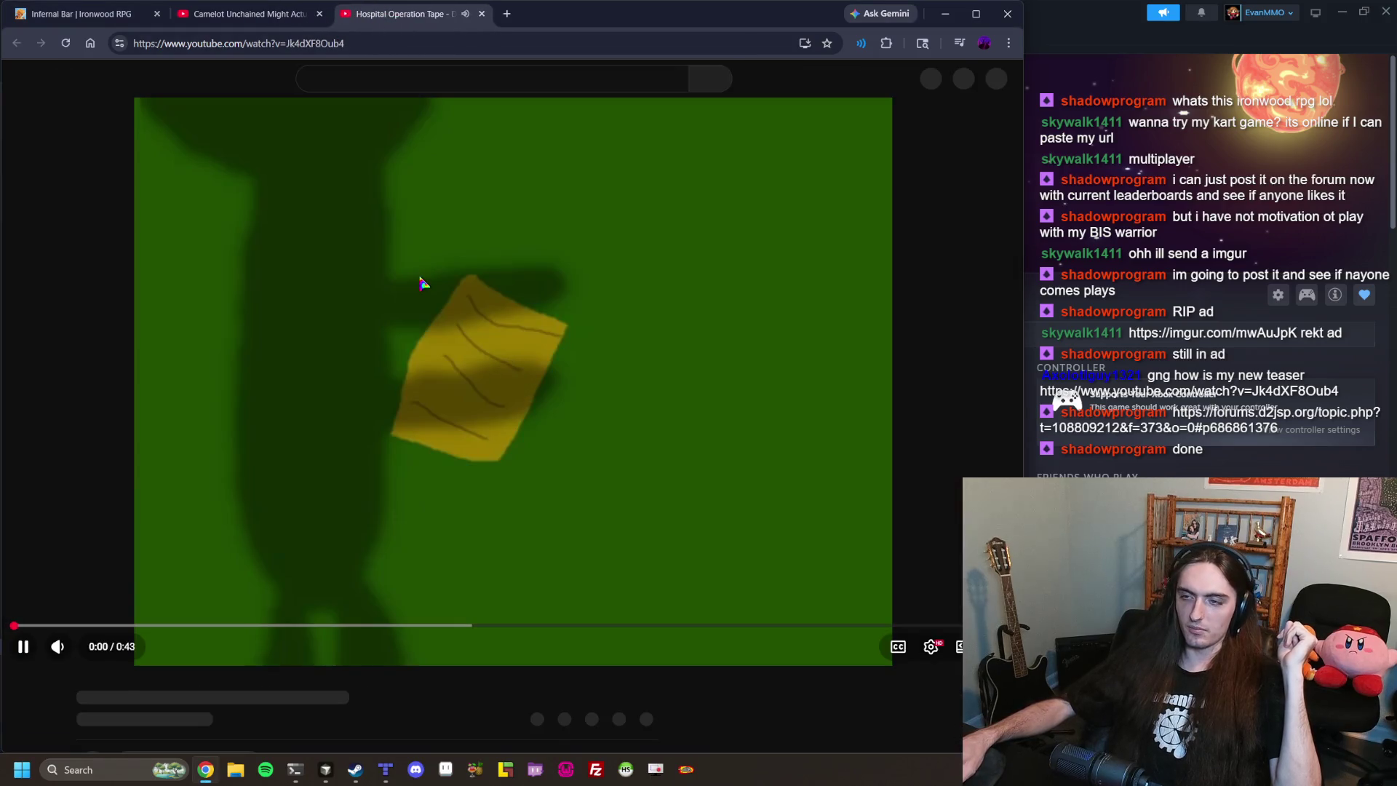
click(422, 282)
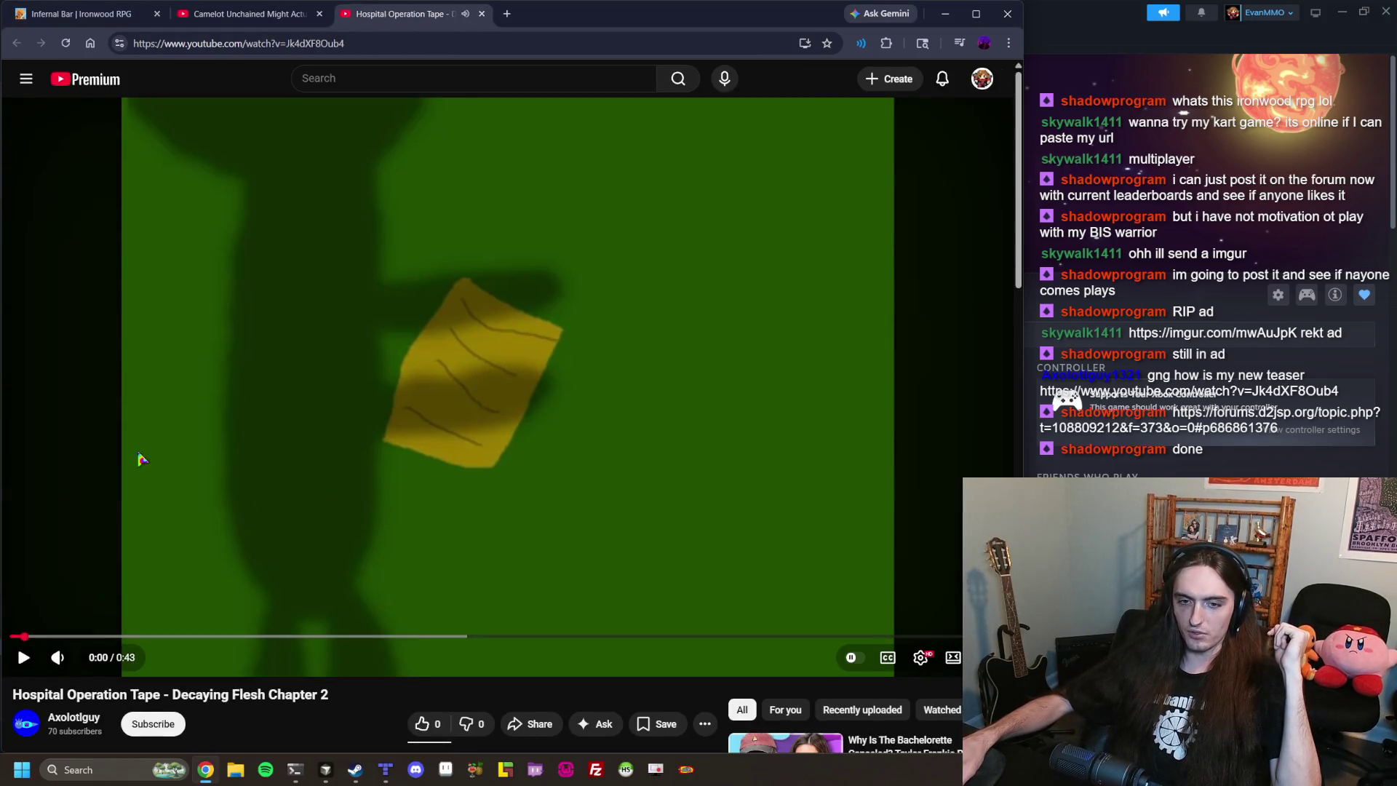
Play the Decaying Flesh Chapter 2 teaser, pausing briefly at 0:14 before resuming.
click(157, 434)
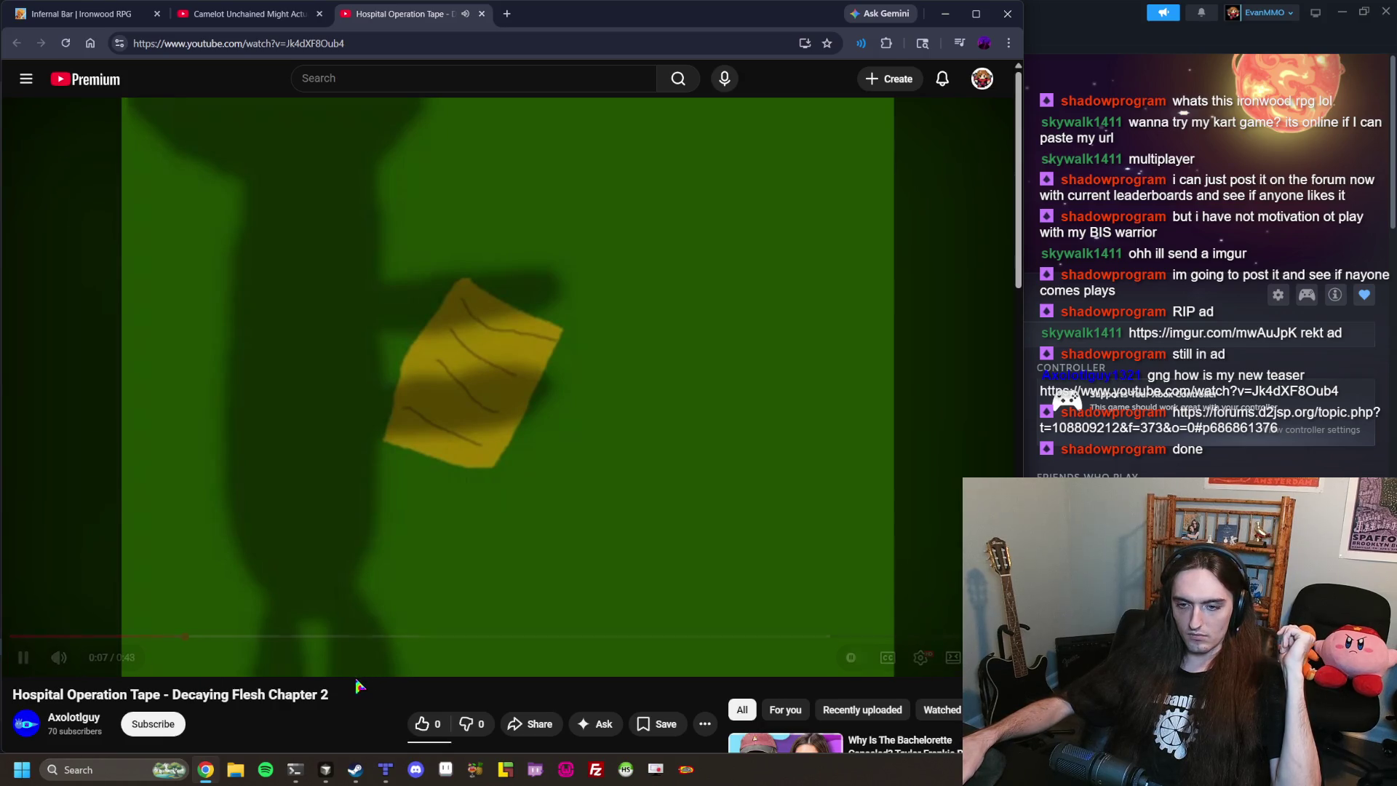
scroll(357, 684, down, 1)
scroll(356, 684, down, 1)
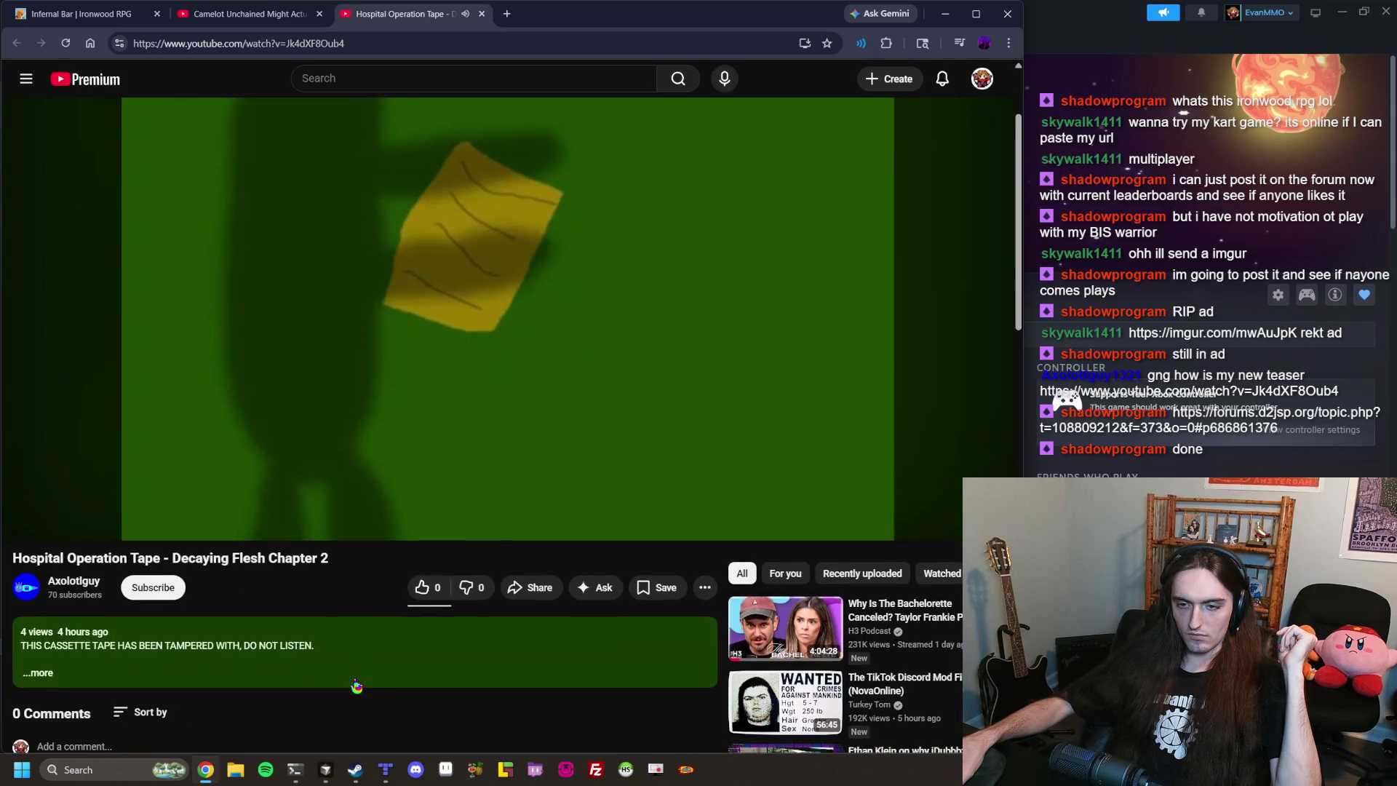
scroll(355, 686, up, 2)
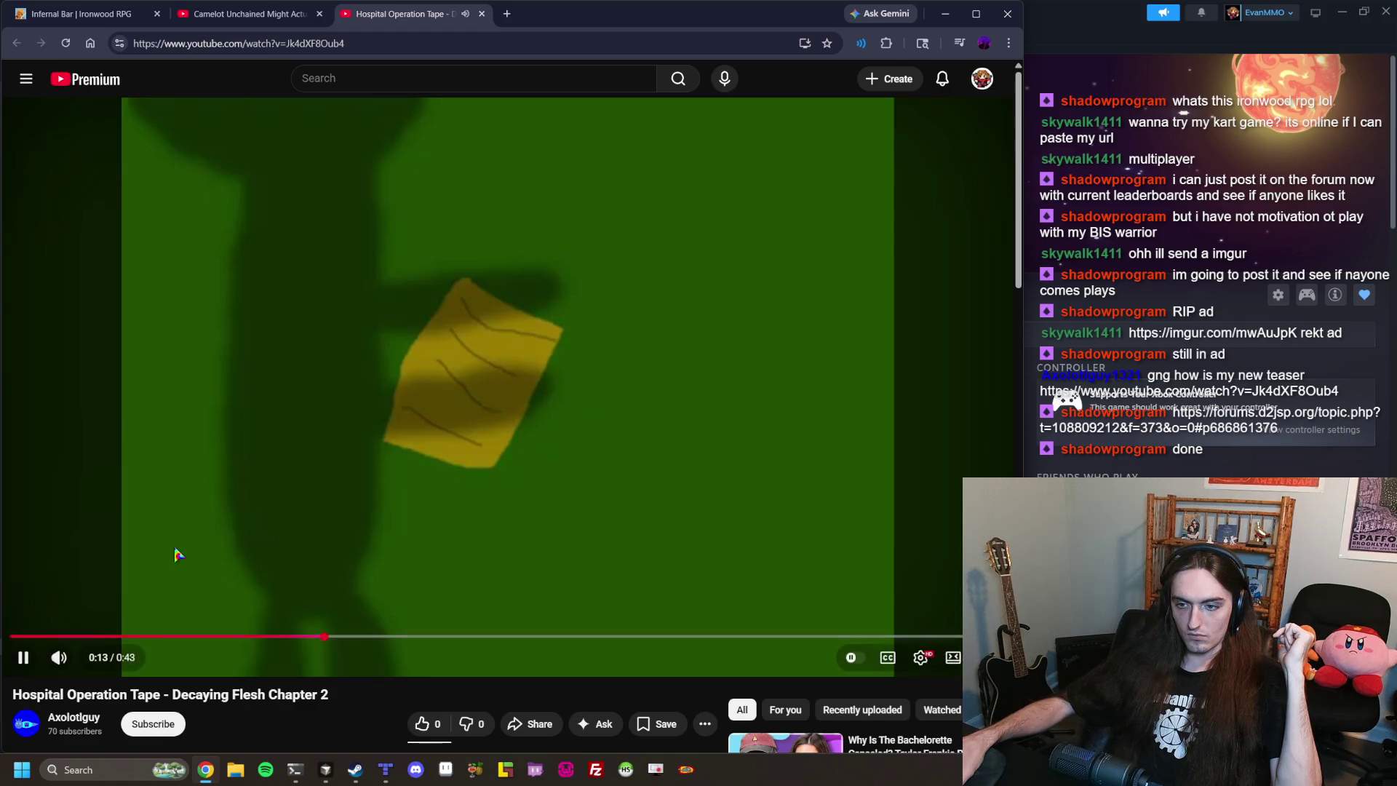
click(329, 601)
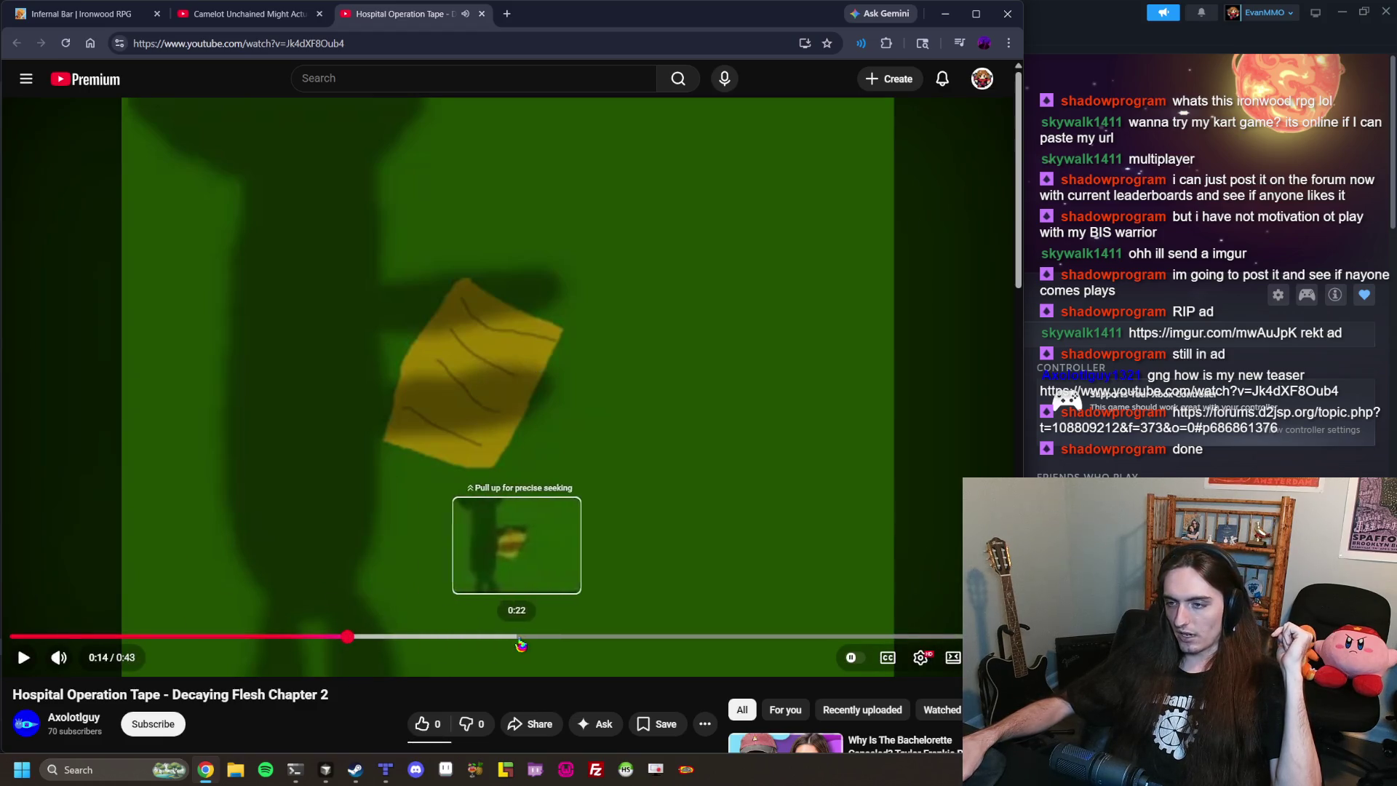
key(space)
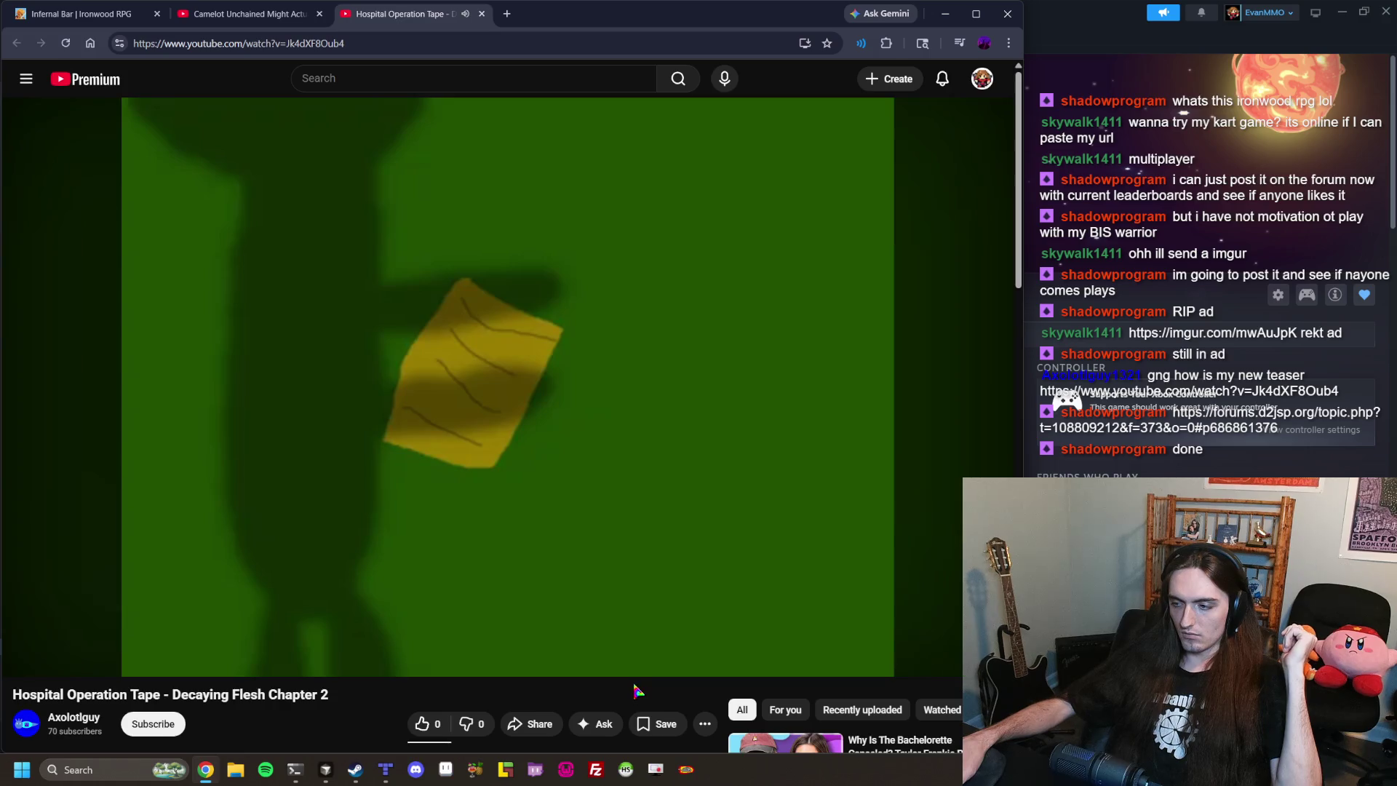
mouse_move(451, 669)
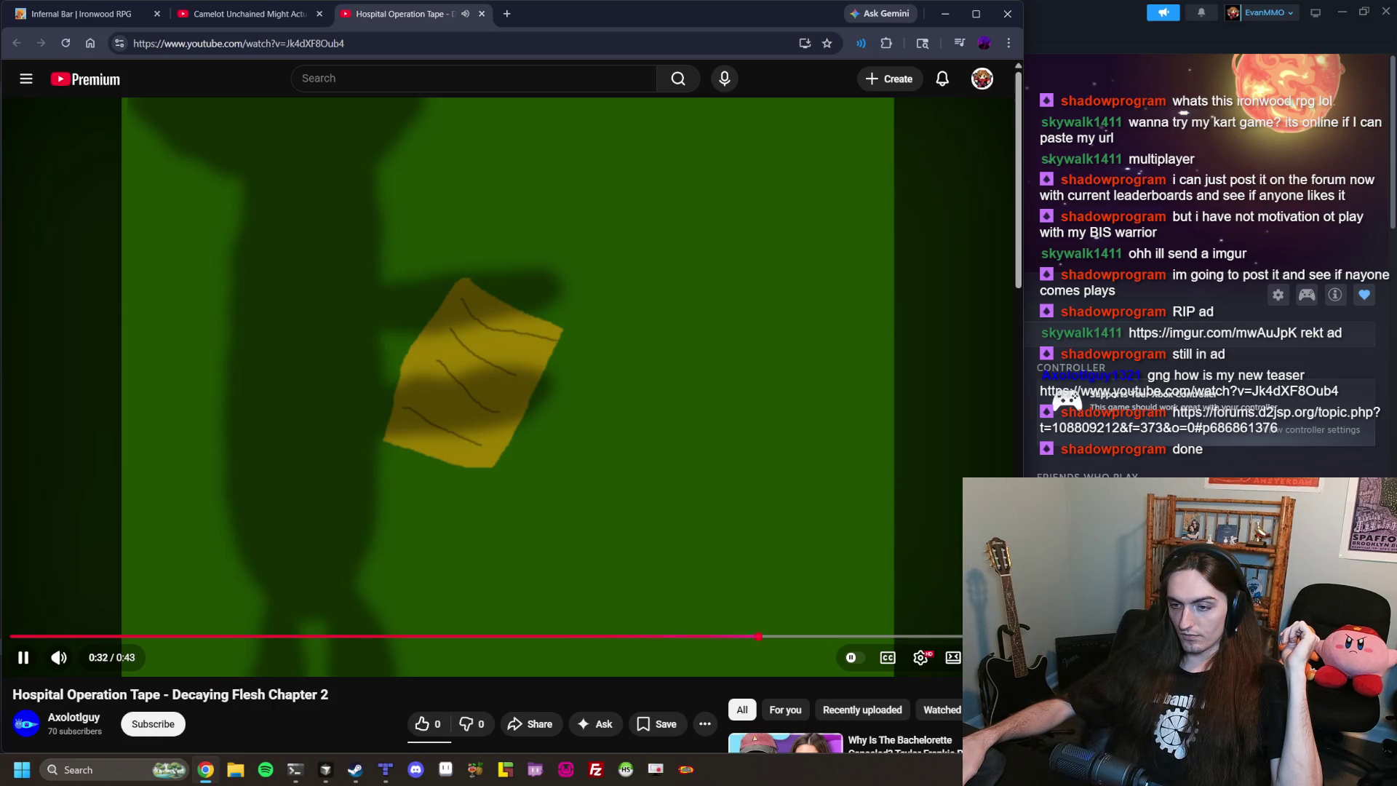
Open the teaser uploader's channel in a background tab from below the video.
scroll(296, 659, down, 3)
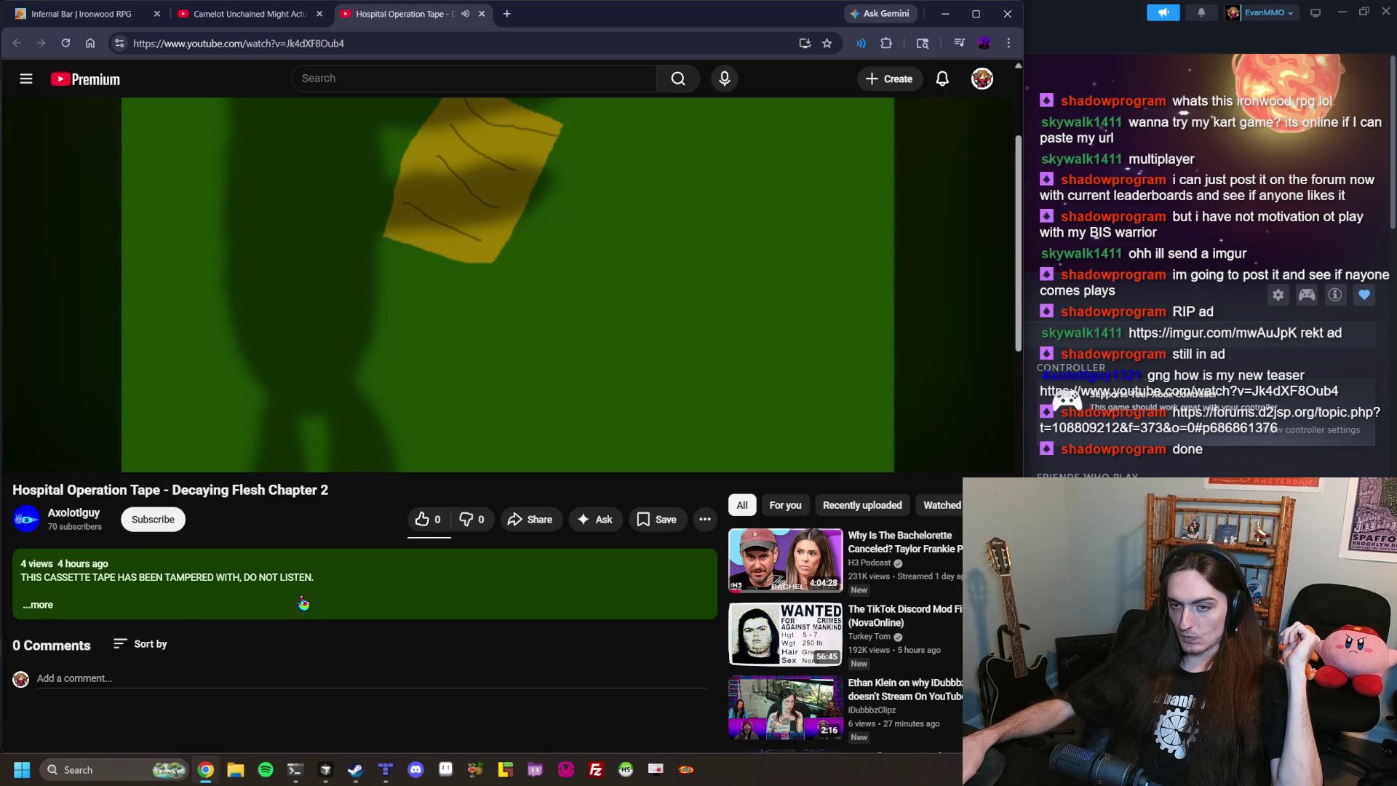
middle_click(73, 519)
scroll(403, 349, up, 3)
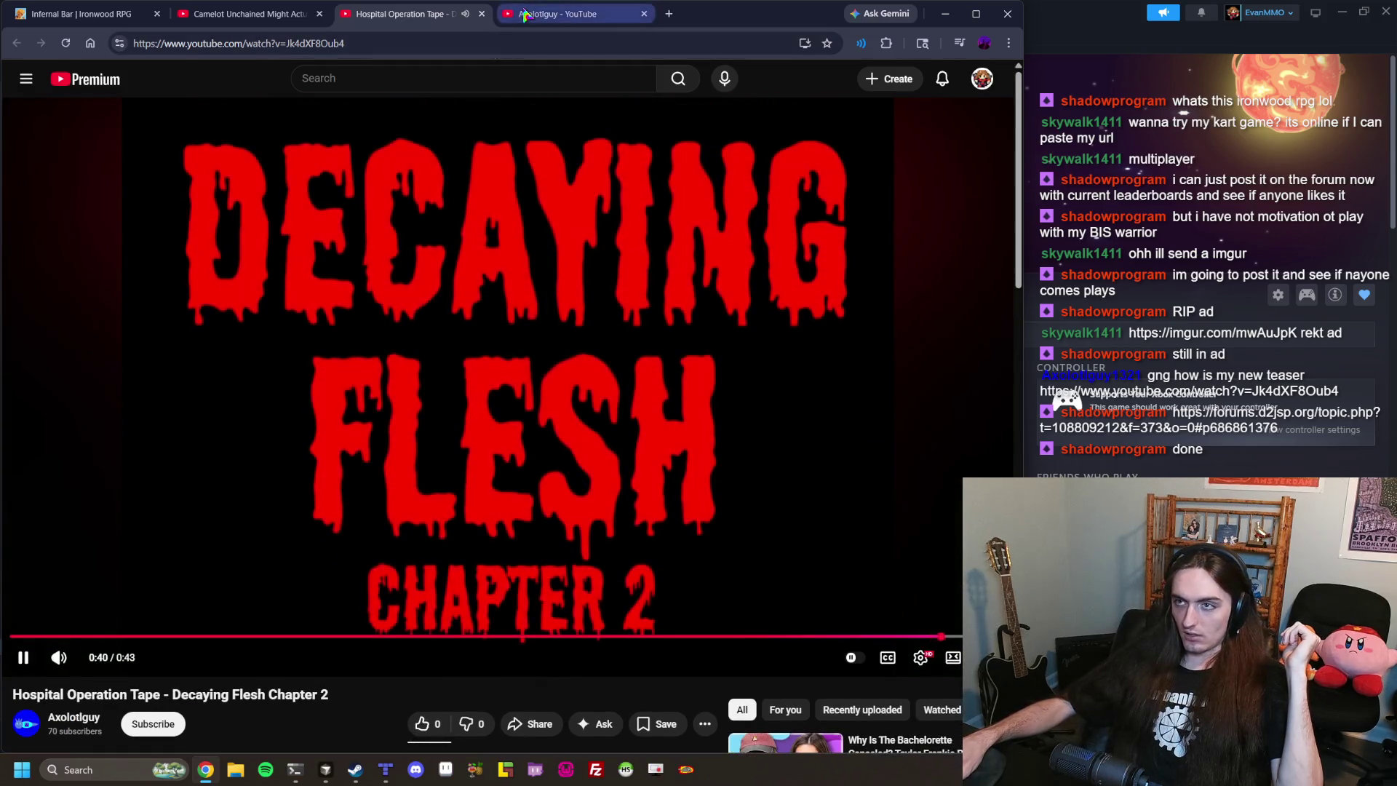
Open Zeus the Moose from the uploader's channel in a new tab and pause it.
click(530, 13)
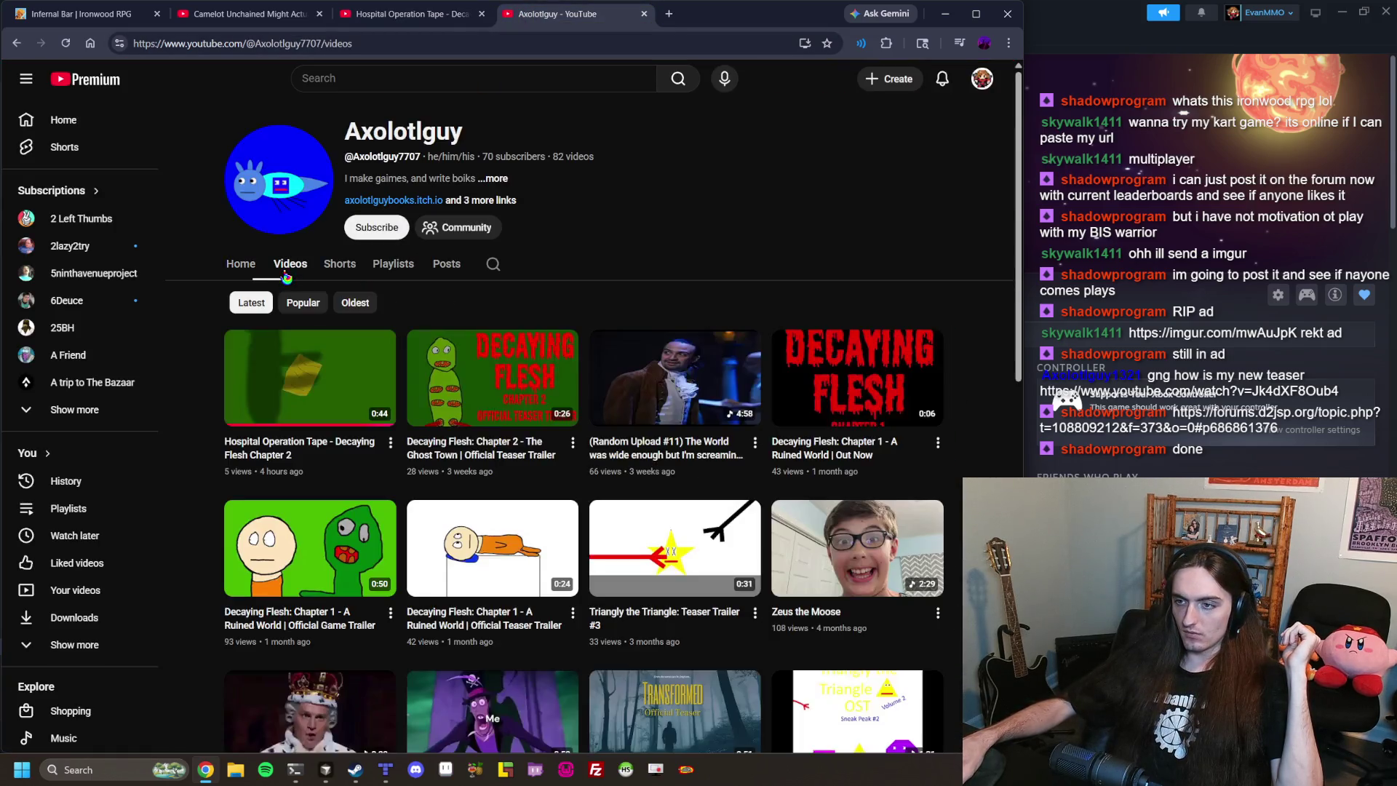
middle_click(812, 553)
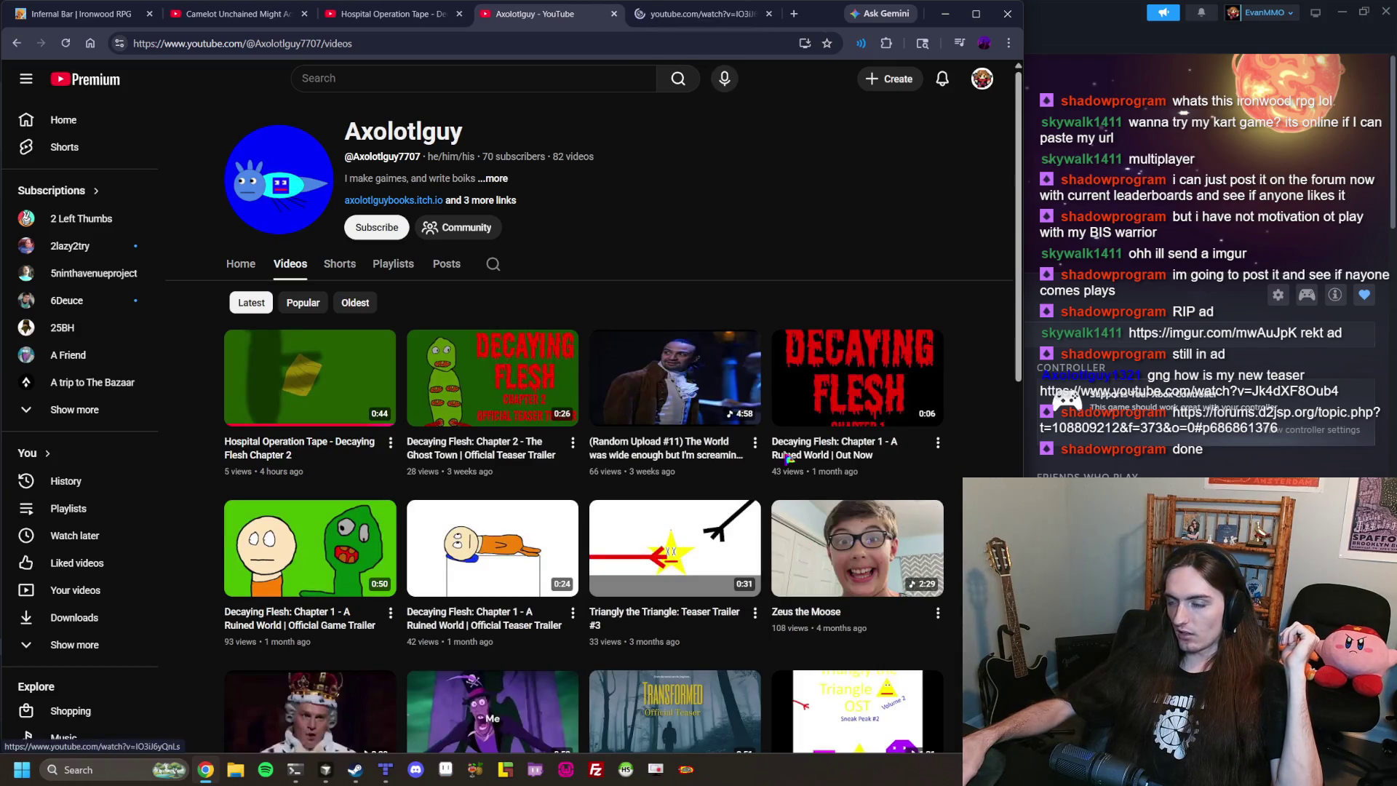
click(702, 22)
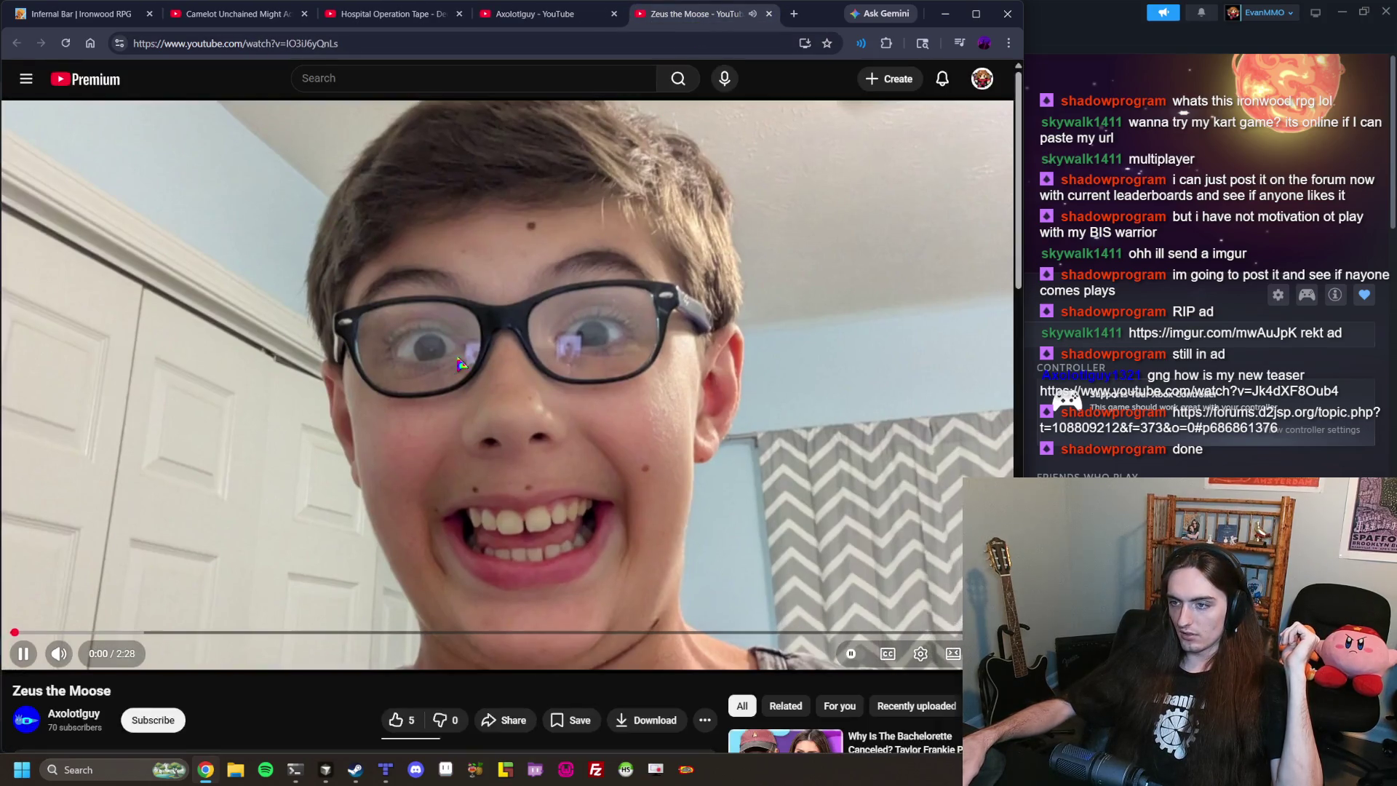
scroll(391, 409, down, 3)
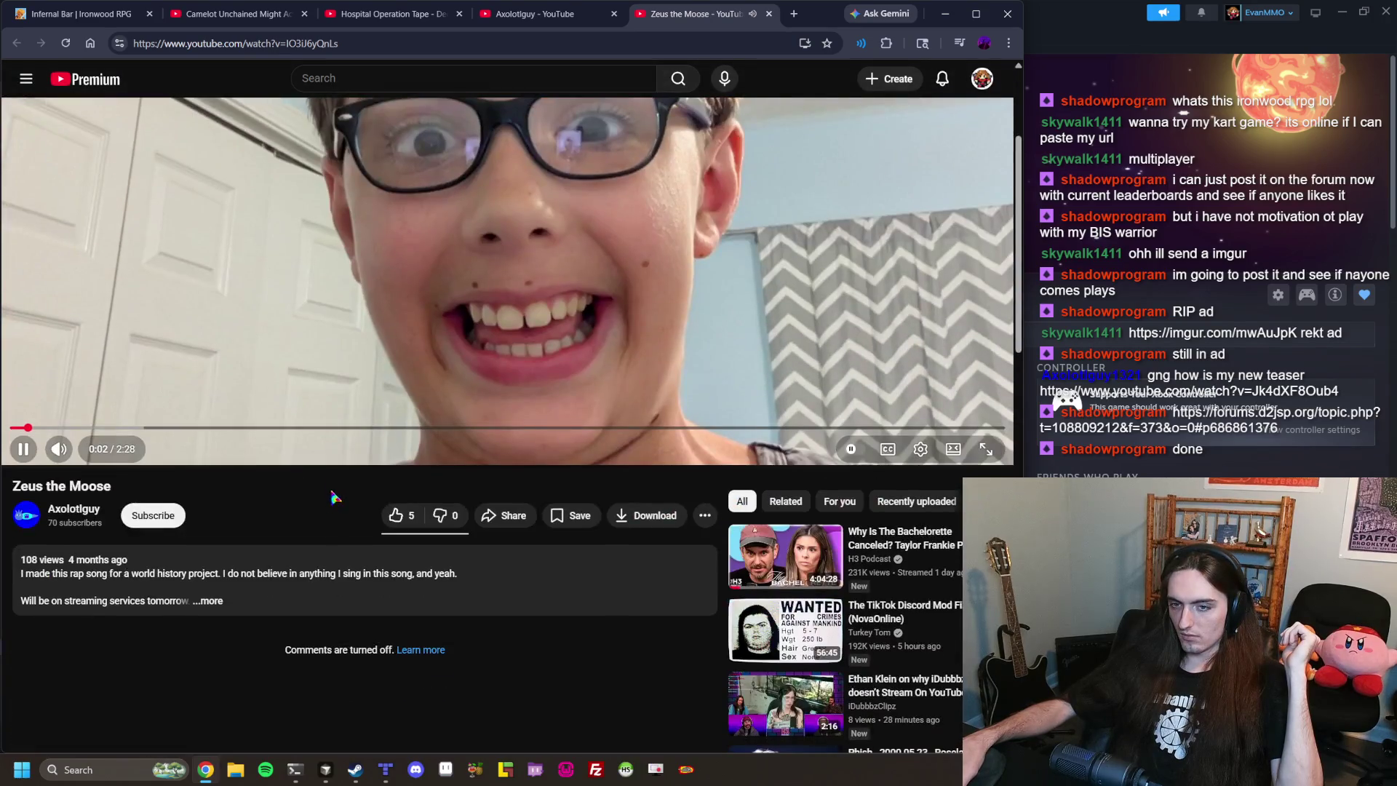
click(251, 305)
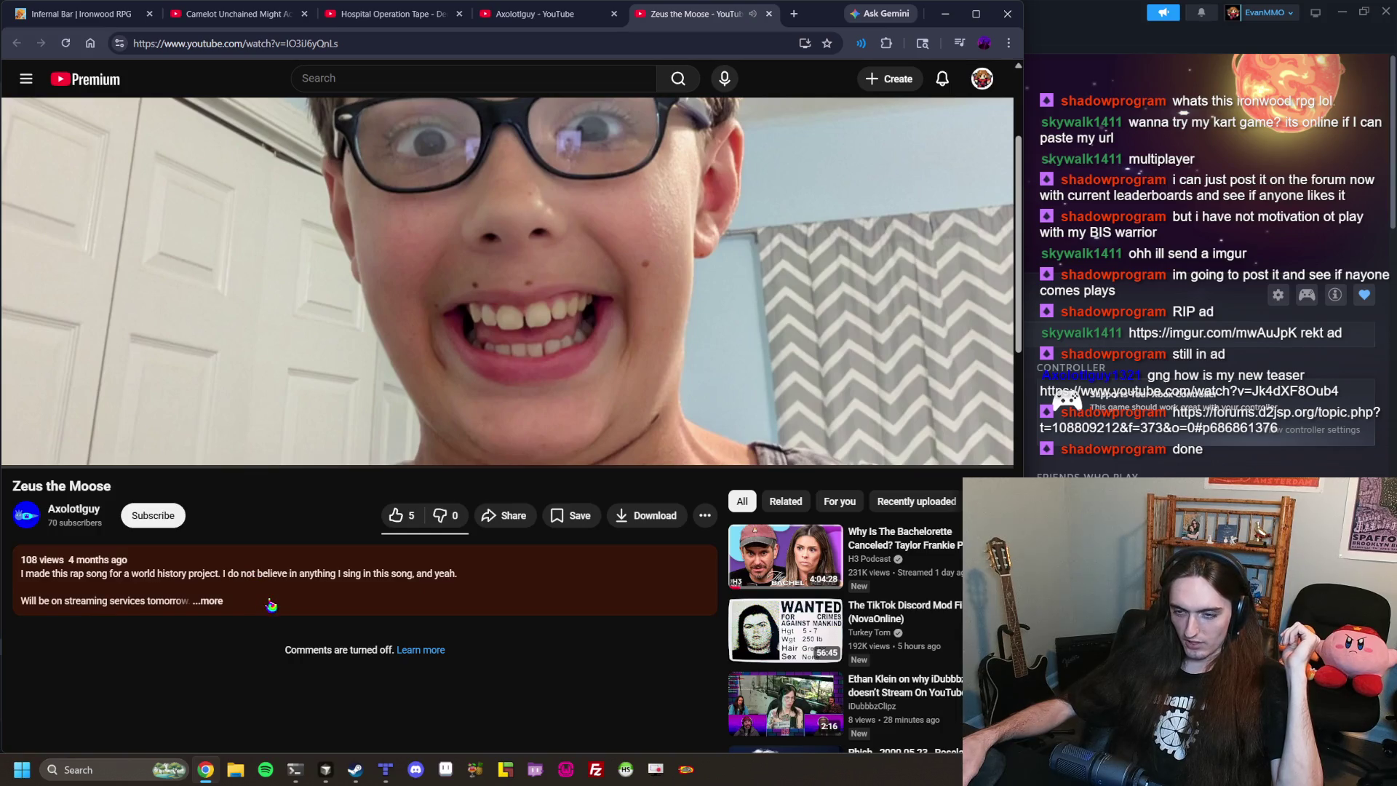
Expand the video description, resume playback, and boost the tab volume well above 100%.
click(269, 606)
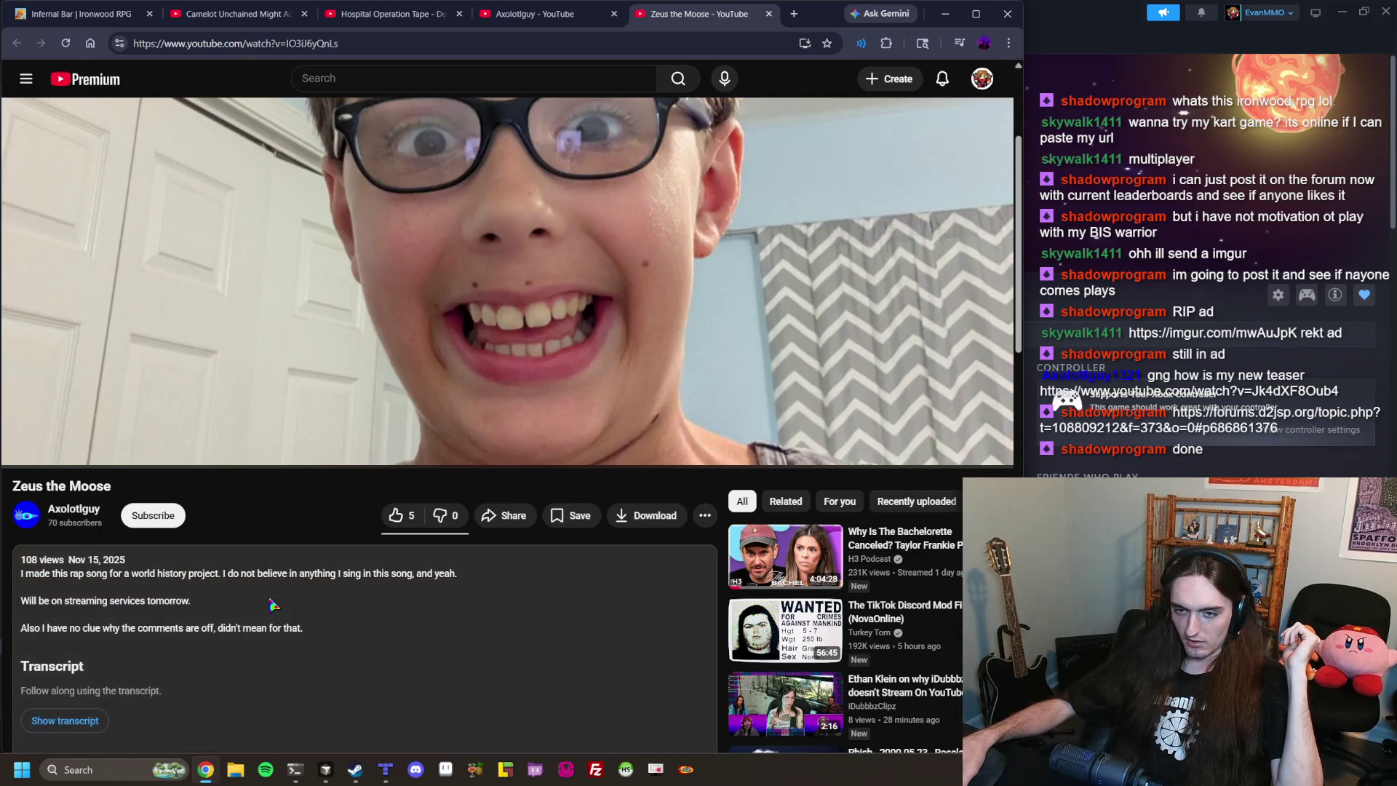
scroll(266, 437, up, 3)
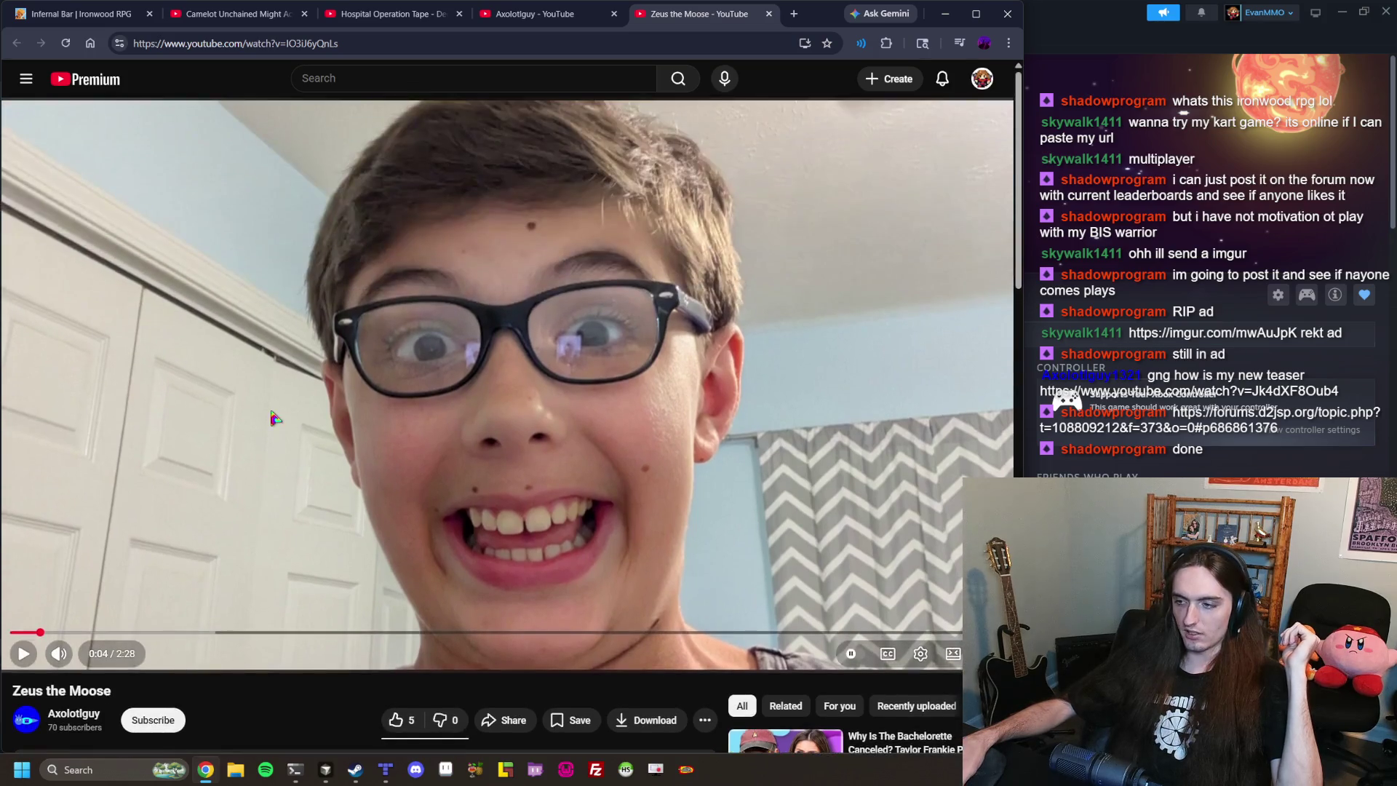
click(209, 428)
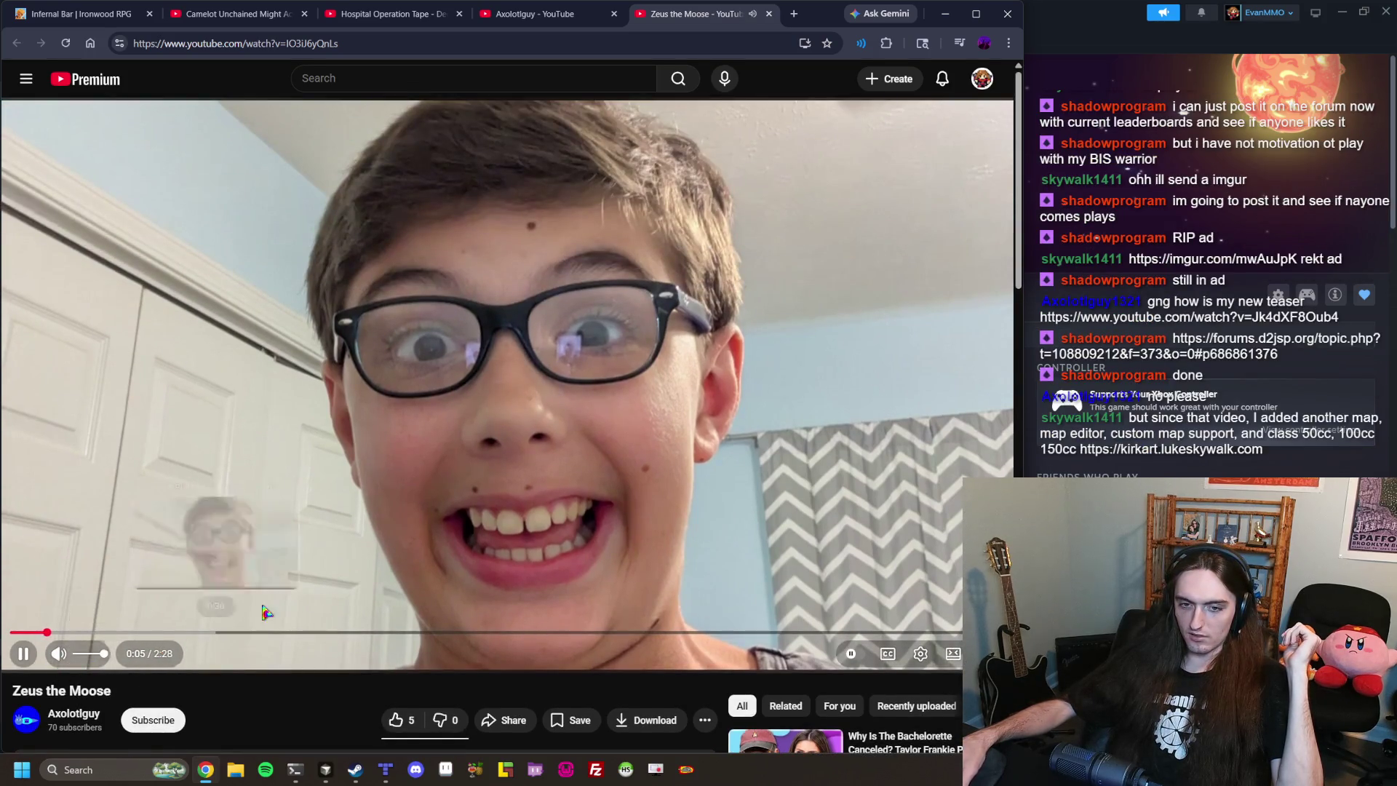
click(862, 45)
click(716, 263)
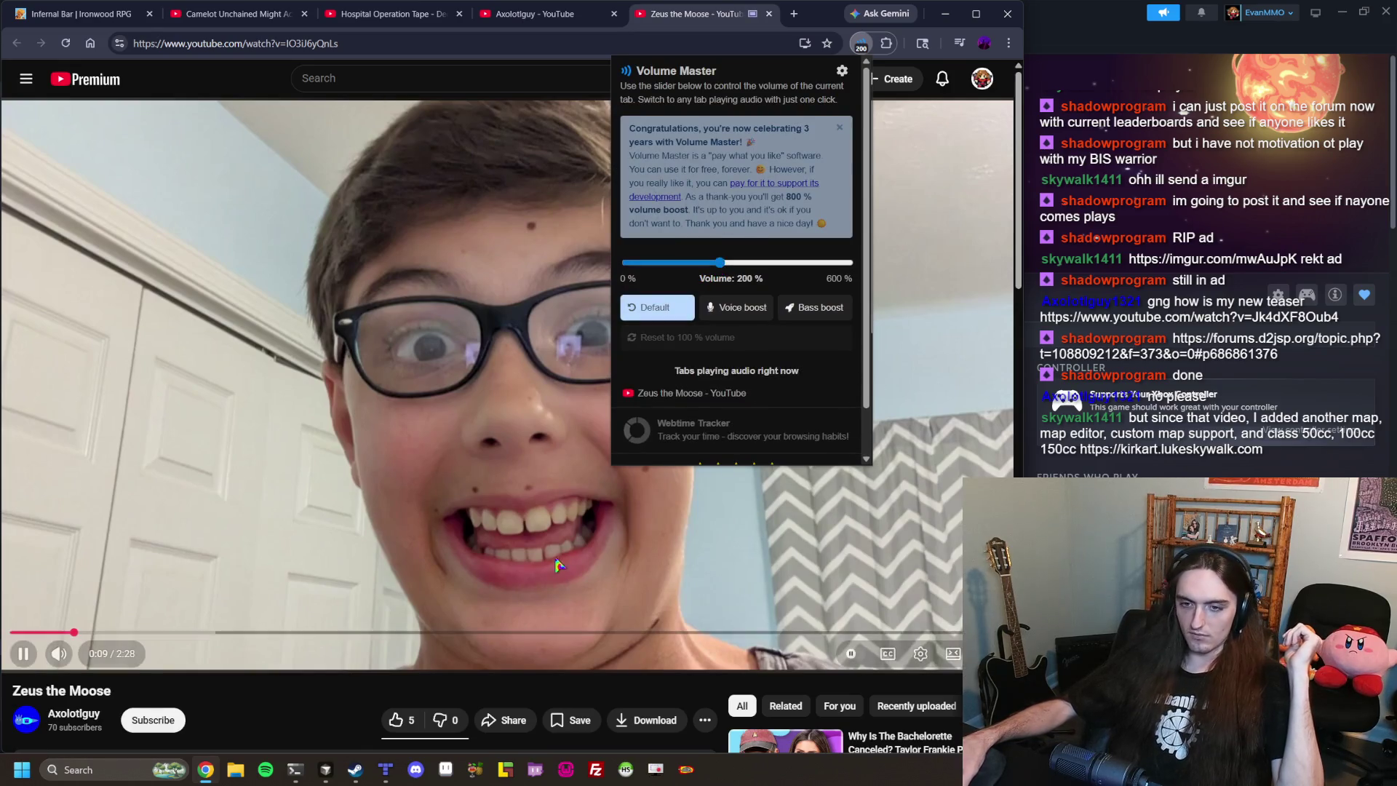
click(517, 665)
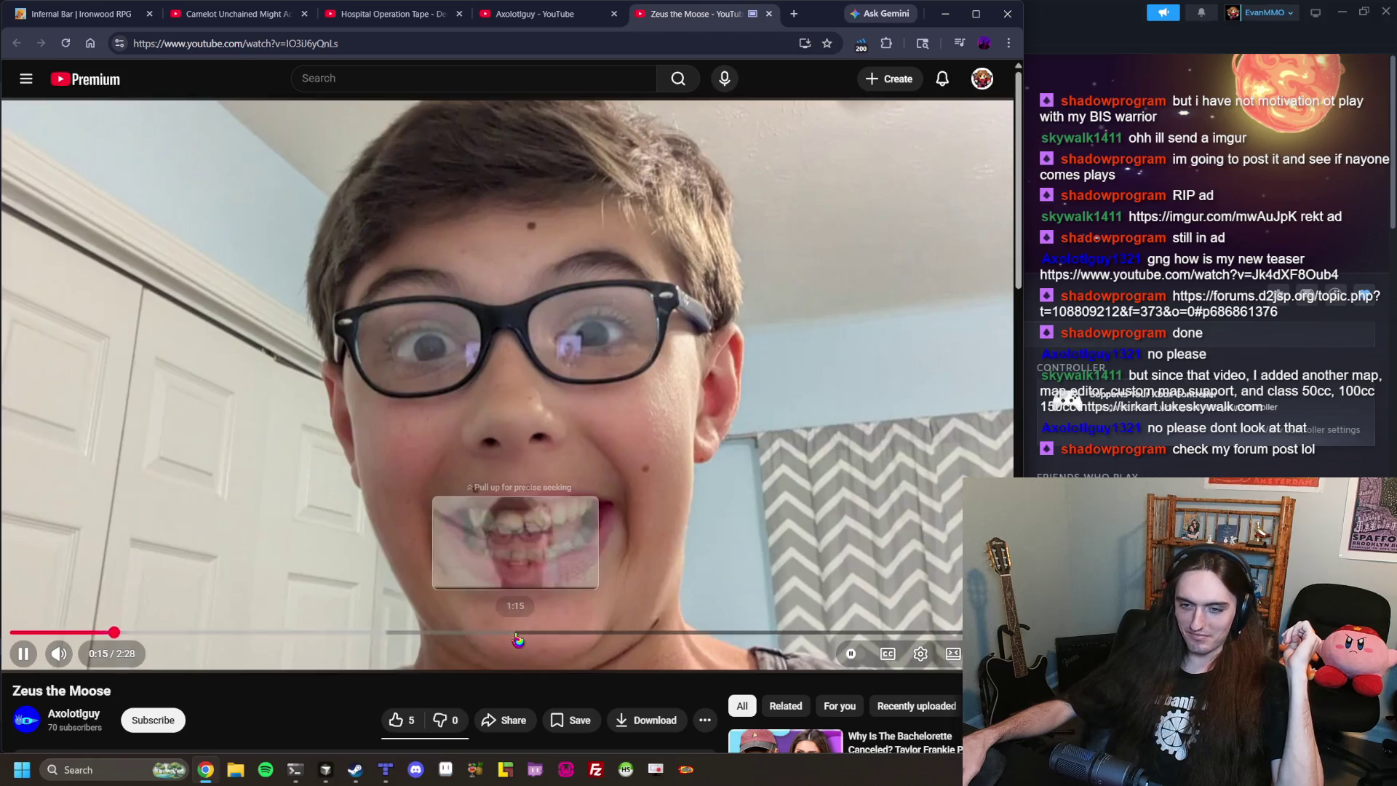
Pause and resume Zeus the Moose, then return to the channel's Videos list.
scroll(575, 657, down, 1)
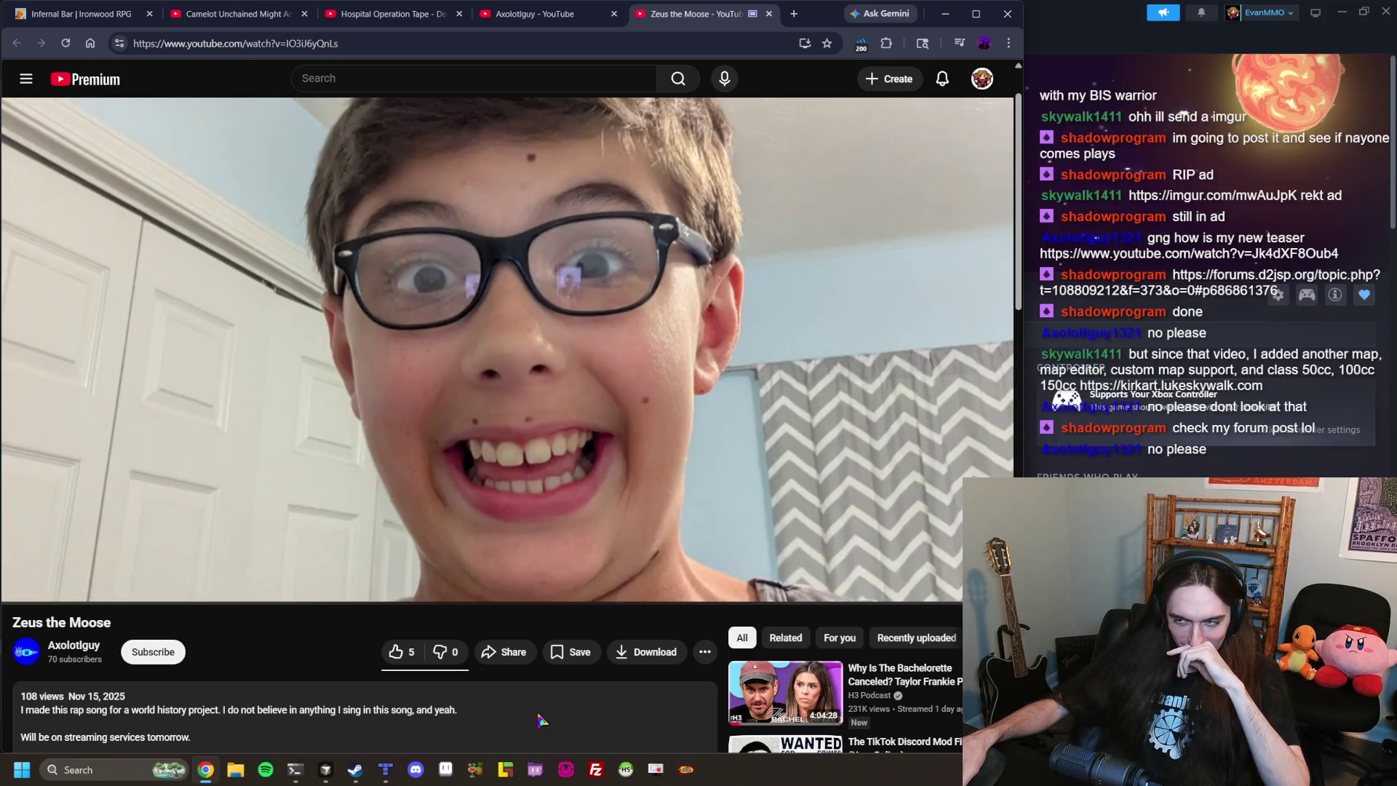
key(space)
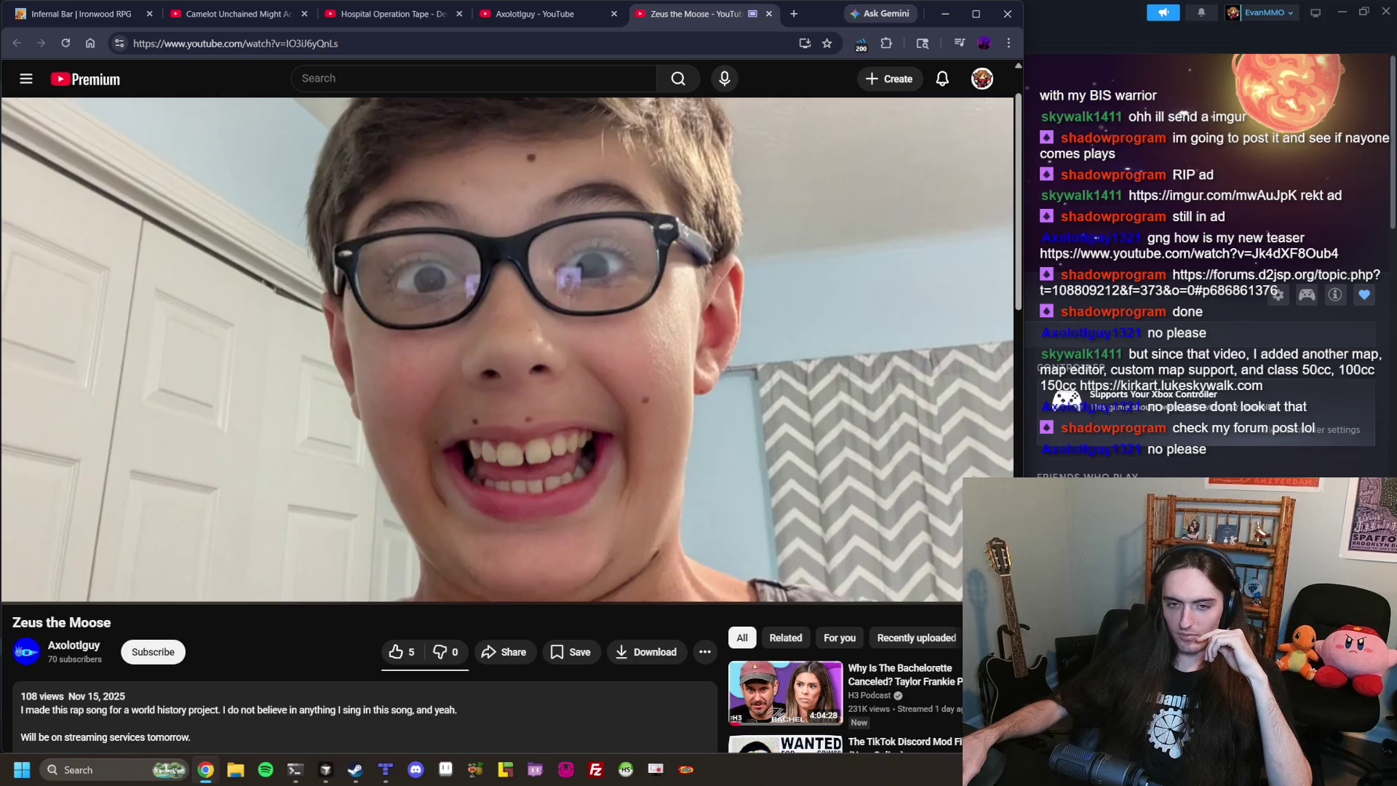
click(399, 368)
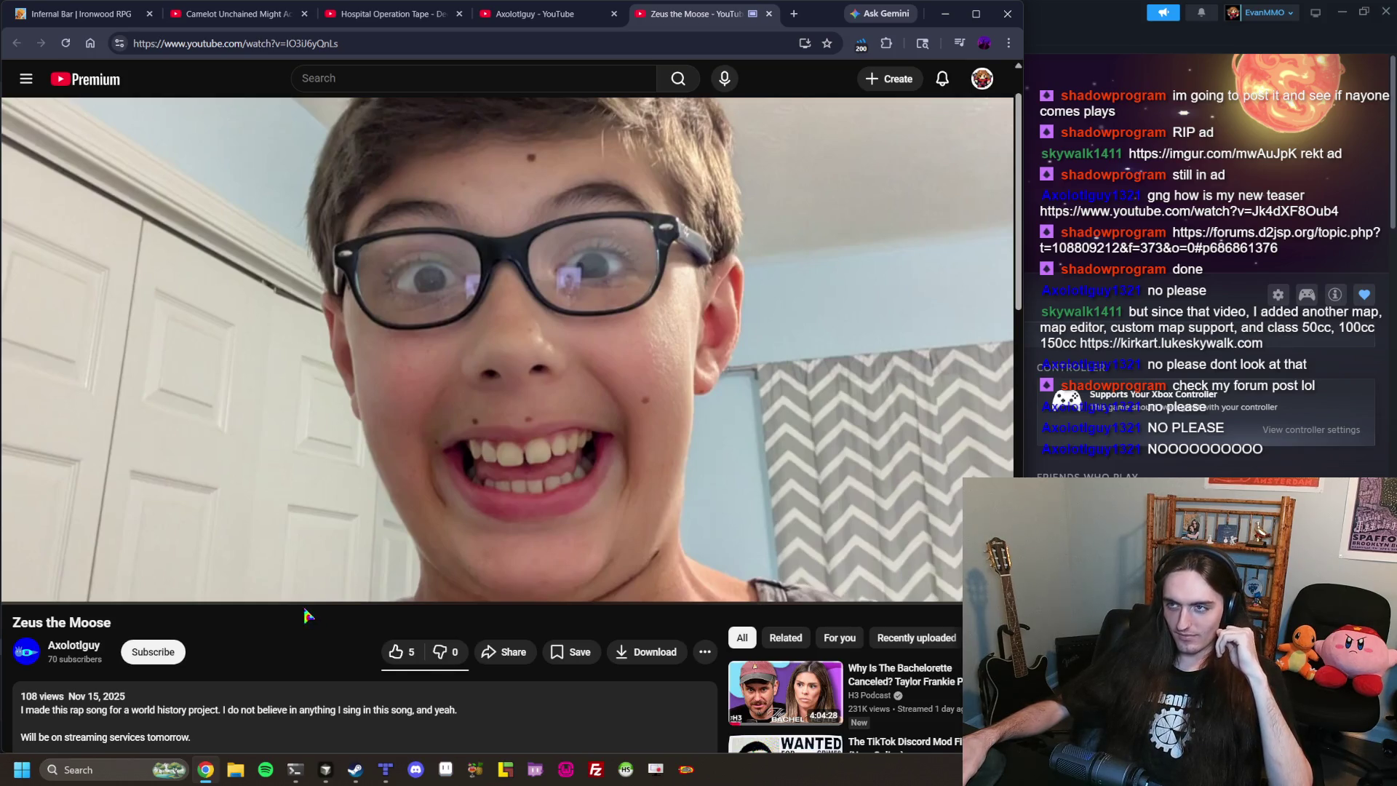
scroll(304, 615, up, 1)
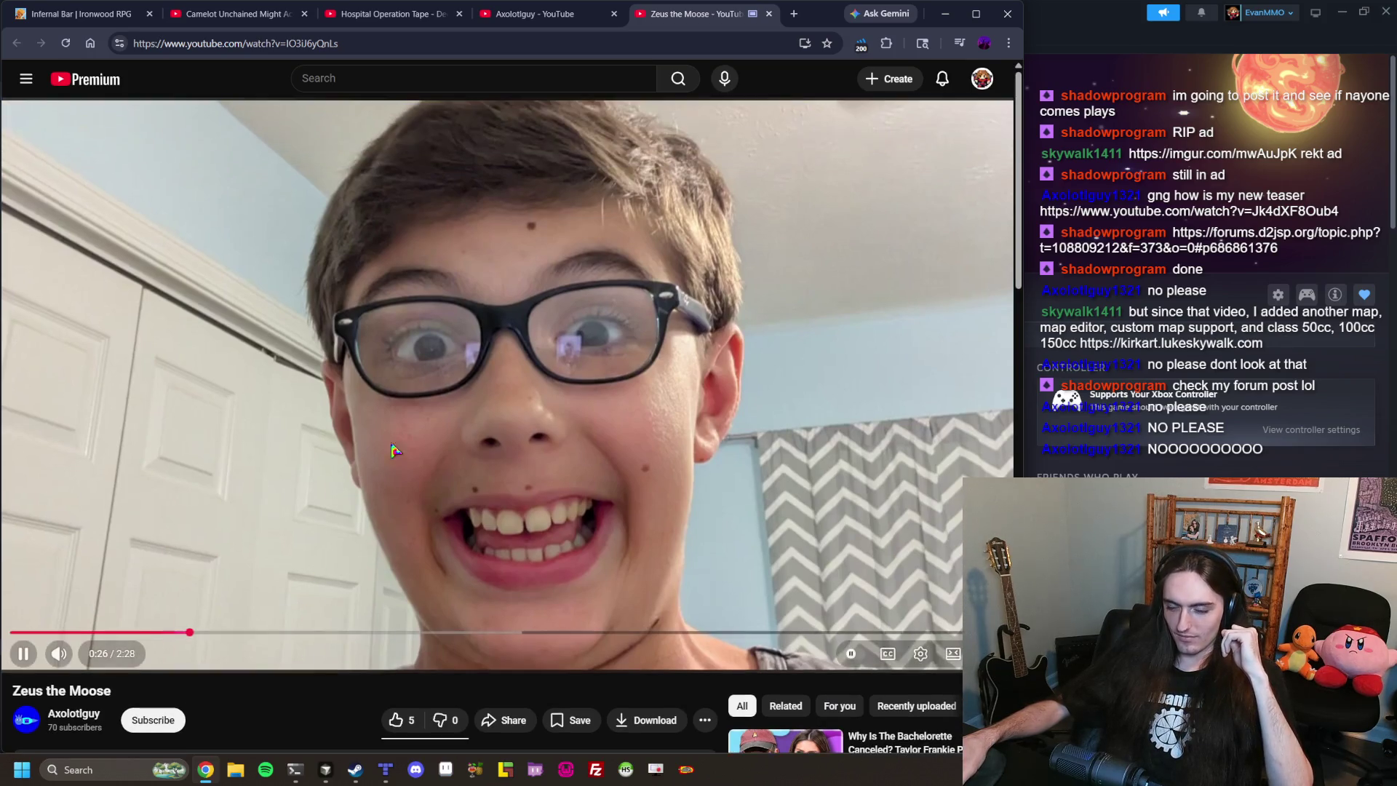
click(578, 20)
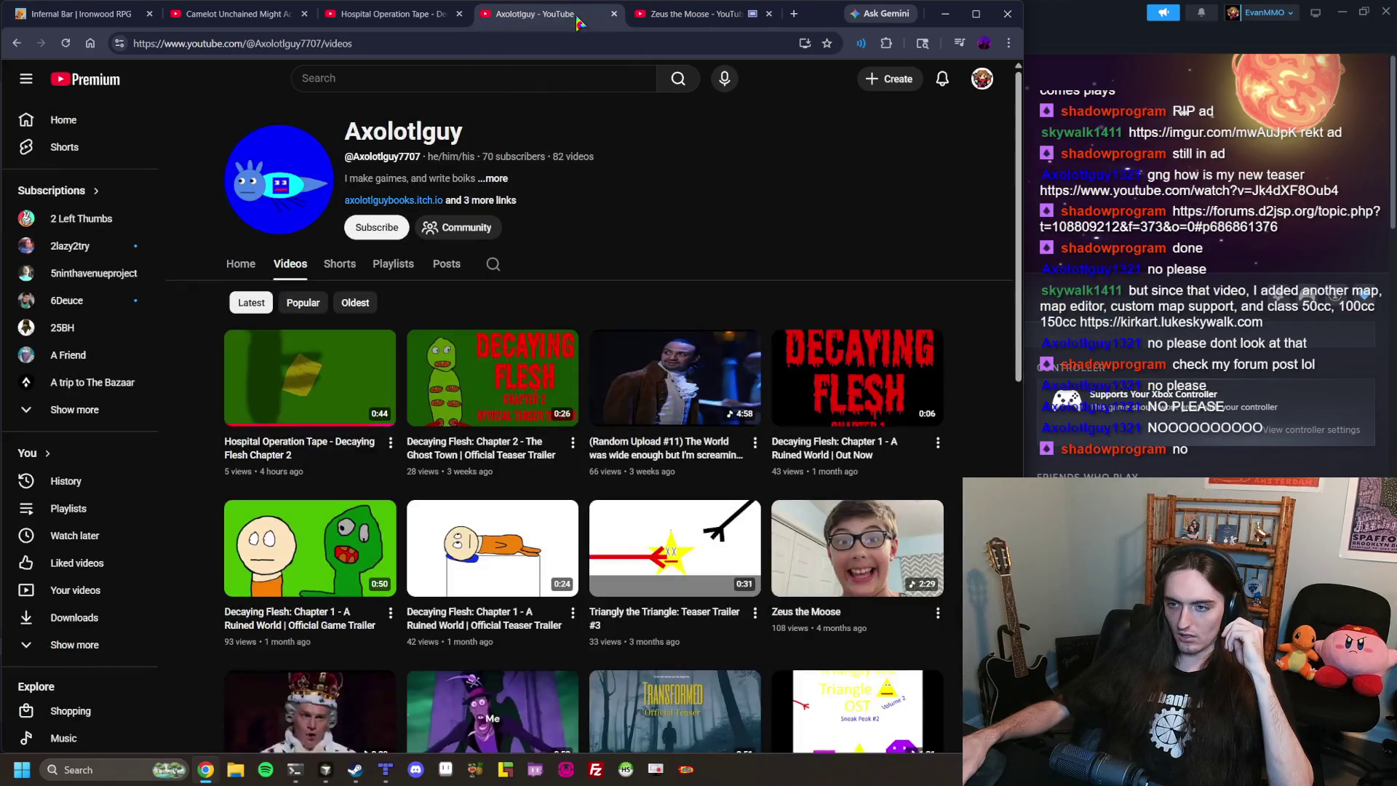
Scroll down the channel's Videos grid, briefly pausing and resuming the Zeus the Moose video.
scroll(601, 146, down, 3)
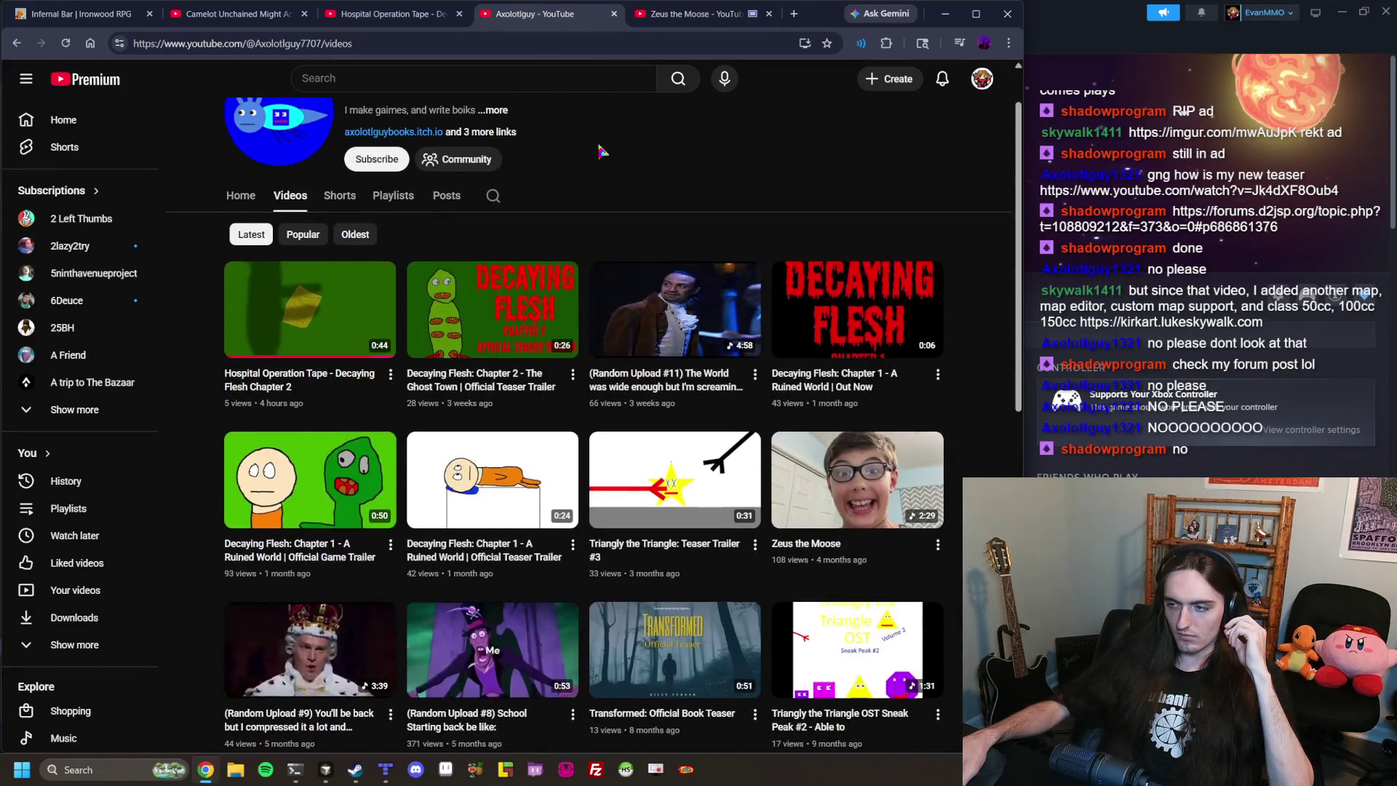
scroll(601, 152, down, 7)
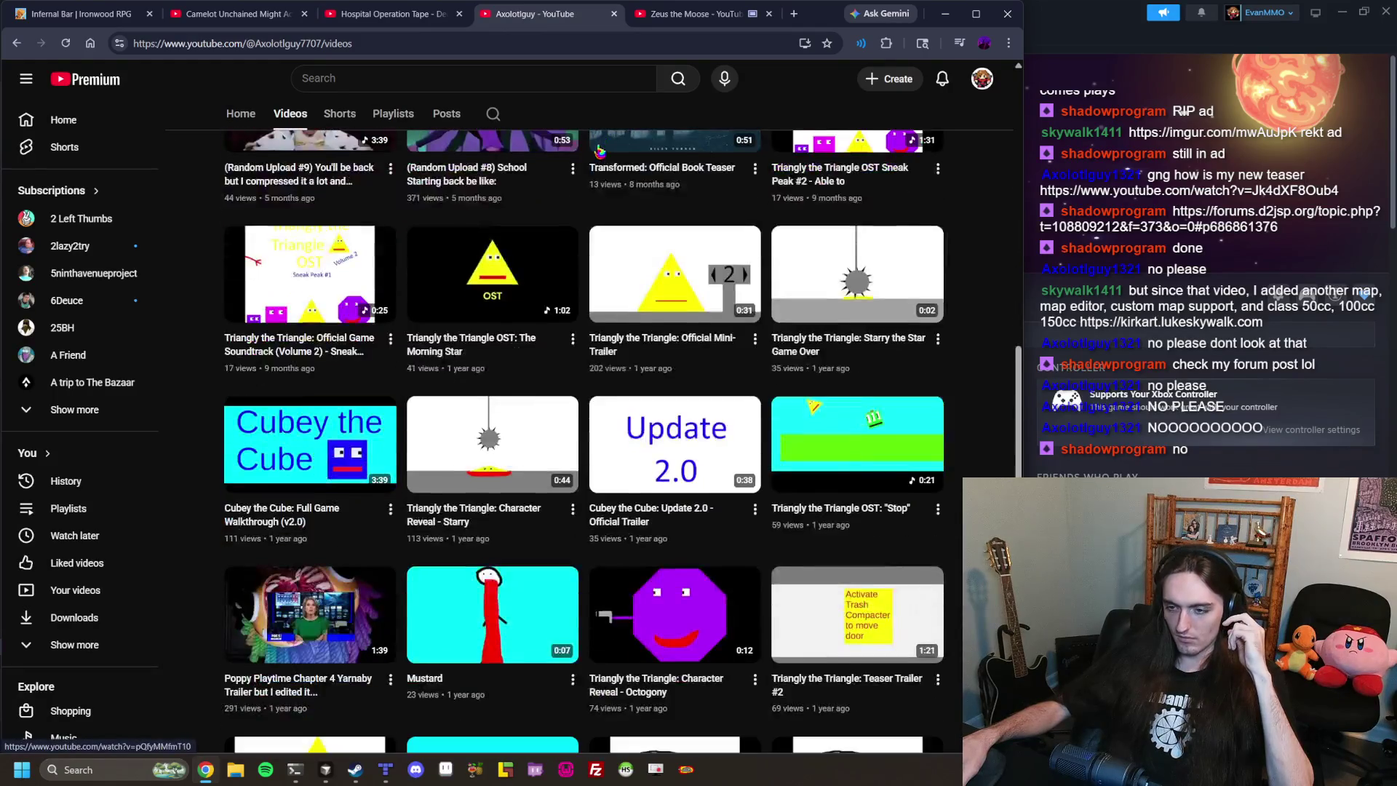
scroll(601, 152, down, 2)
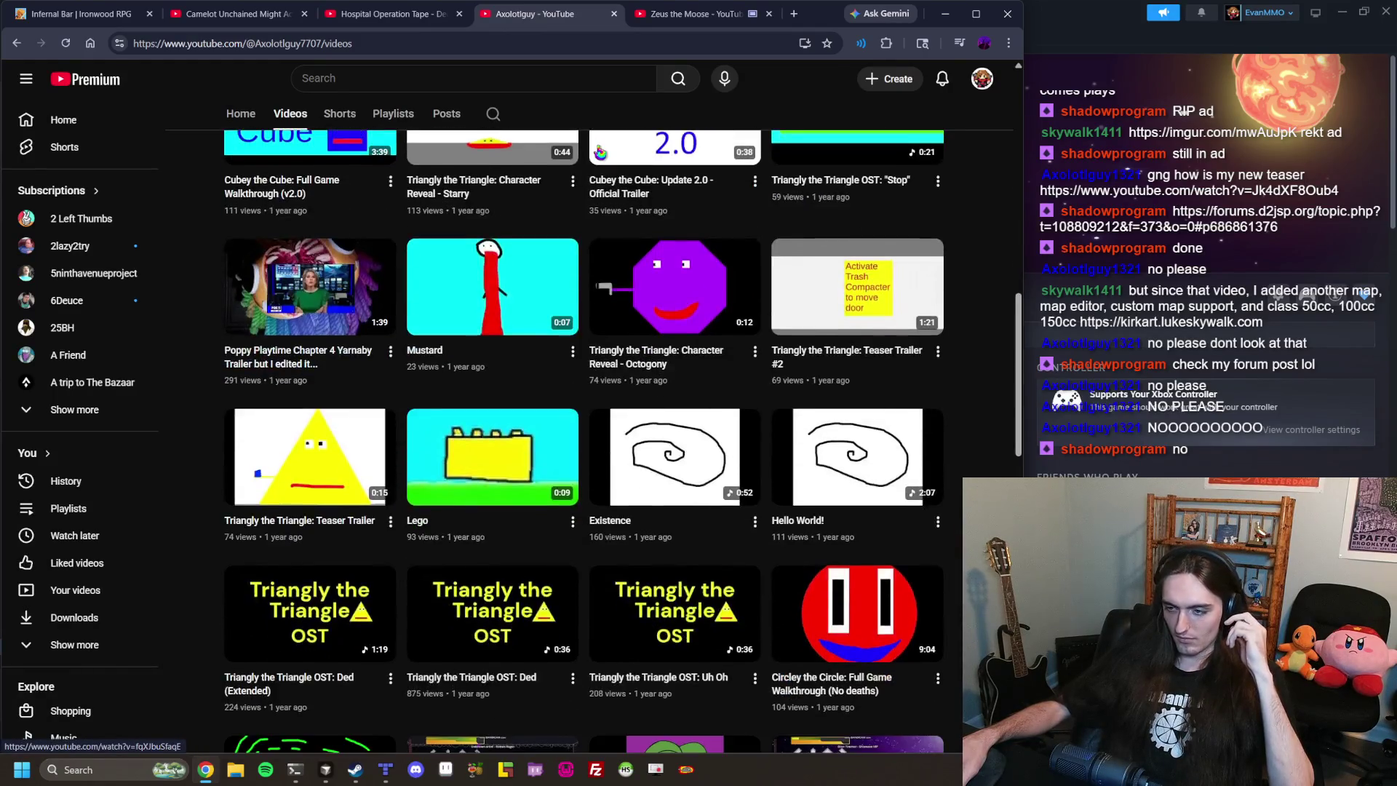
scroll(601, 151, down, 3)
scroll(601, 151, down, 2)
key(ctrl+Tab)
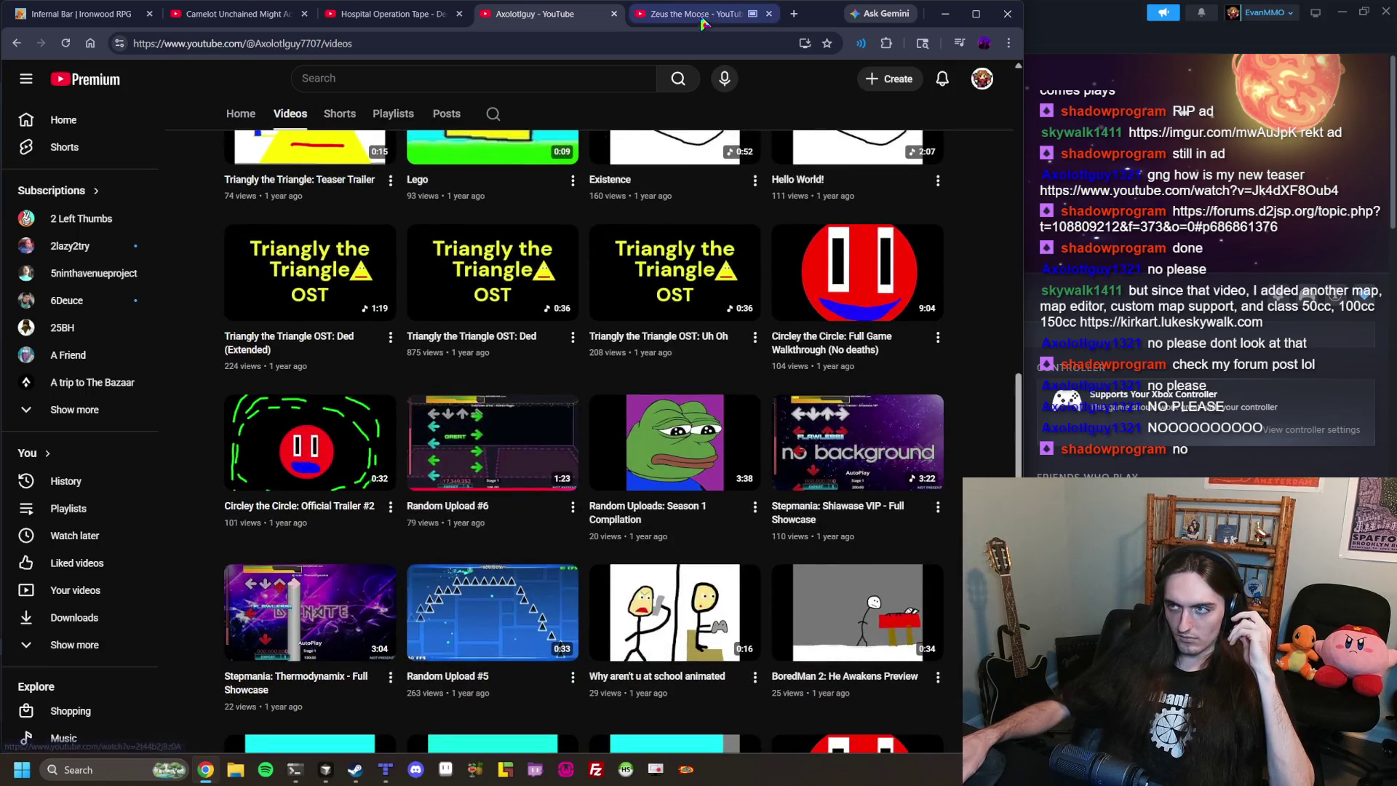
click(594, 243)
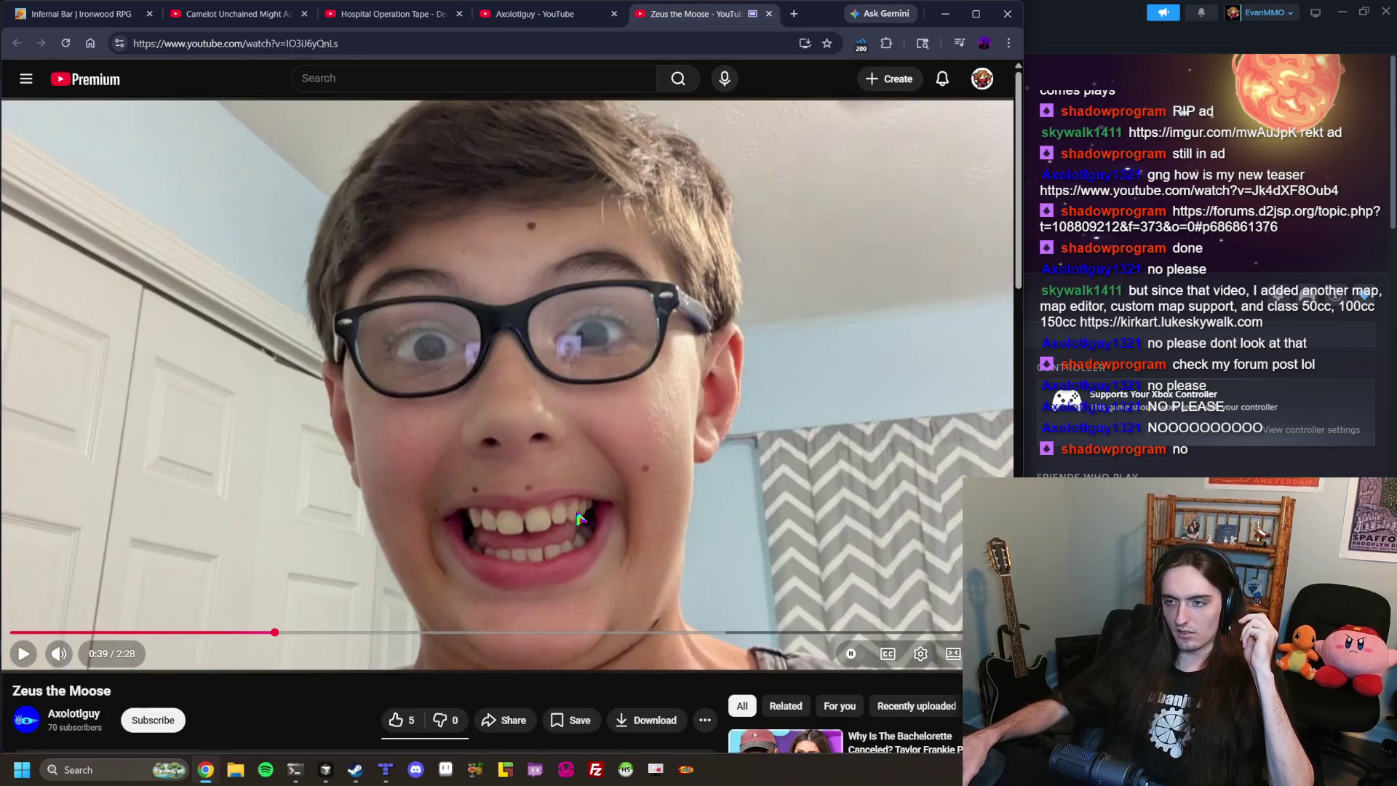
scroll(510, 295, down, 3)
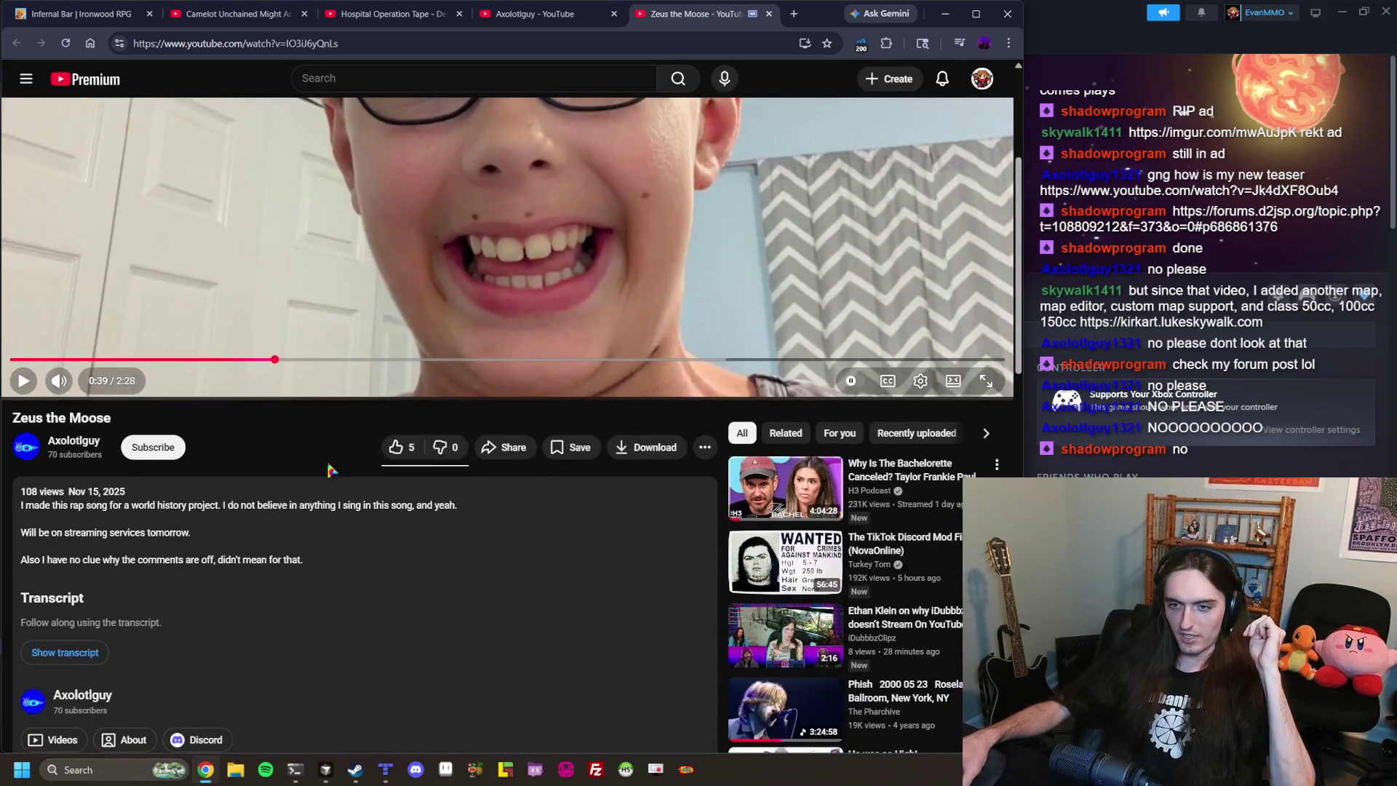
click(418, 207)
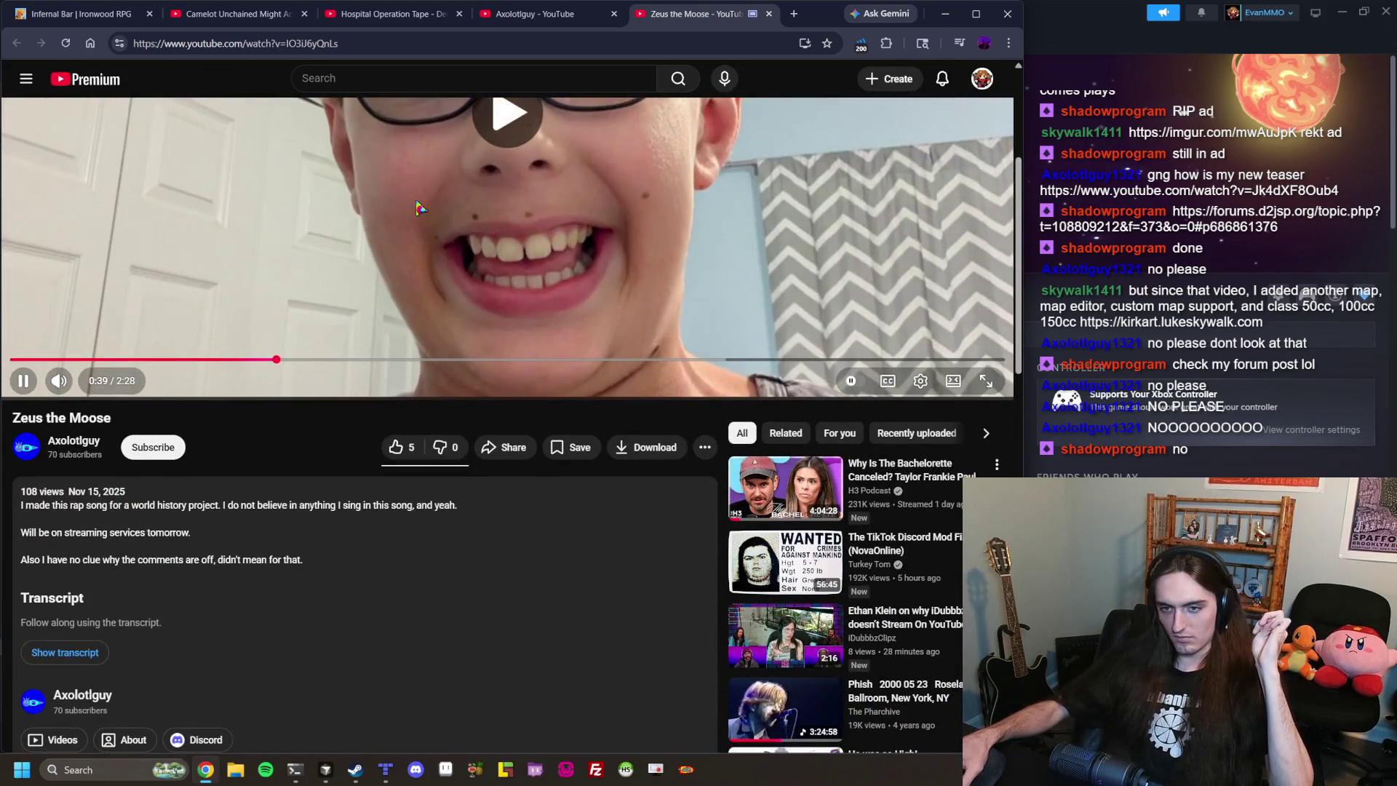
scroll(433, 327, up, 3)
click(578, 22)
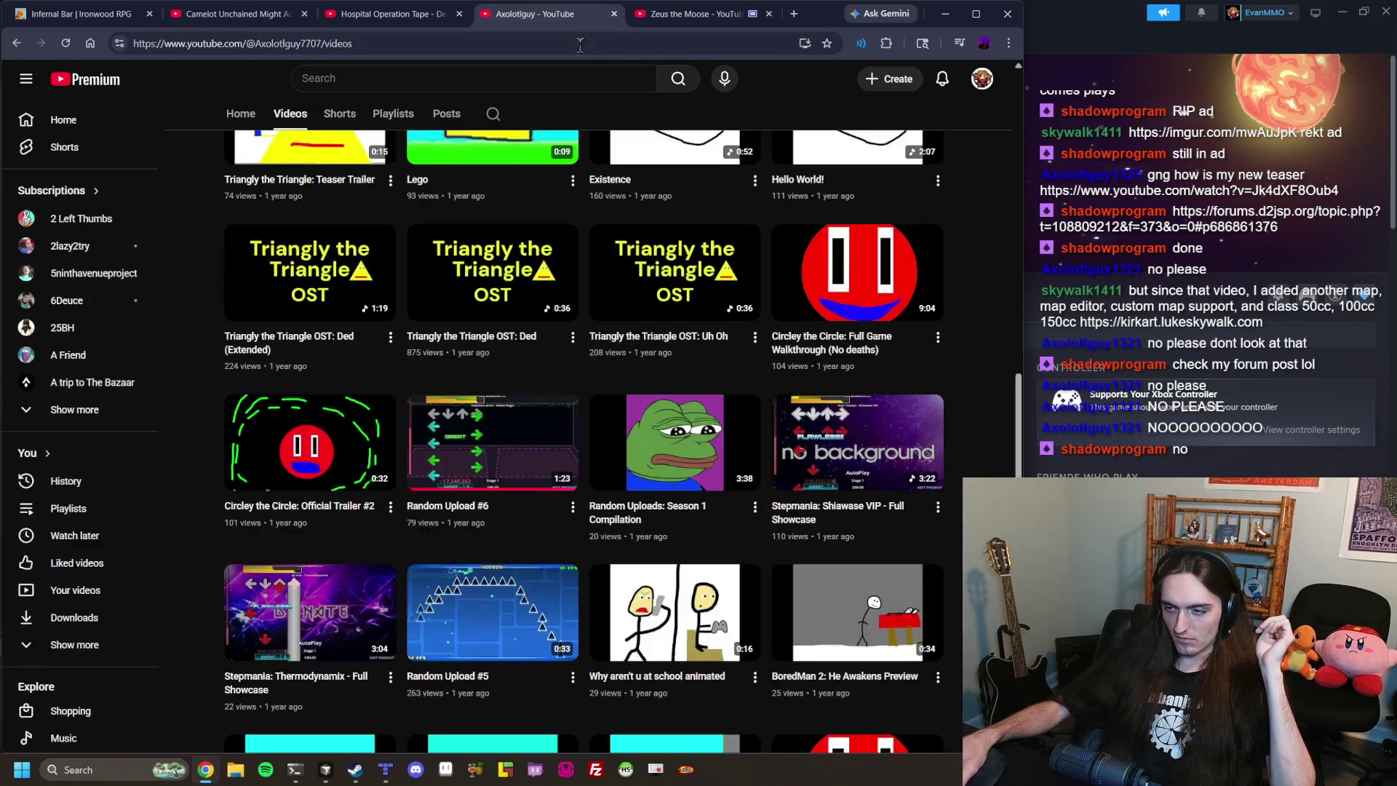
Keep browsing further down the video grid while toggling Zeus the Moose playback.
scroll(622, 249, down, 3)
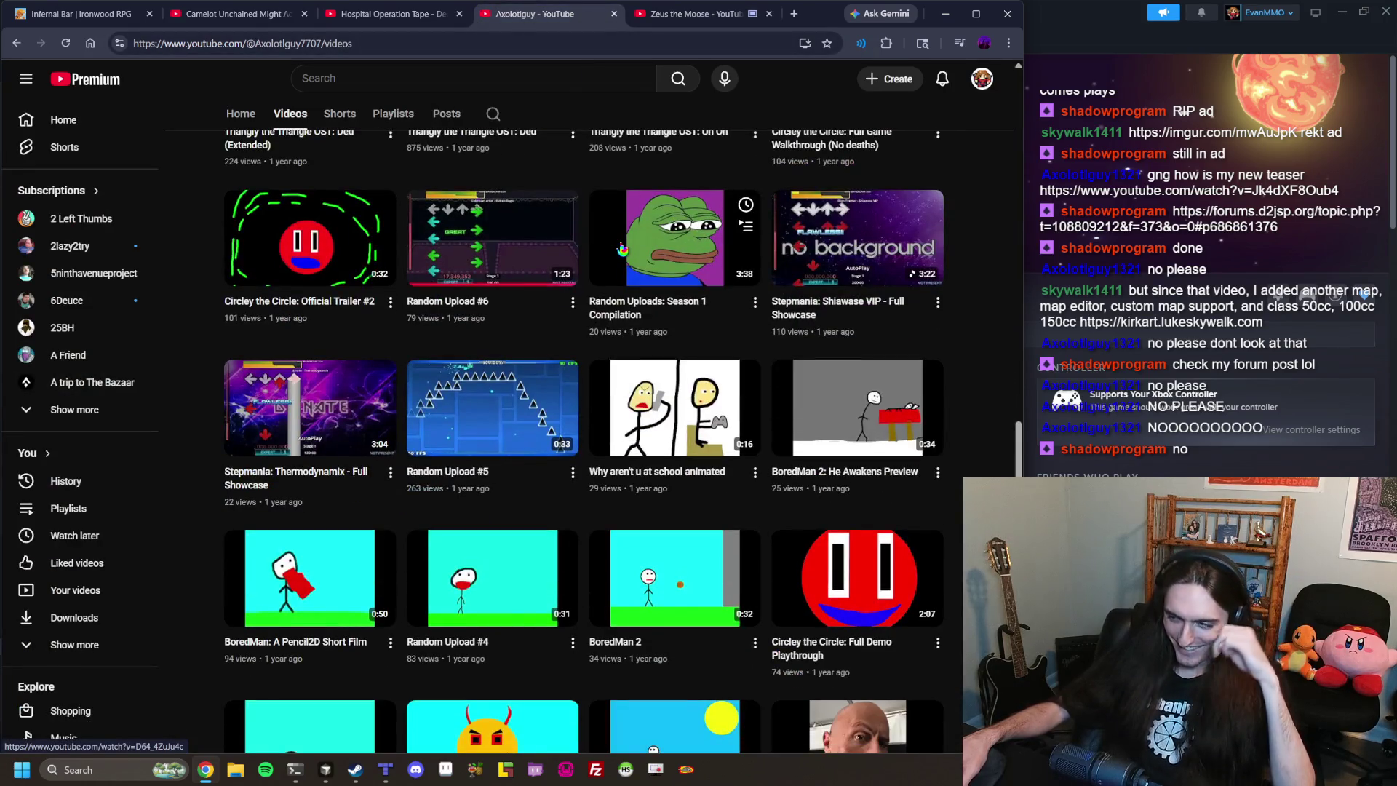
key(ctrl+Tab)
click(534, 298)
click(616, 22)
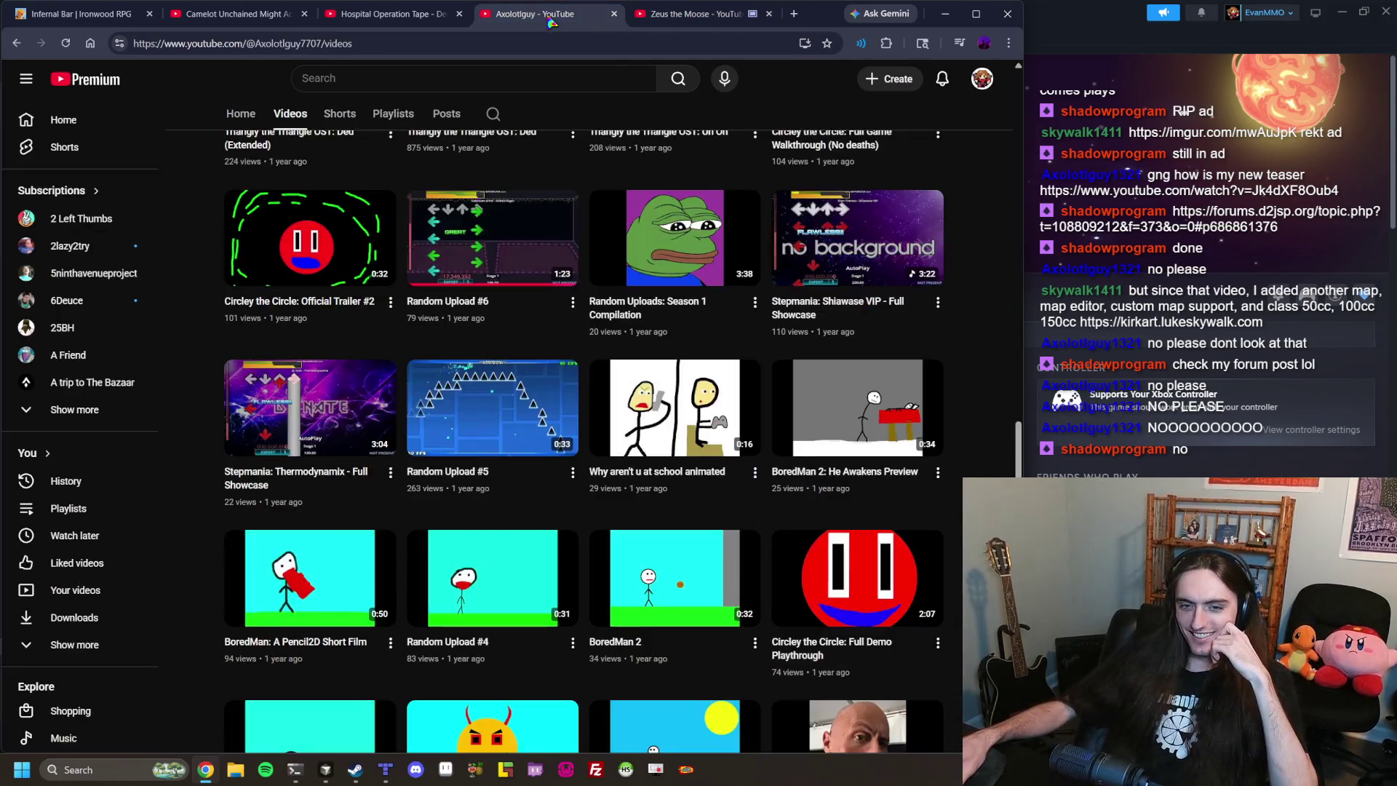
scroll(600, 214, down, 2)
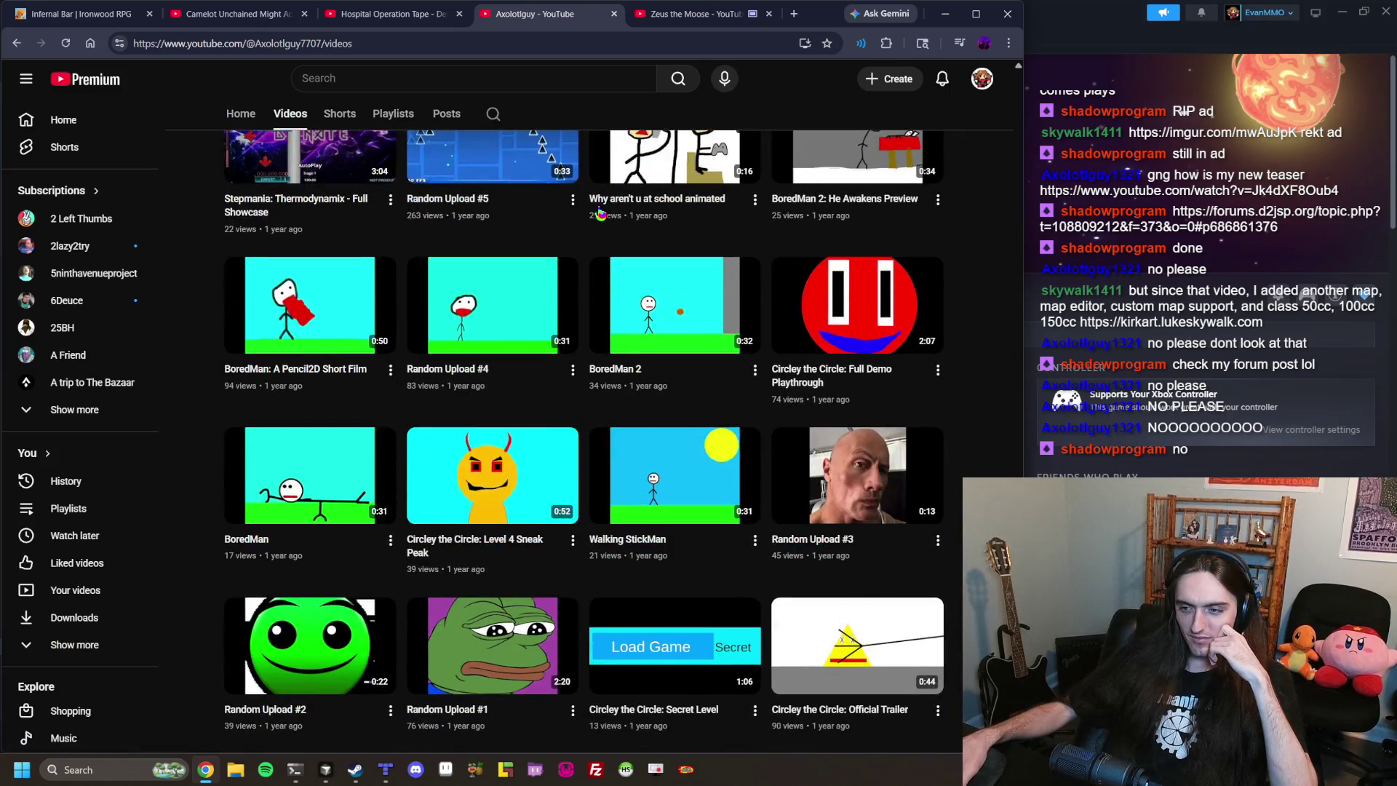
scroll(600, 213, down, 1)
scroll(600, 213, down, 1)
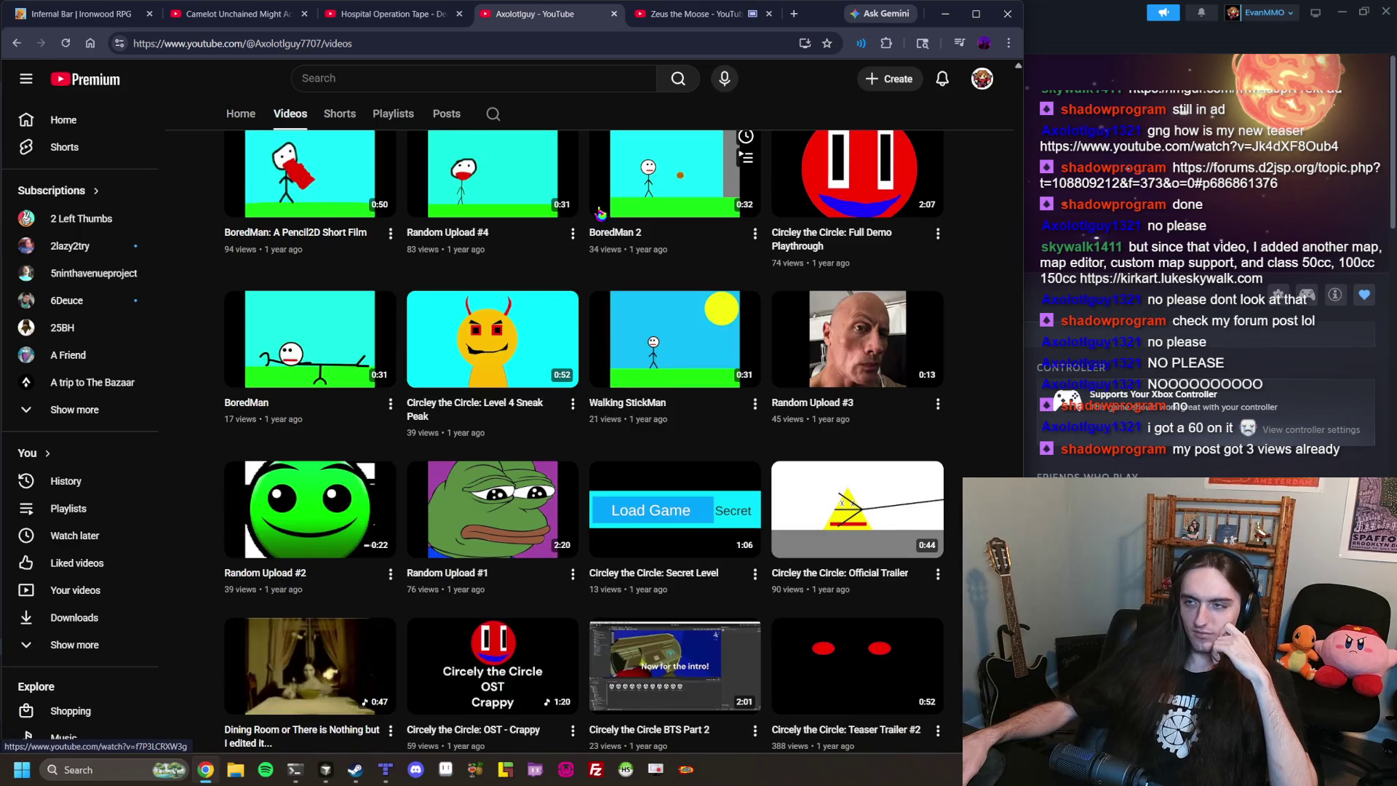
click(687, 14)
key(space)
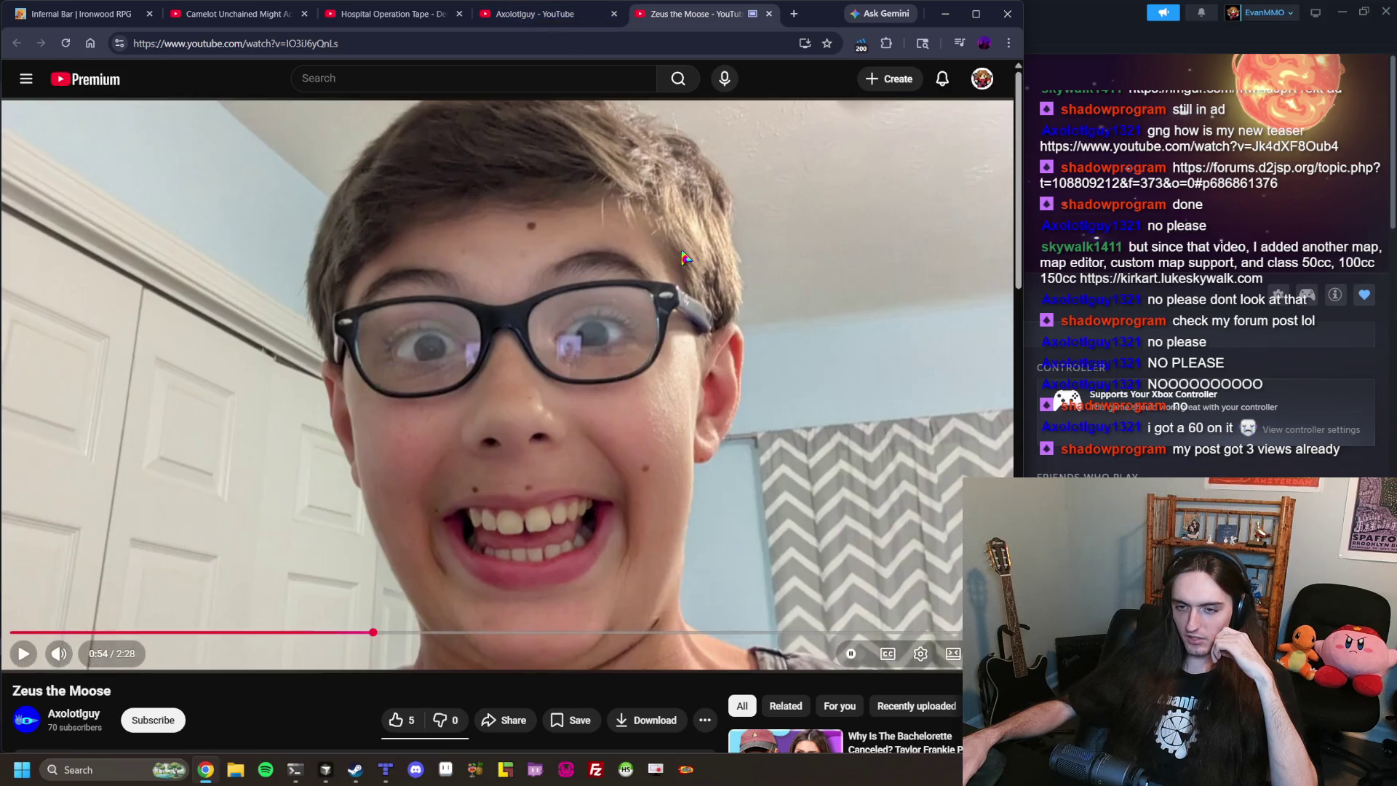
key(space)
click(571, 13)
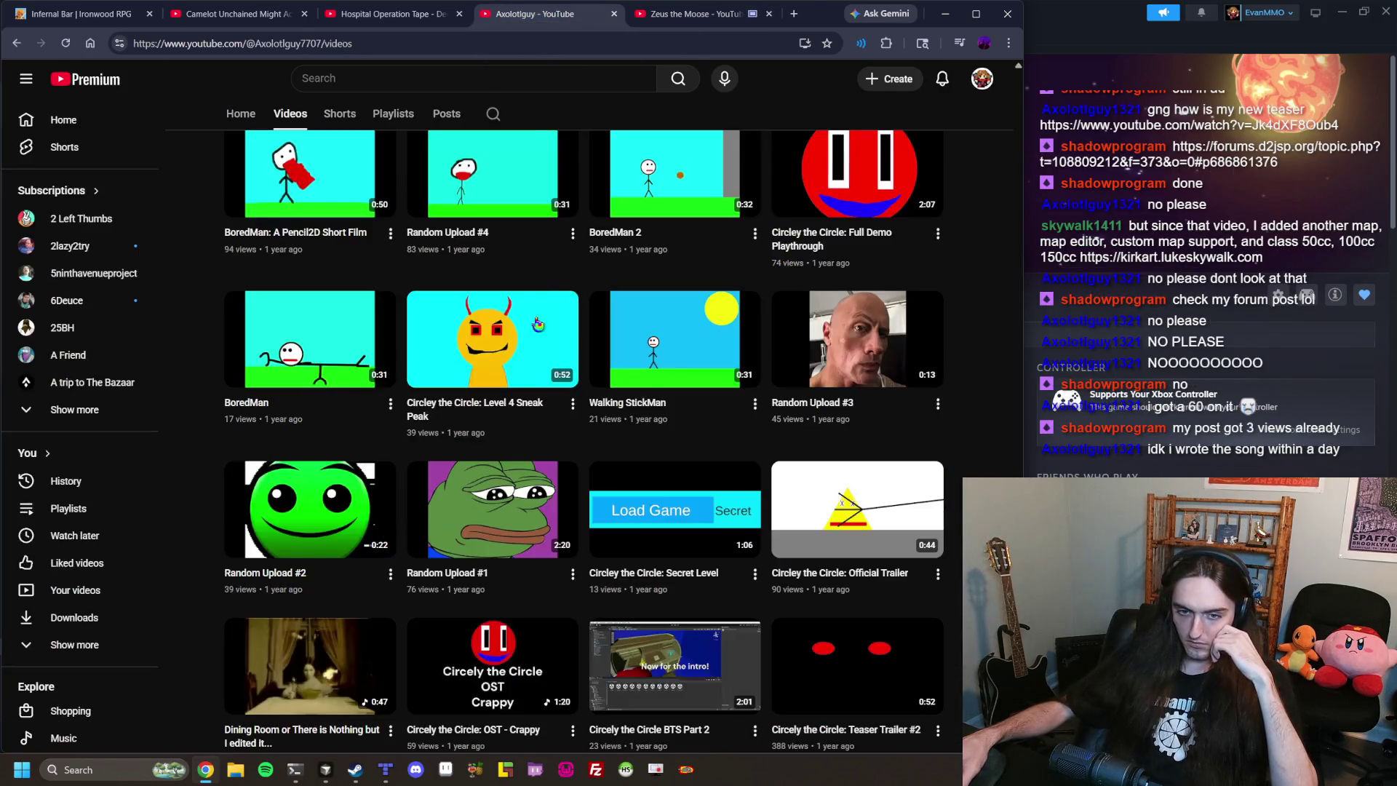
Scroll to the channel's oldest uploads, then pause Zeus the Moose at 1:03 and close it.
scroll(534, 382, down, 3)
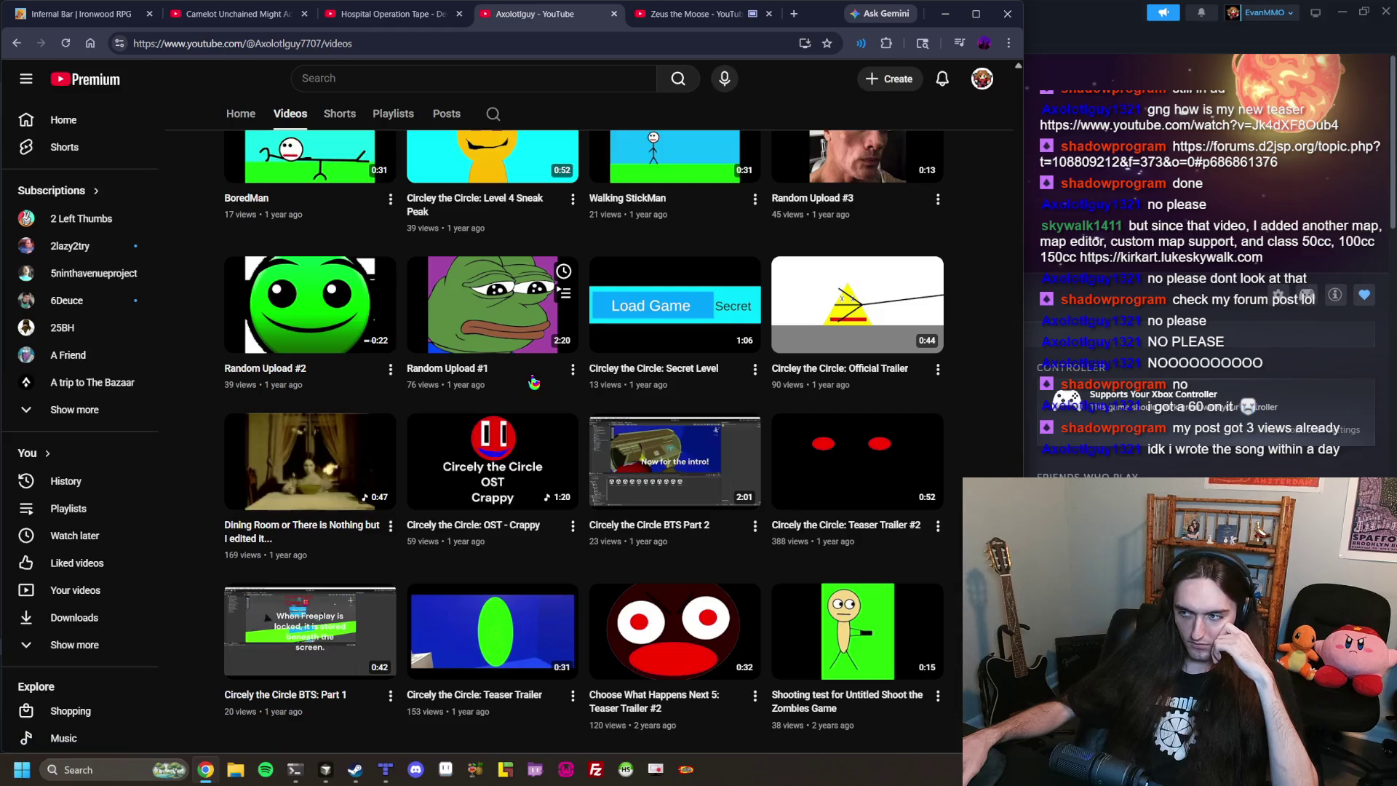
scroll(647, 317, down, 2)
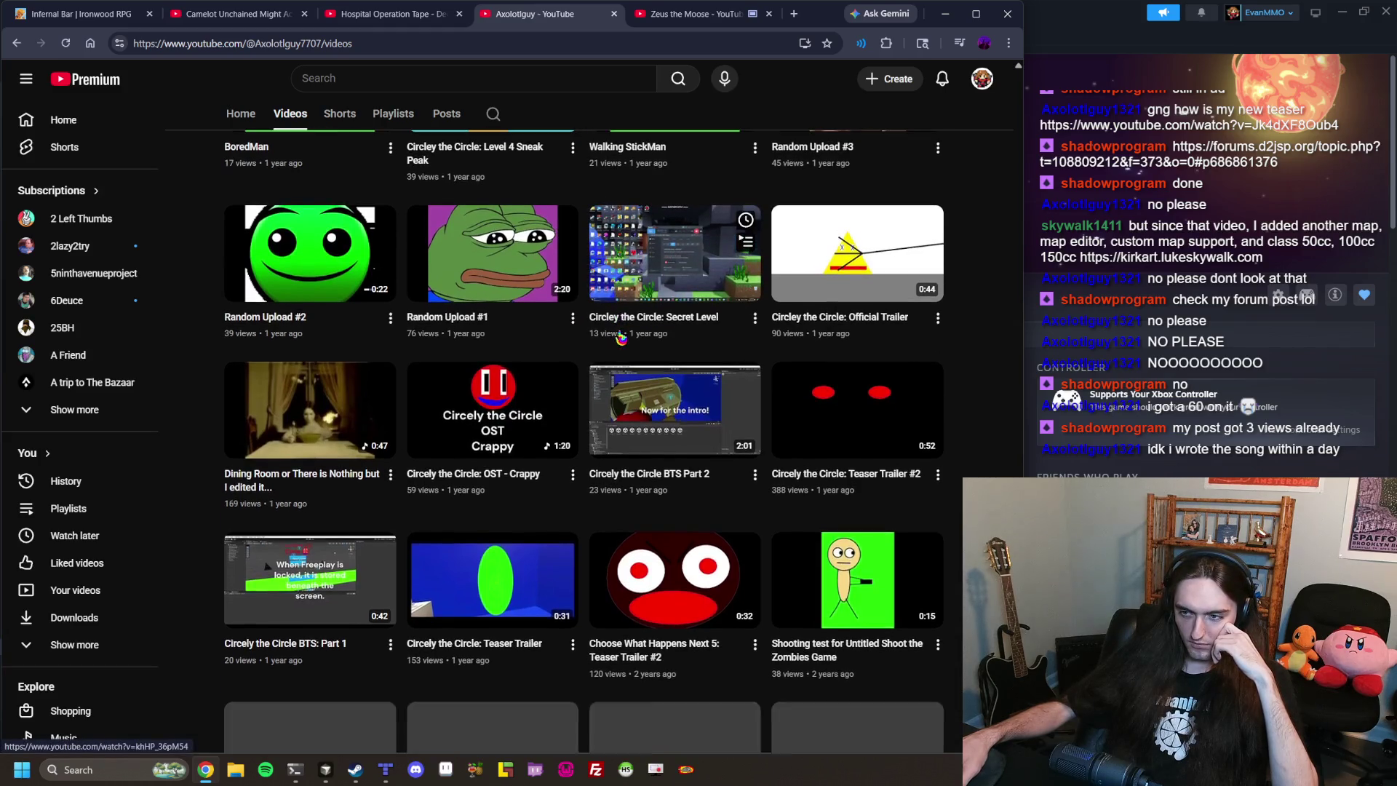
scroll(647, 317, down, 8)
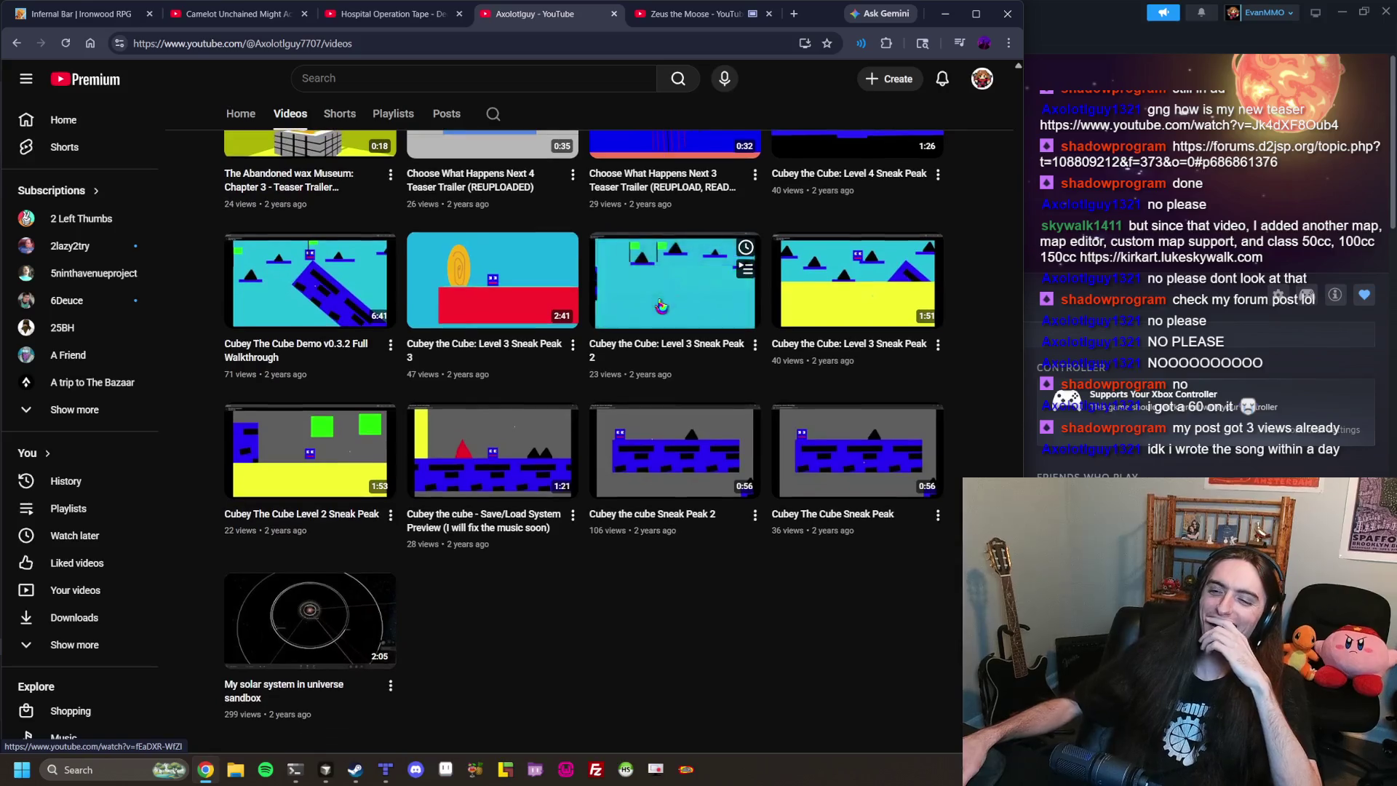
click(673, 20)
key(space)
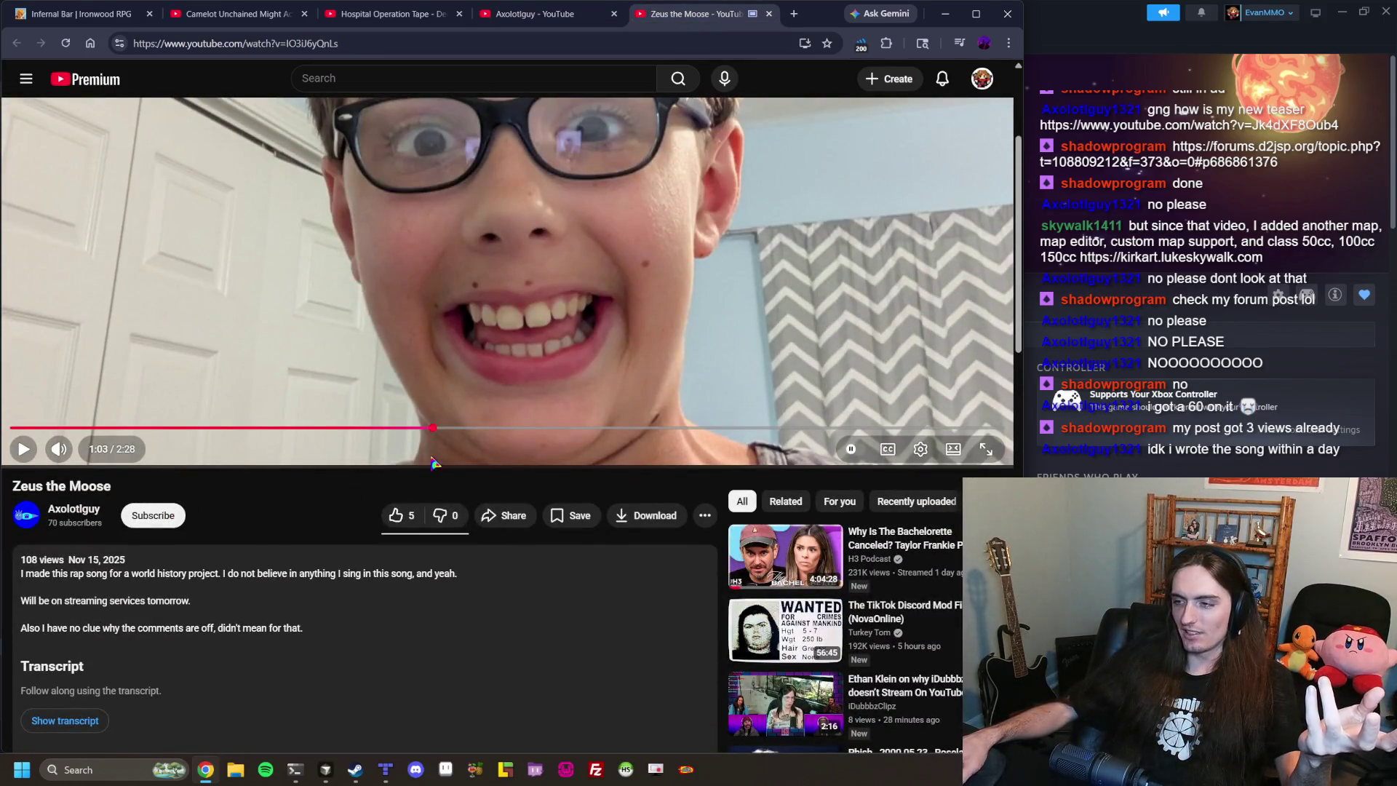
click(769, 14)
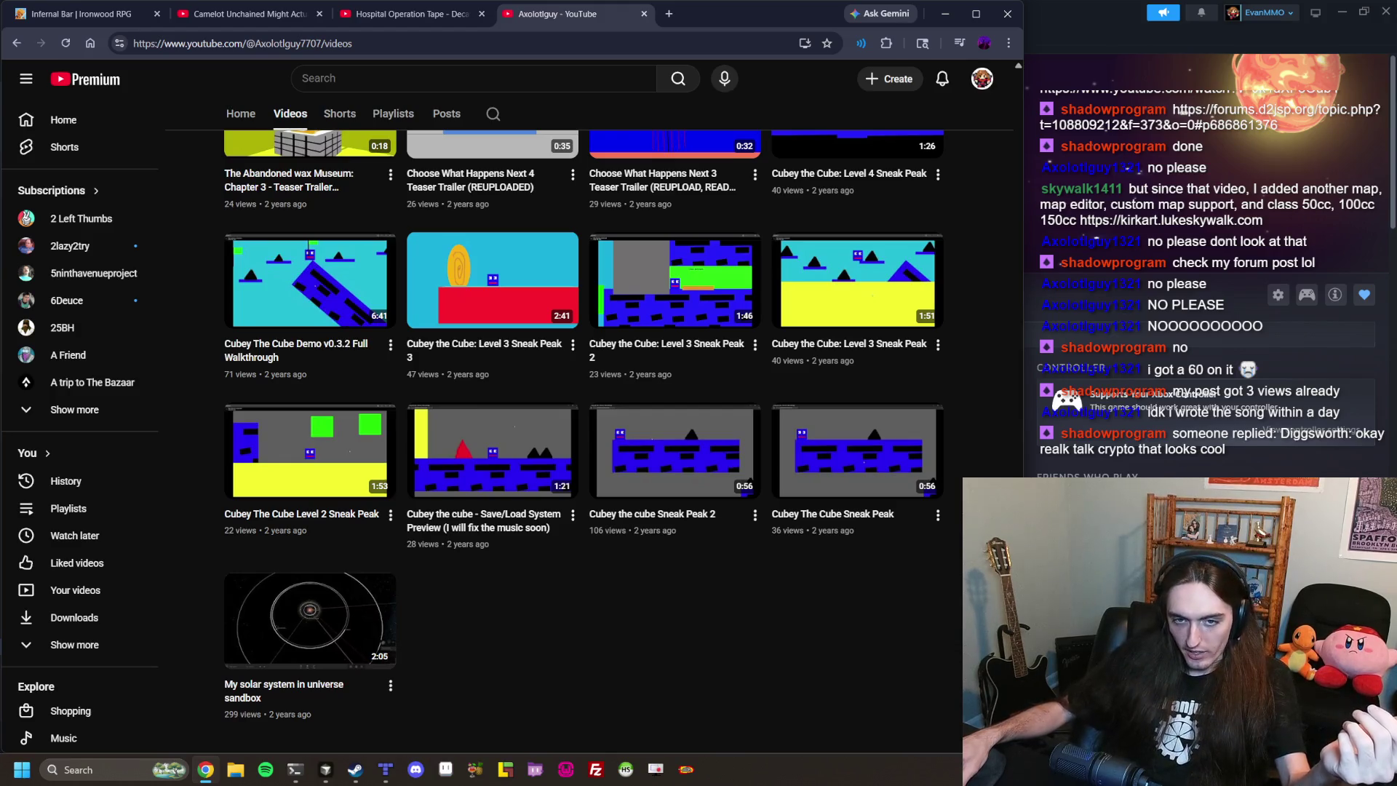
Open the Retro Mmo topic, read the d2jsp home page in a new tab, then return.
click(1180, 109)
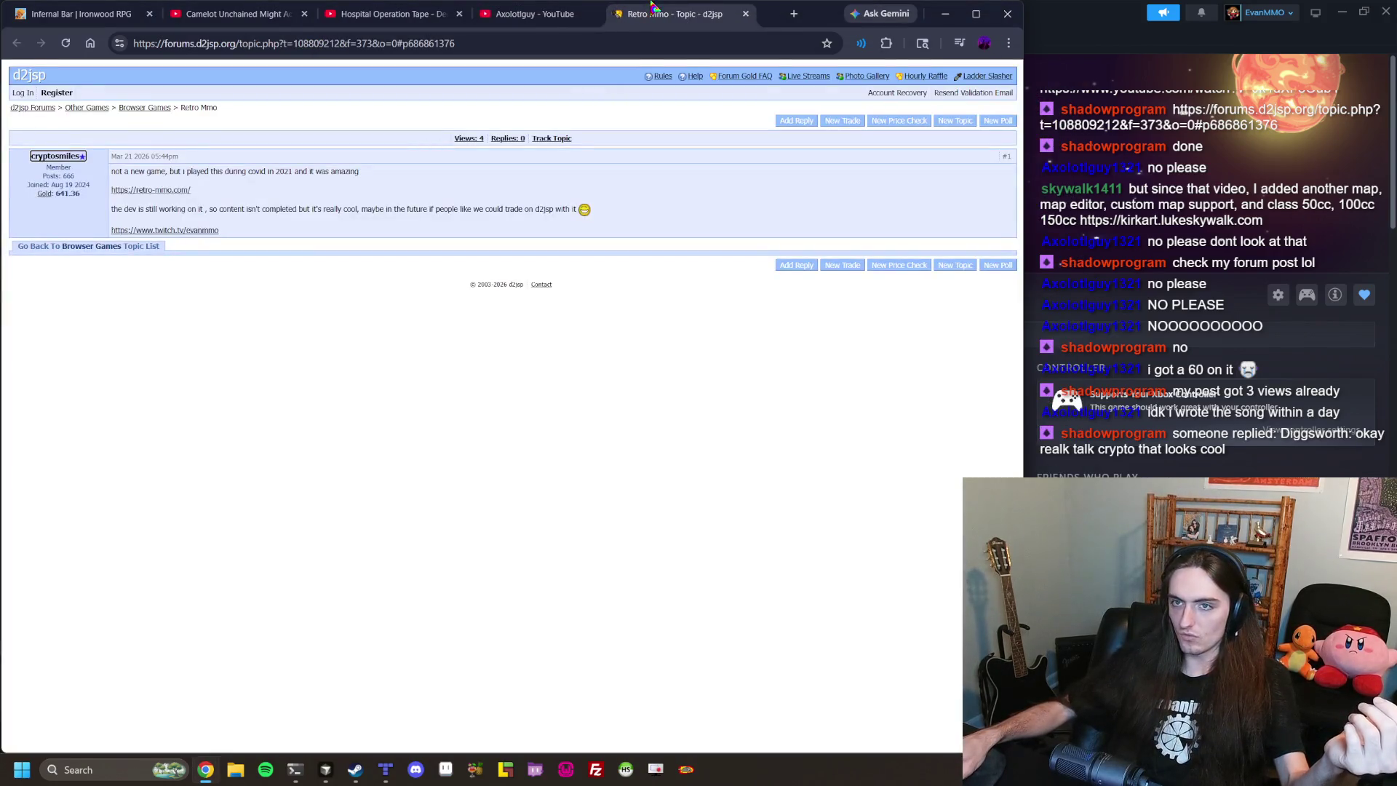
middle_click(33, 75)
click(728, 16)
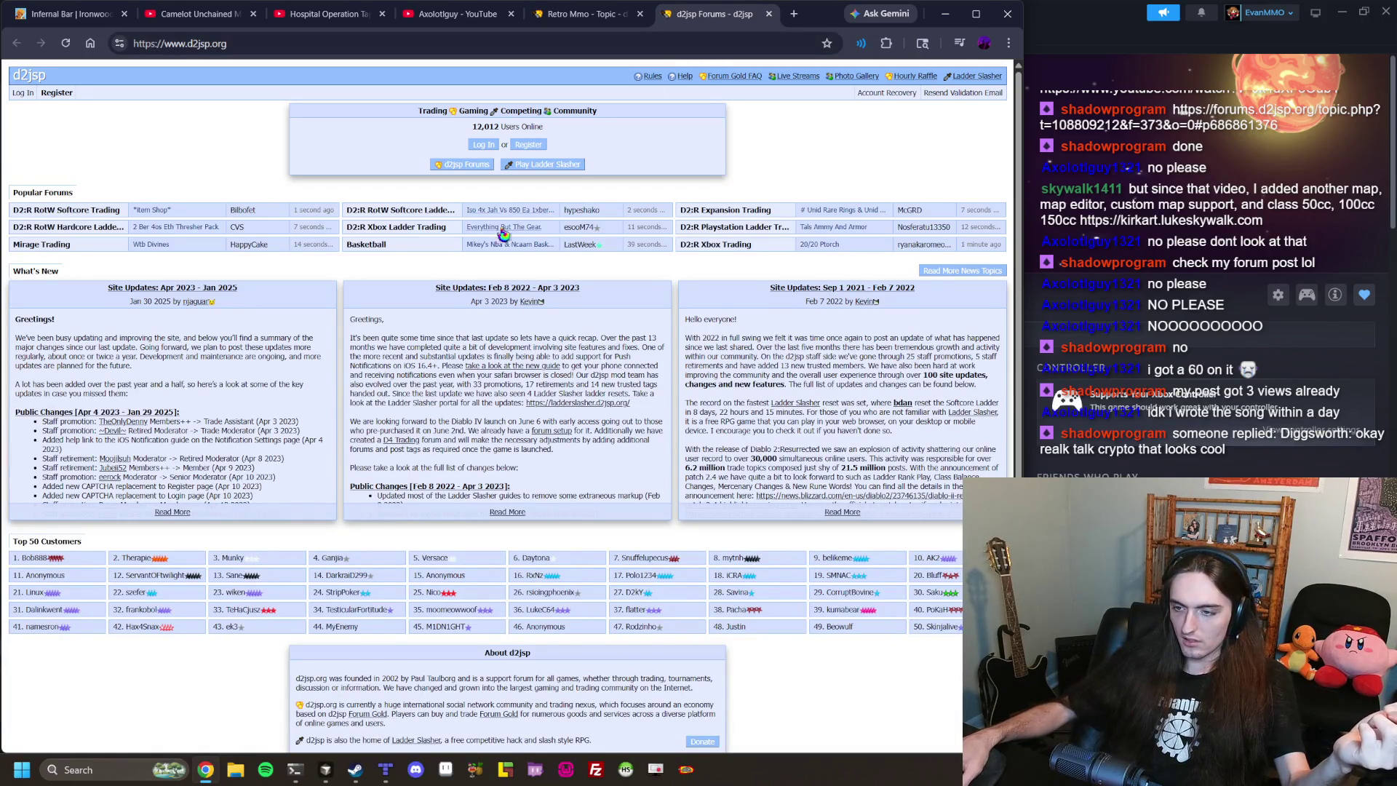
scroll(493, 256, down, 1)
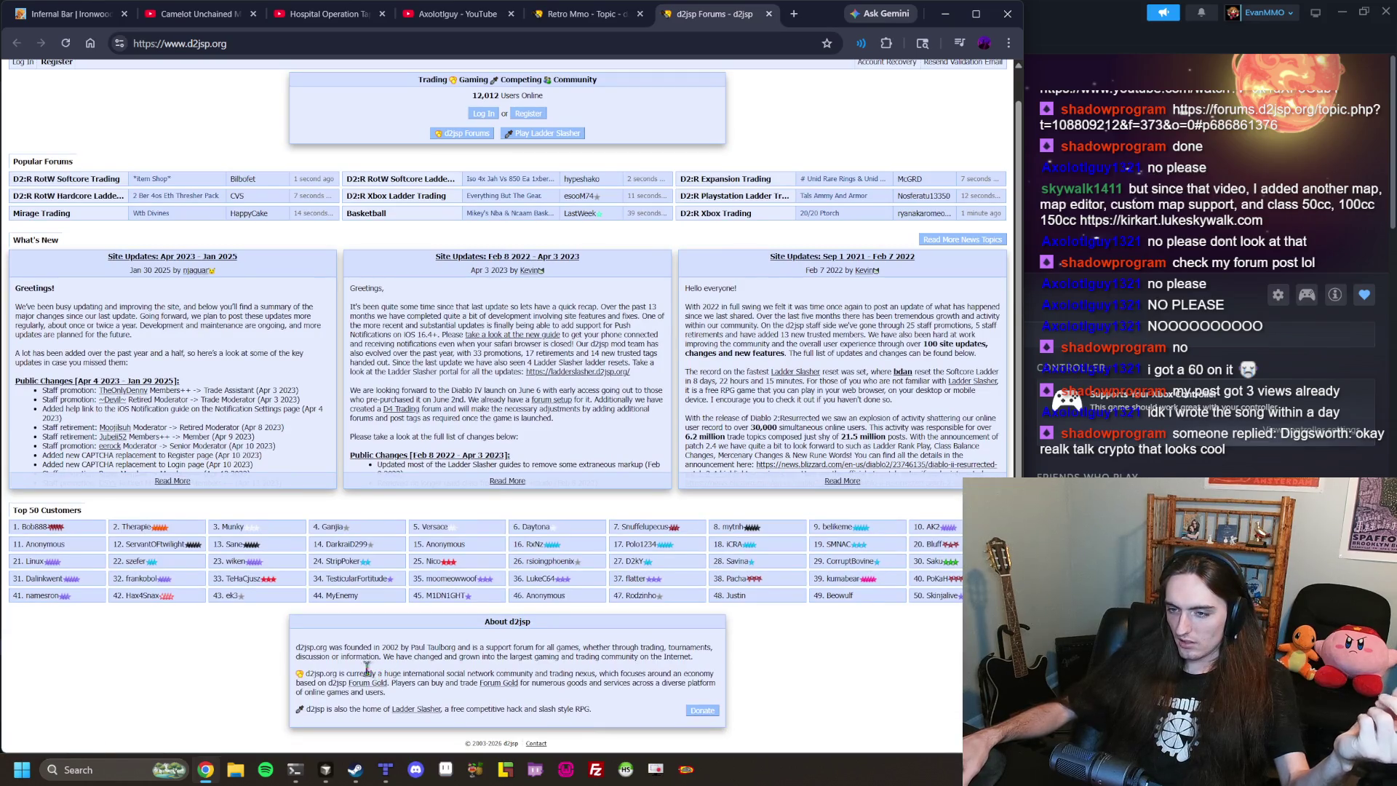
drag(349, 647, 500, 647)
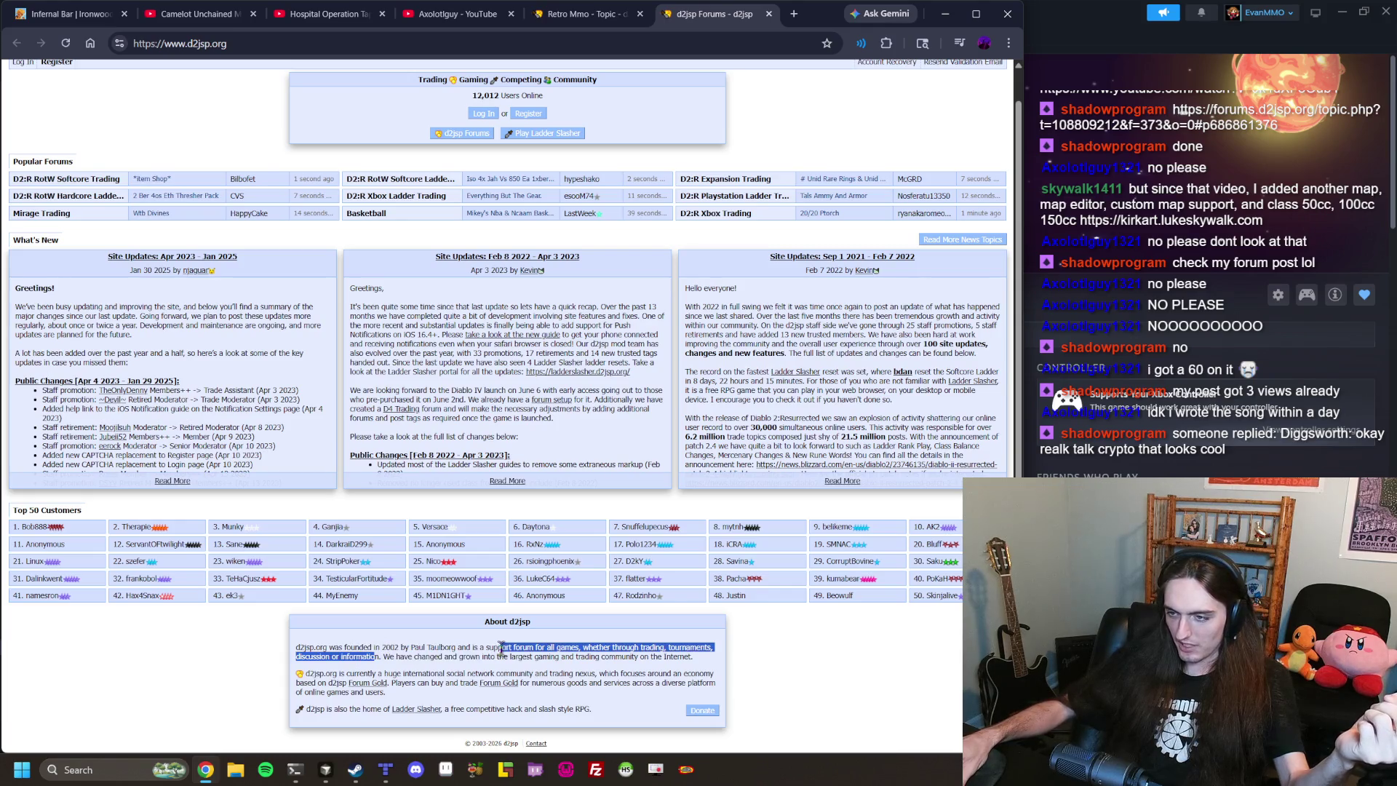
click(508, 643)
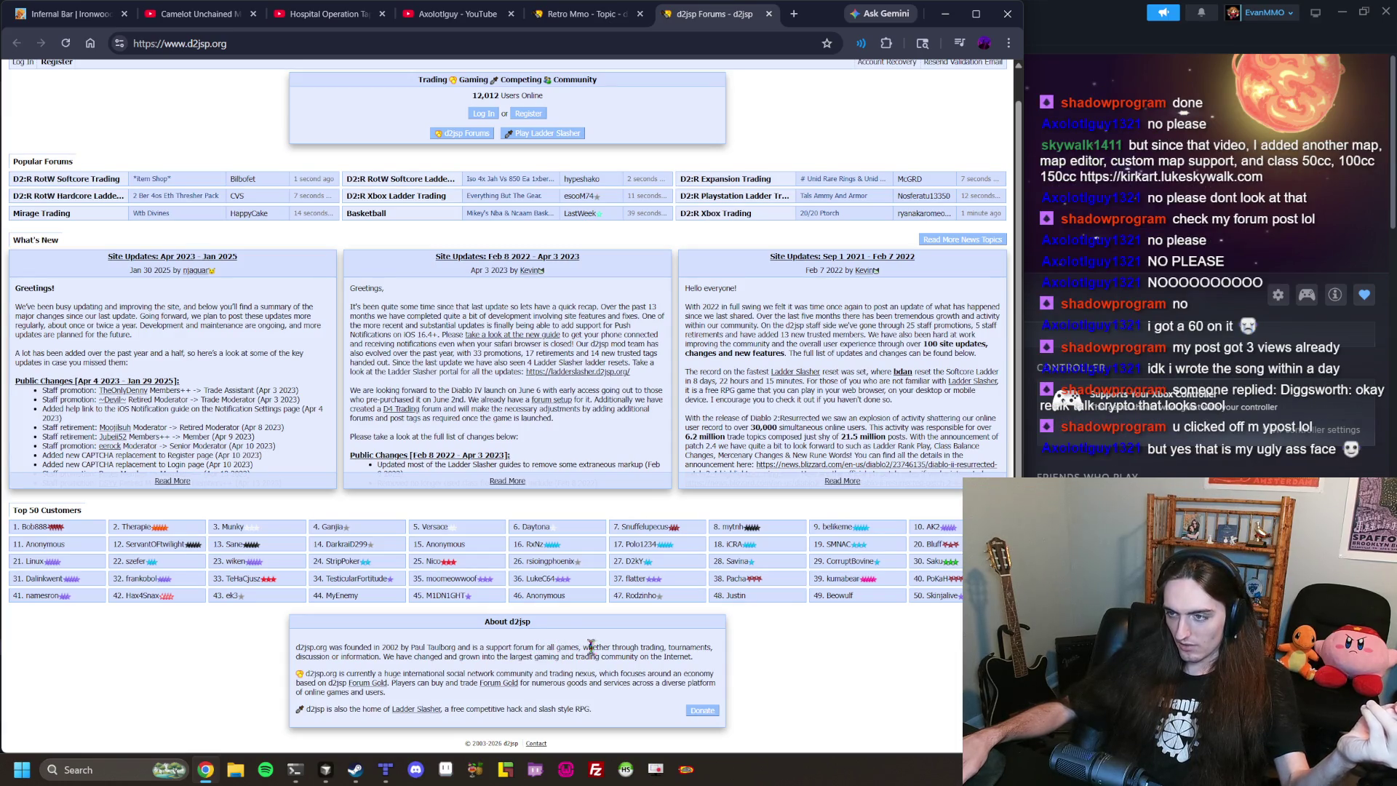
scroll(578, 627, up, 1)
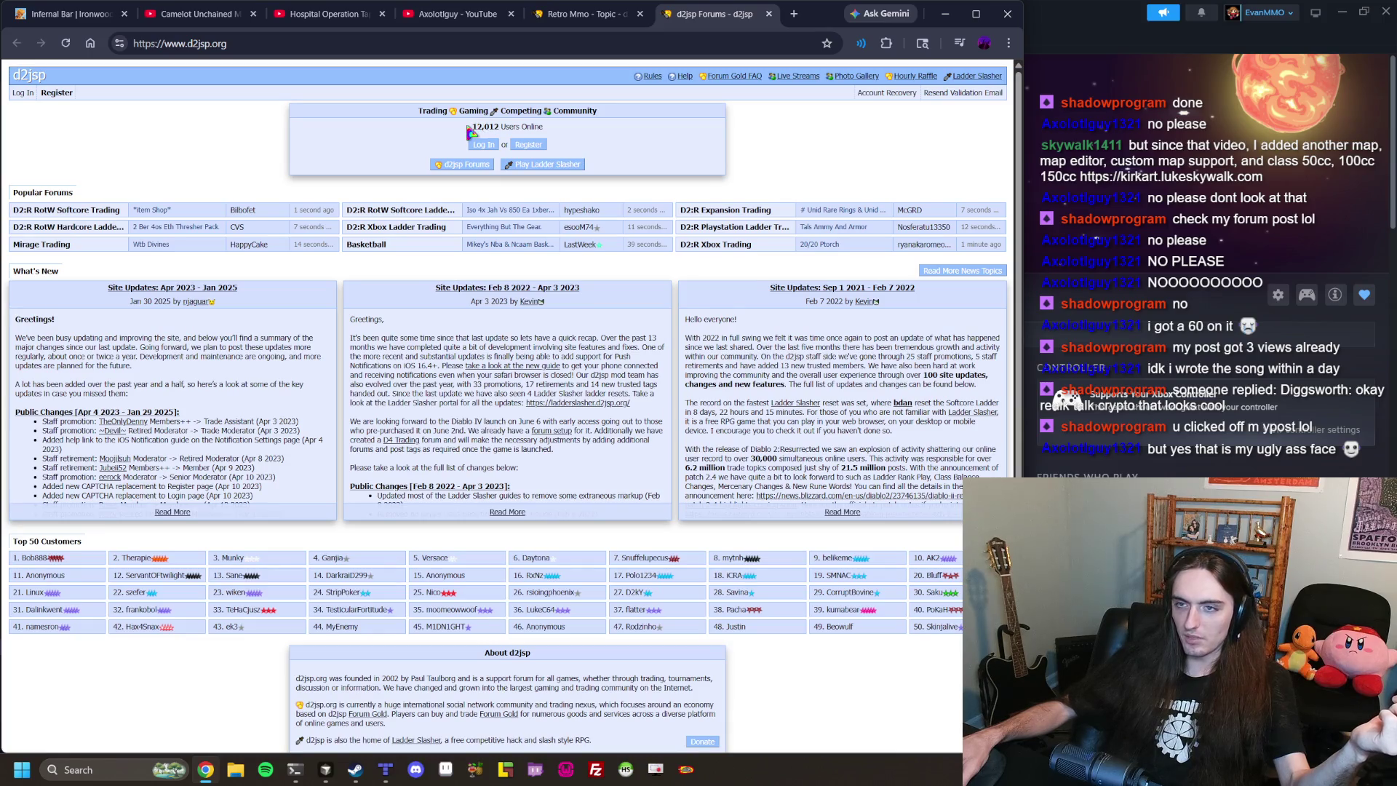
click(617, 13)
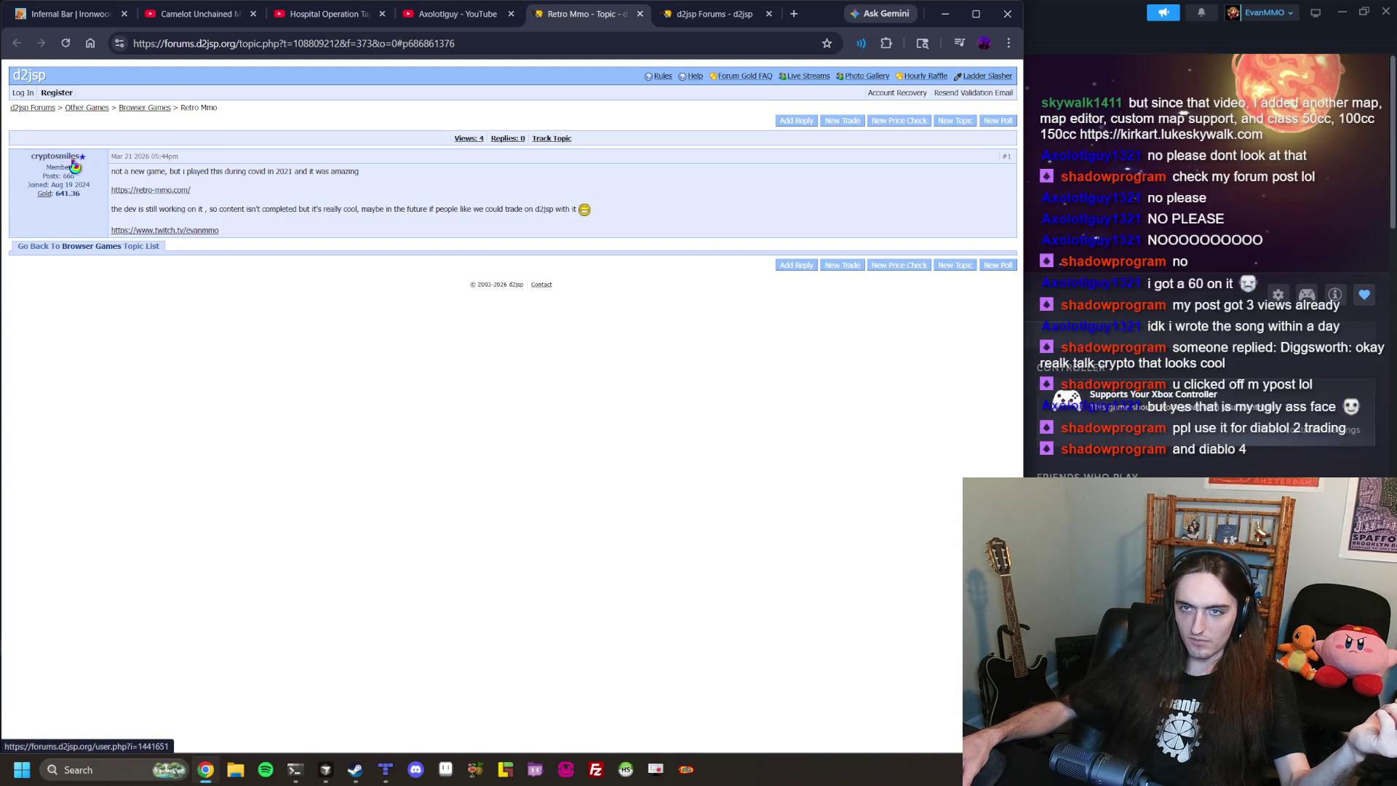
Open the post's Twitch link in a new tab, look at the channel, then close it.
middle_click(188, 190)
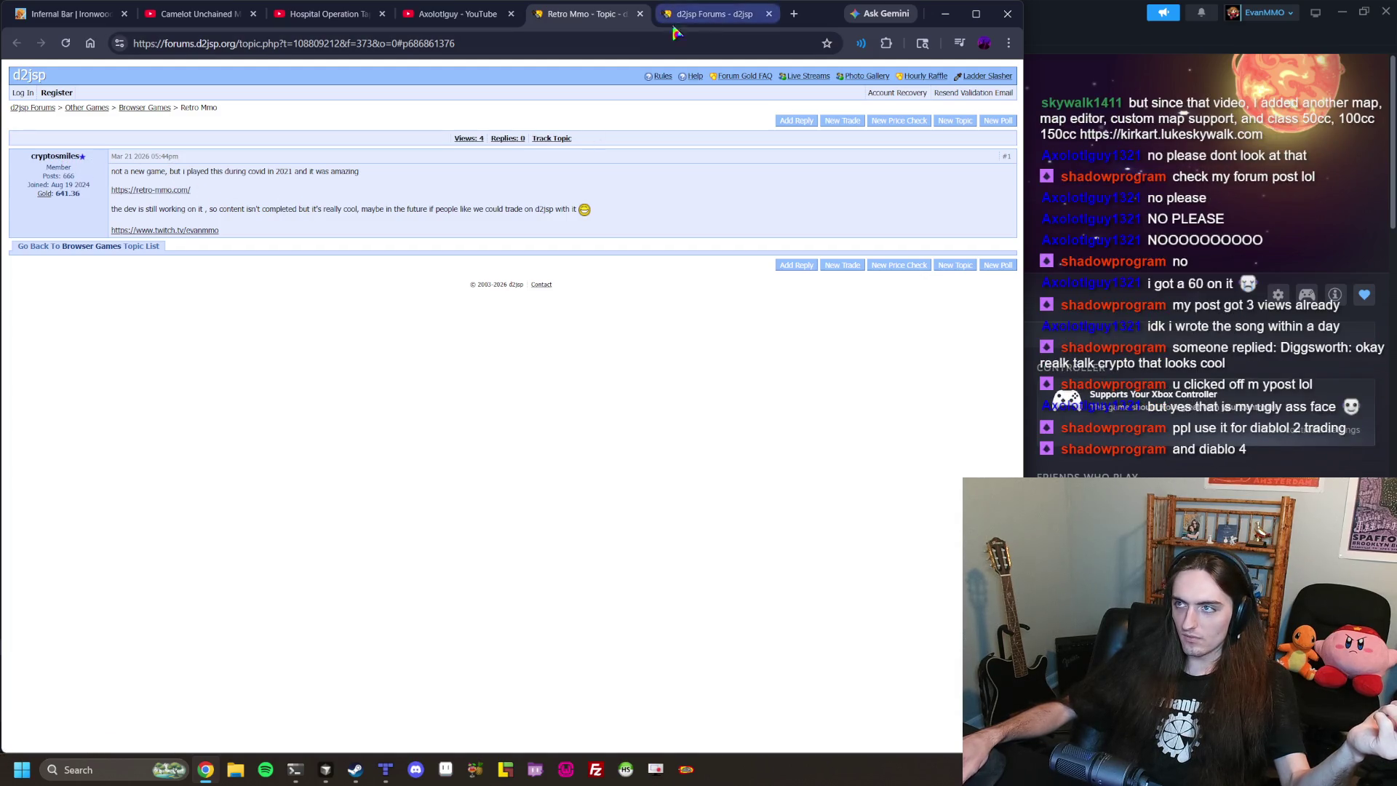
click(180, 232)
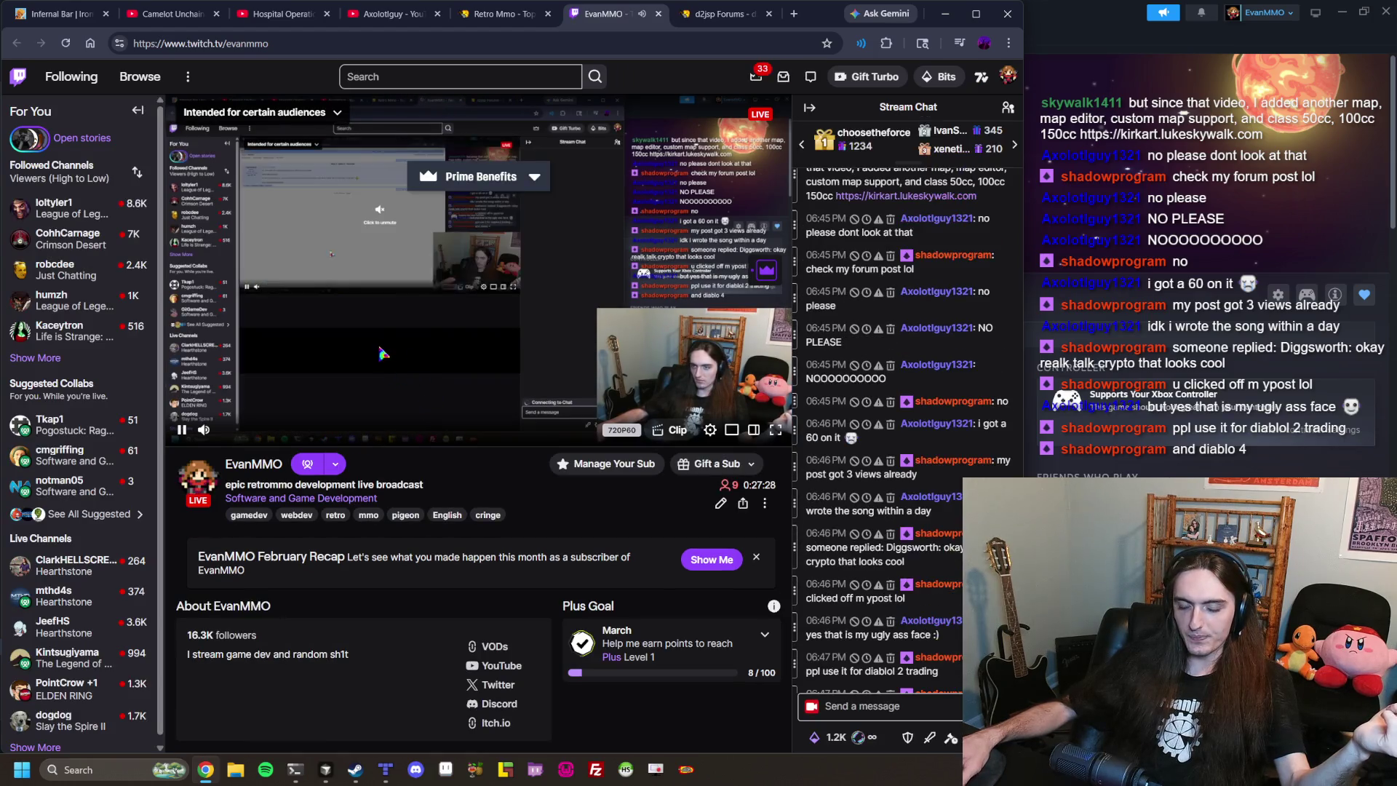
click(658, 13)
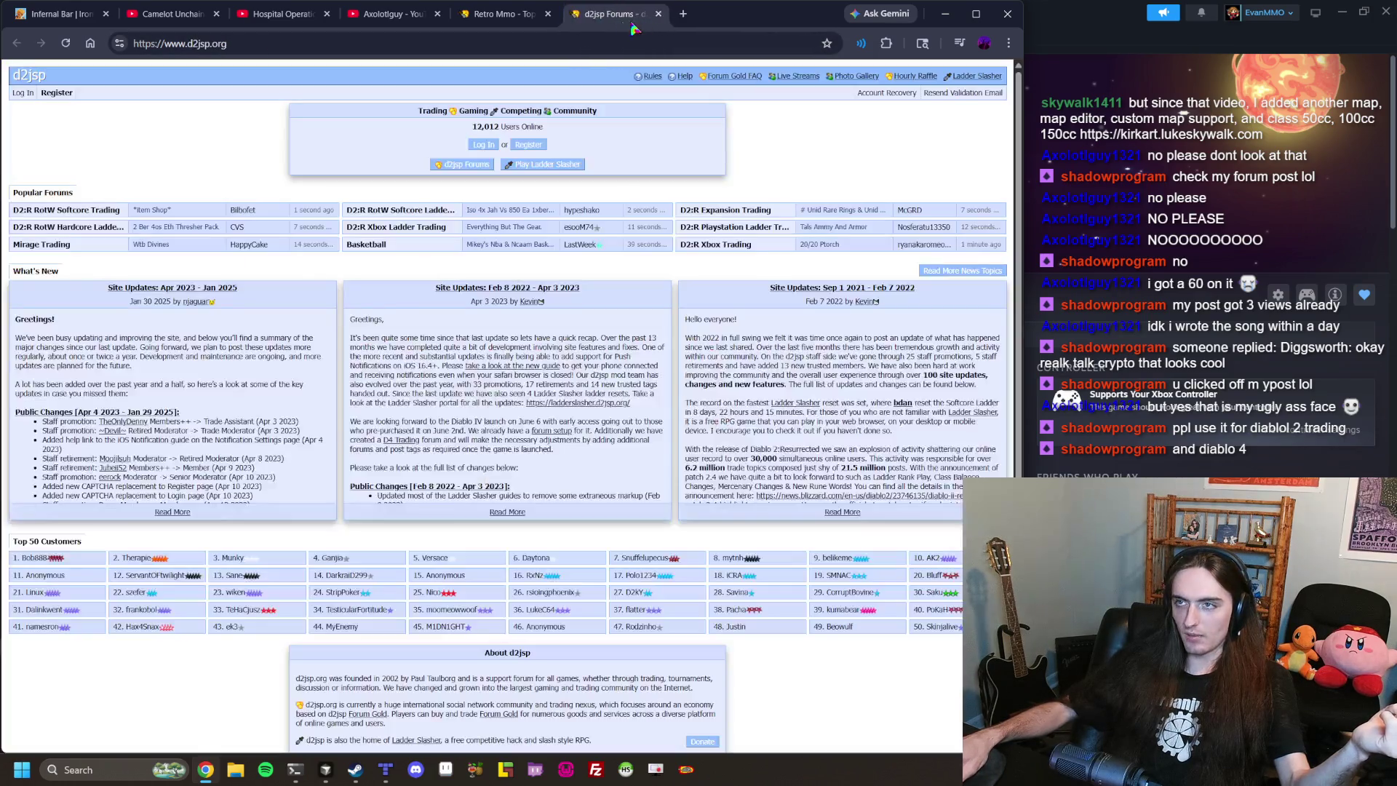
Browse Browser Games and the Idle Hack Gold For Sale topic, then return to d2jsp home.
click(512, 24)
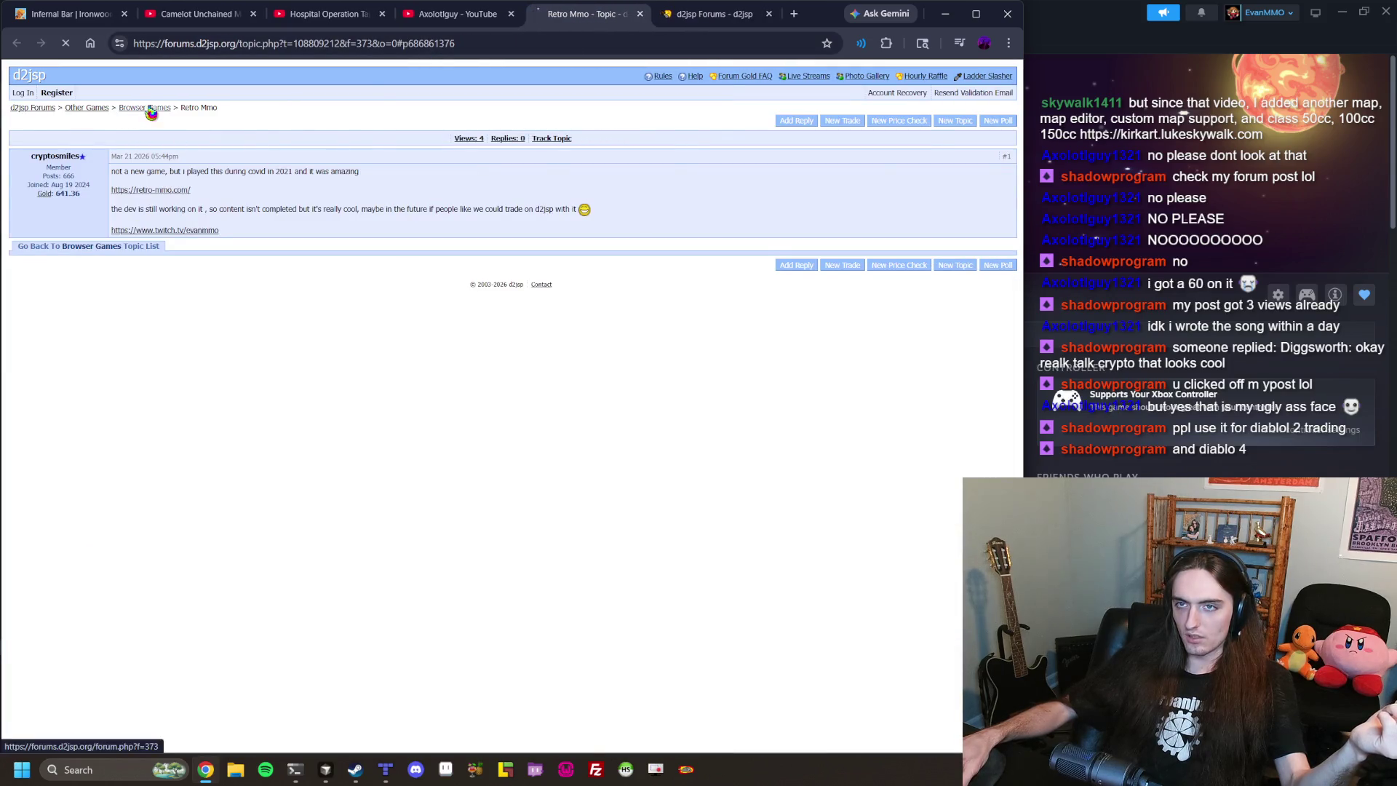
click(149, 109)
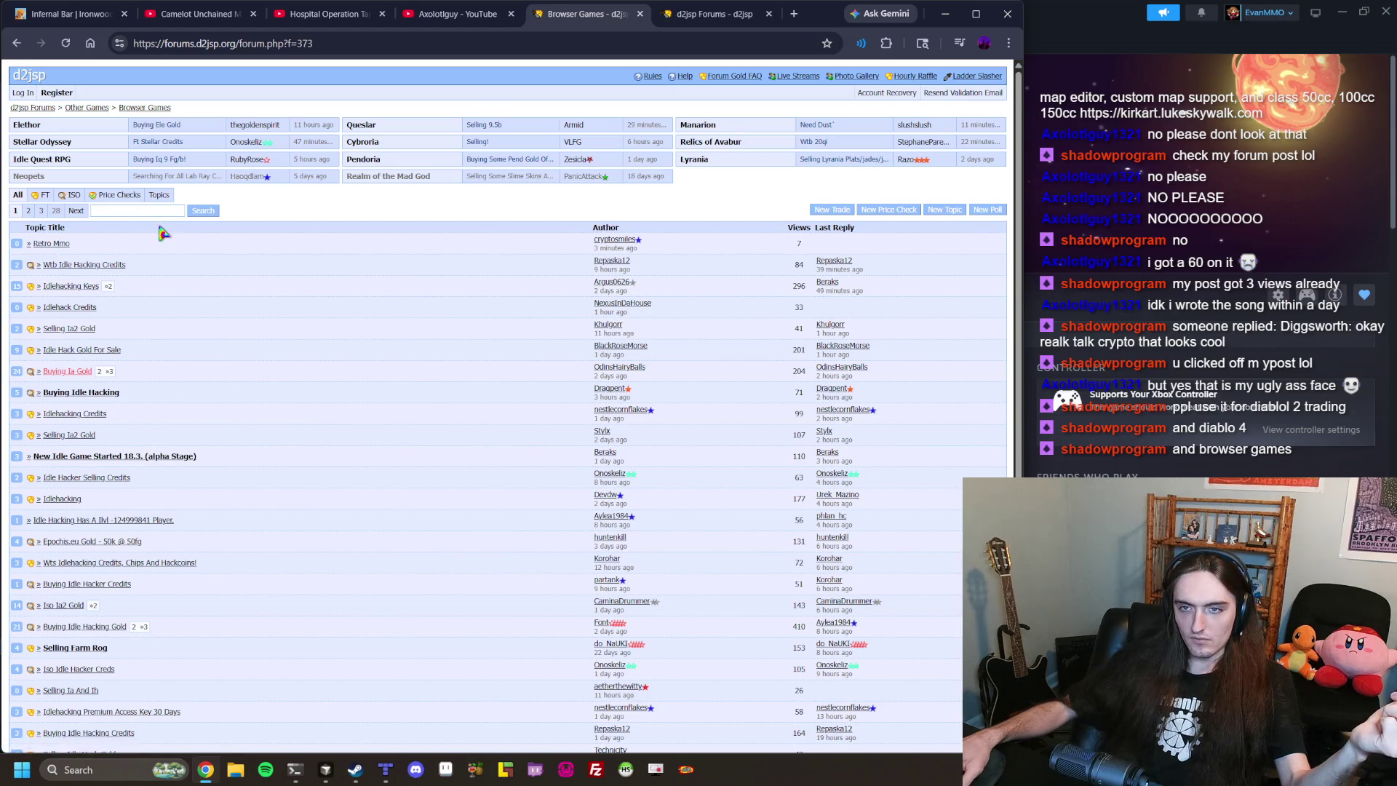
click(115, 349)
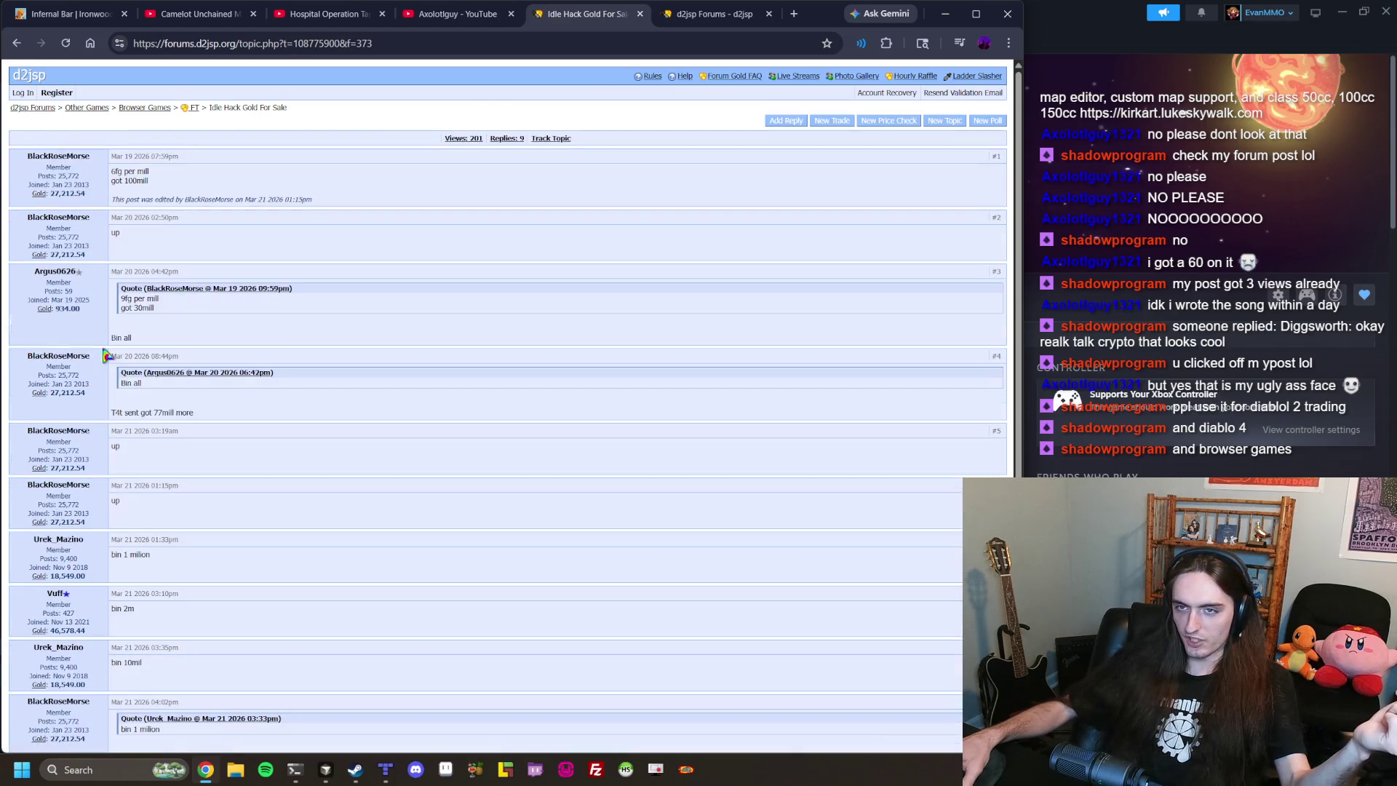
key(alt+Left)
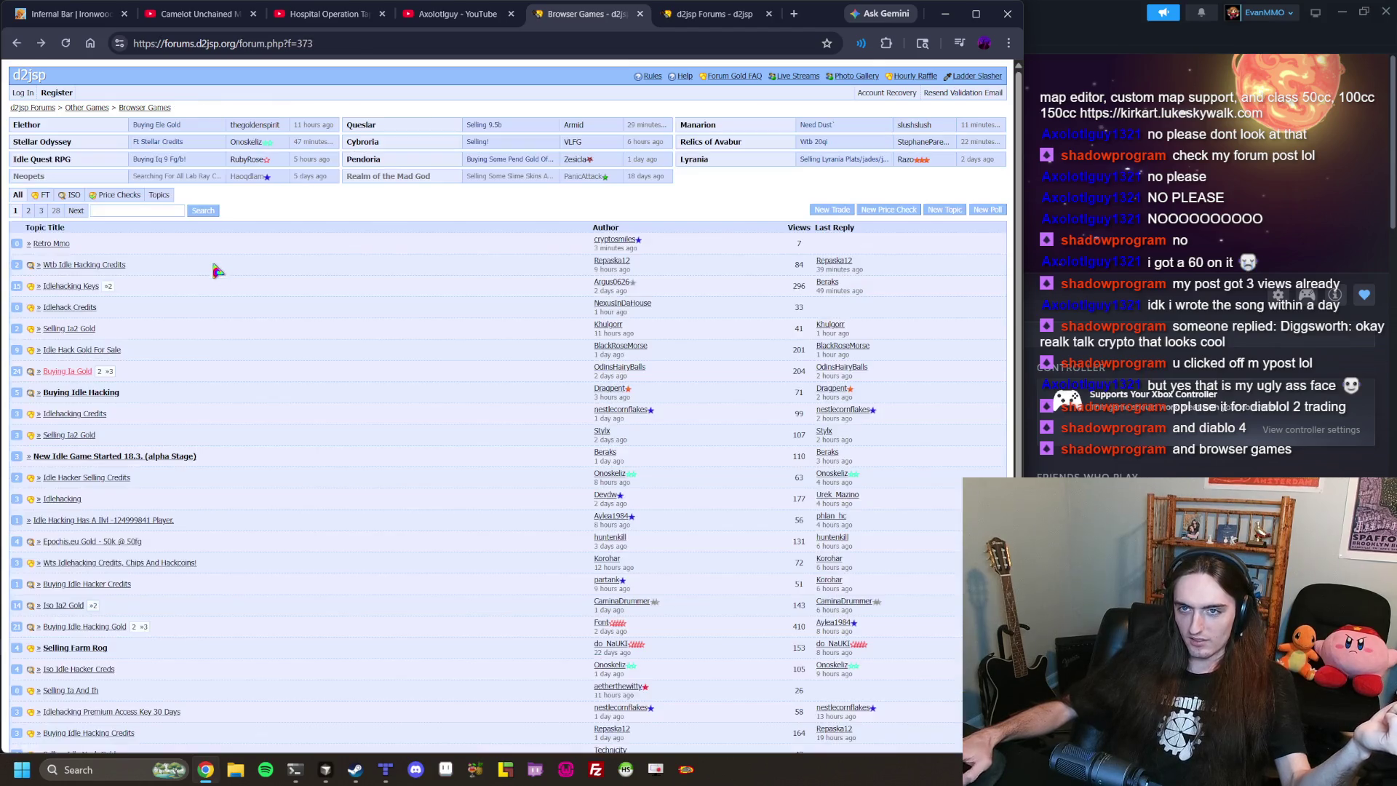
click(33, 80)
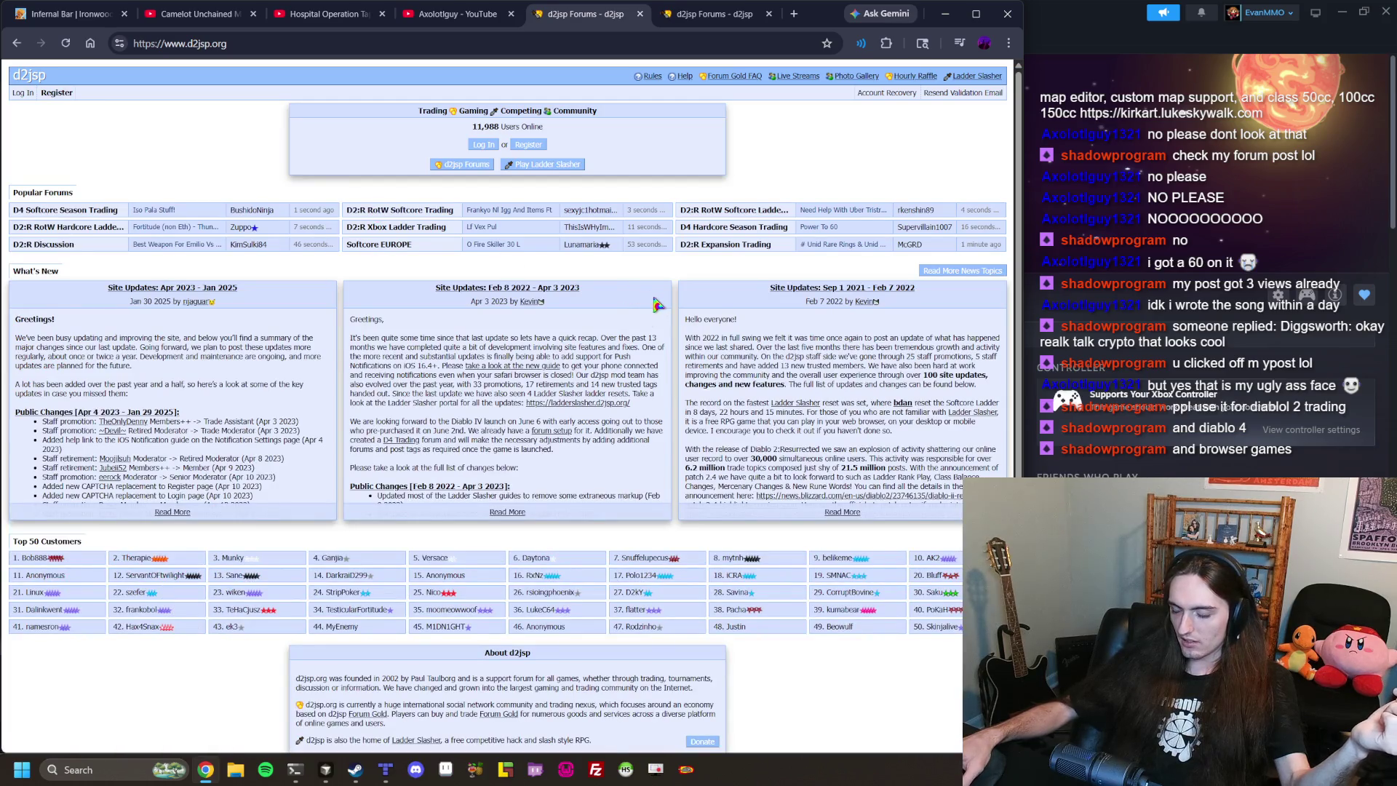
scroll(669, 327, down, 1)
scroll(675, 349, up, 1)
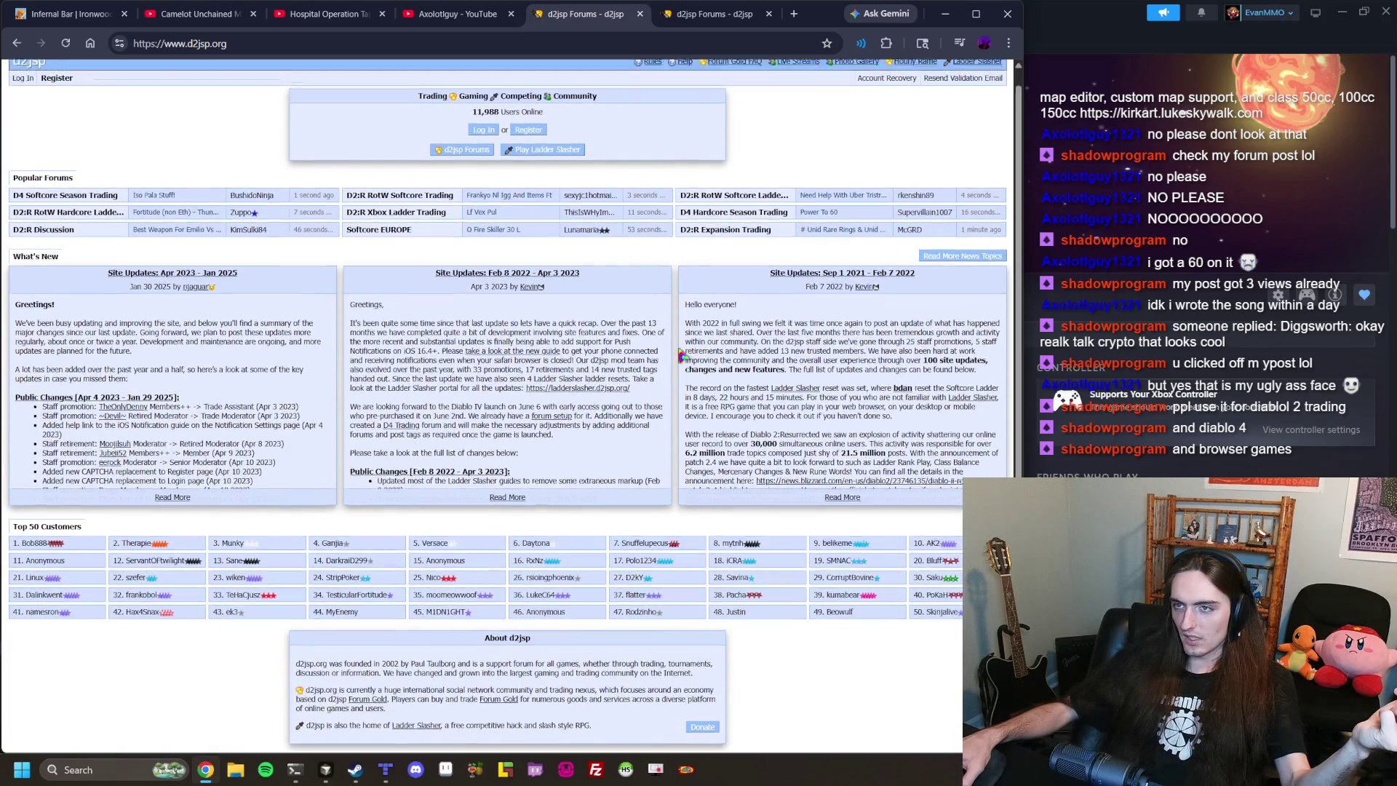
click(794, 16)
Search for nestalgia and view its Steam store page, including the fourth screenshot.
text(nestalgia)
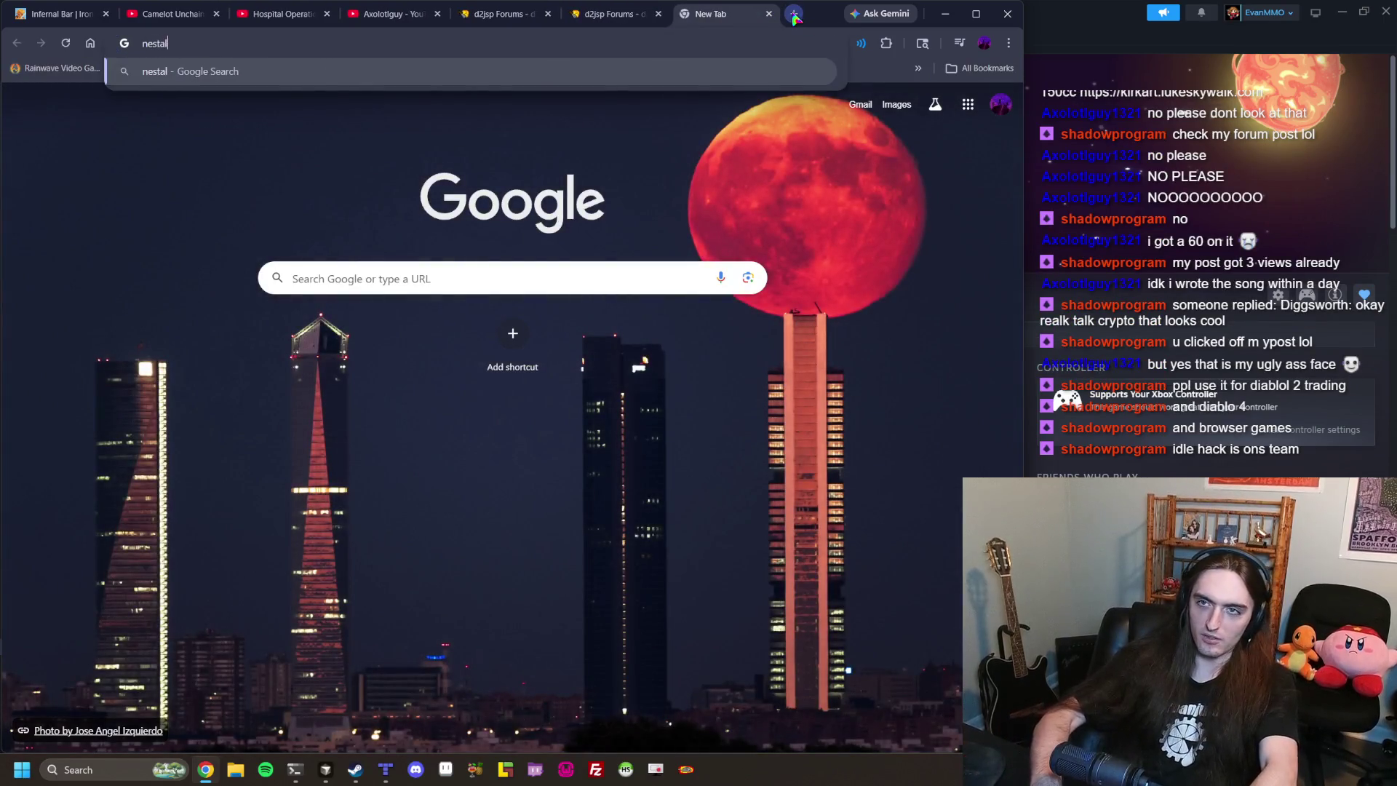
key(Return)
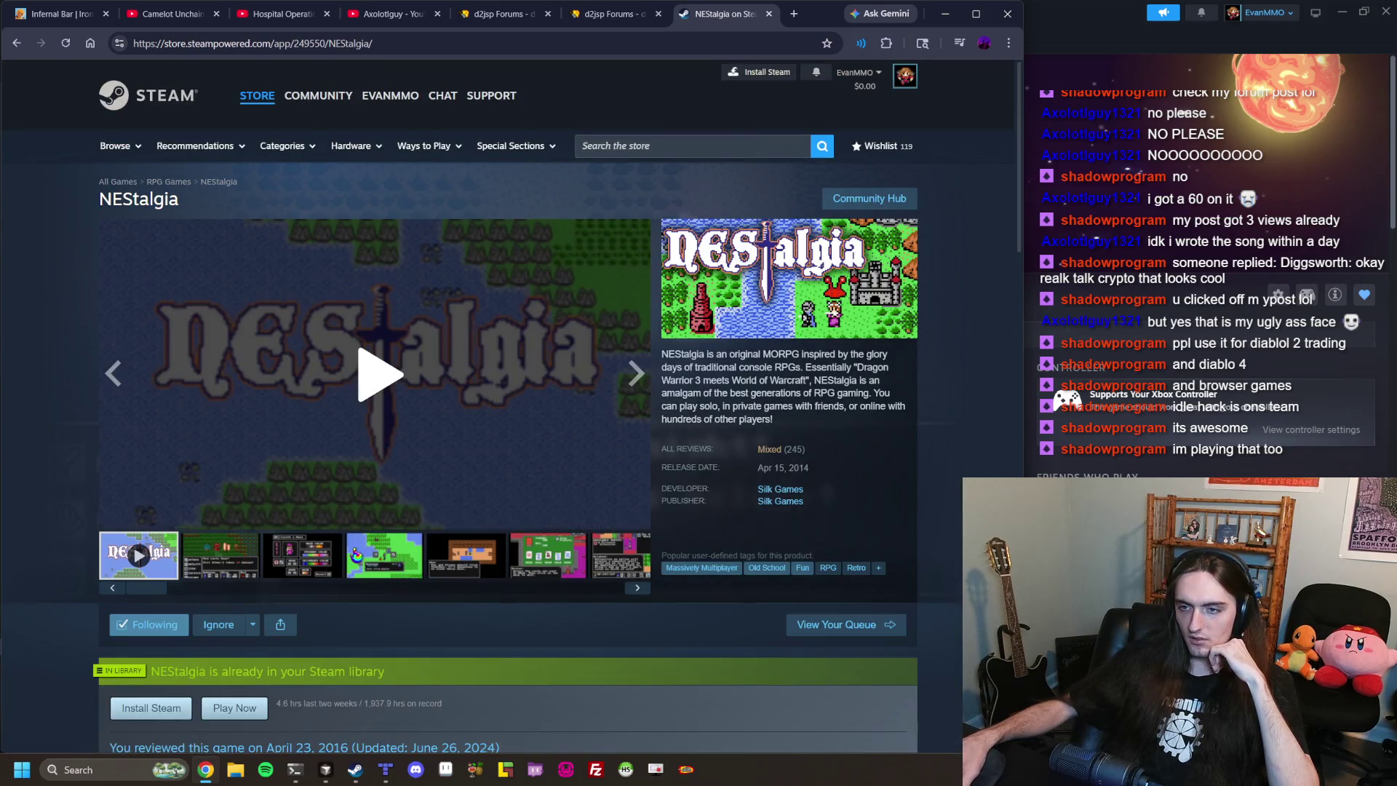
click(355, 556)
scroll(441, 331, down, 5)
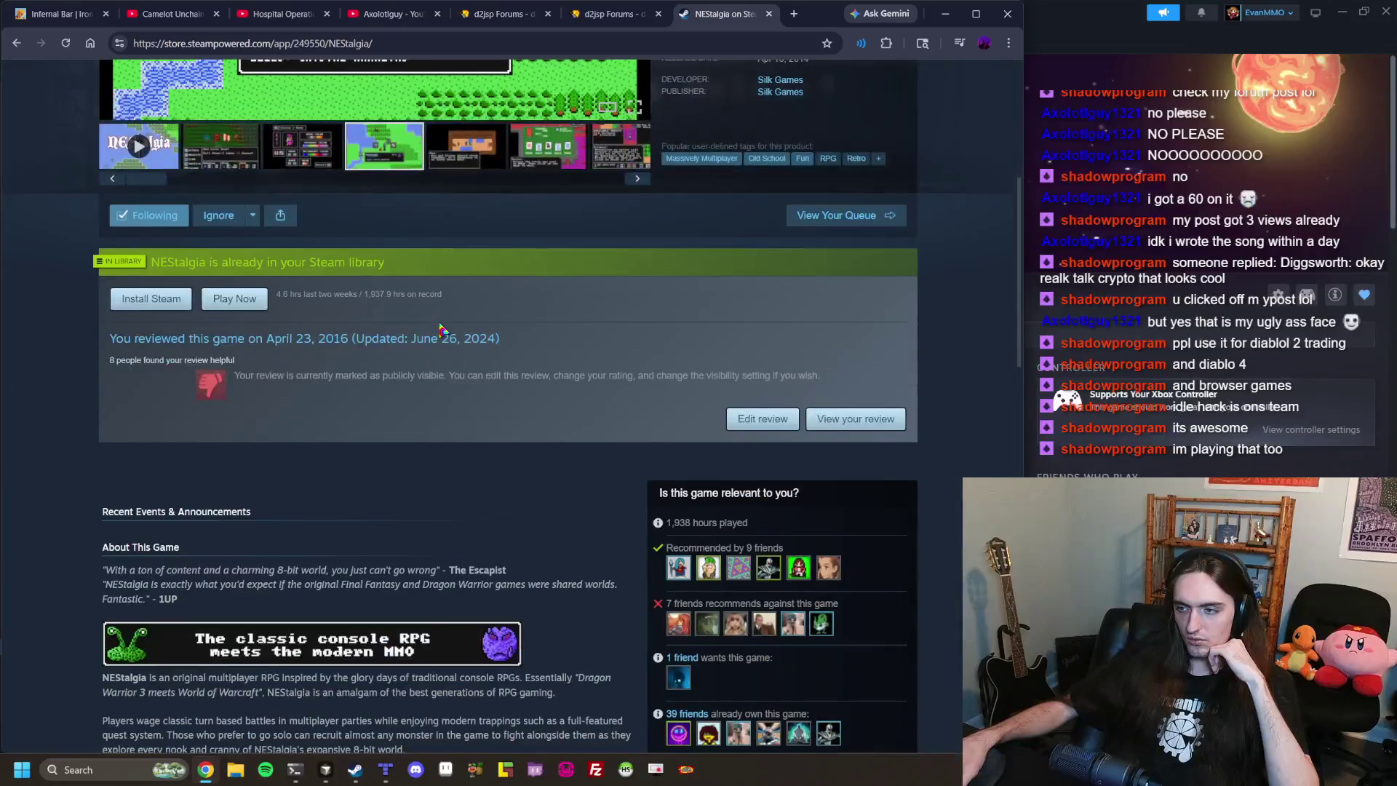
scroll(440, 329, down, 3)
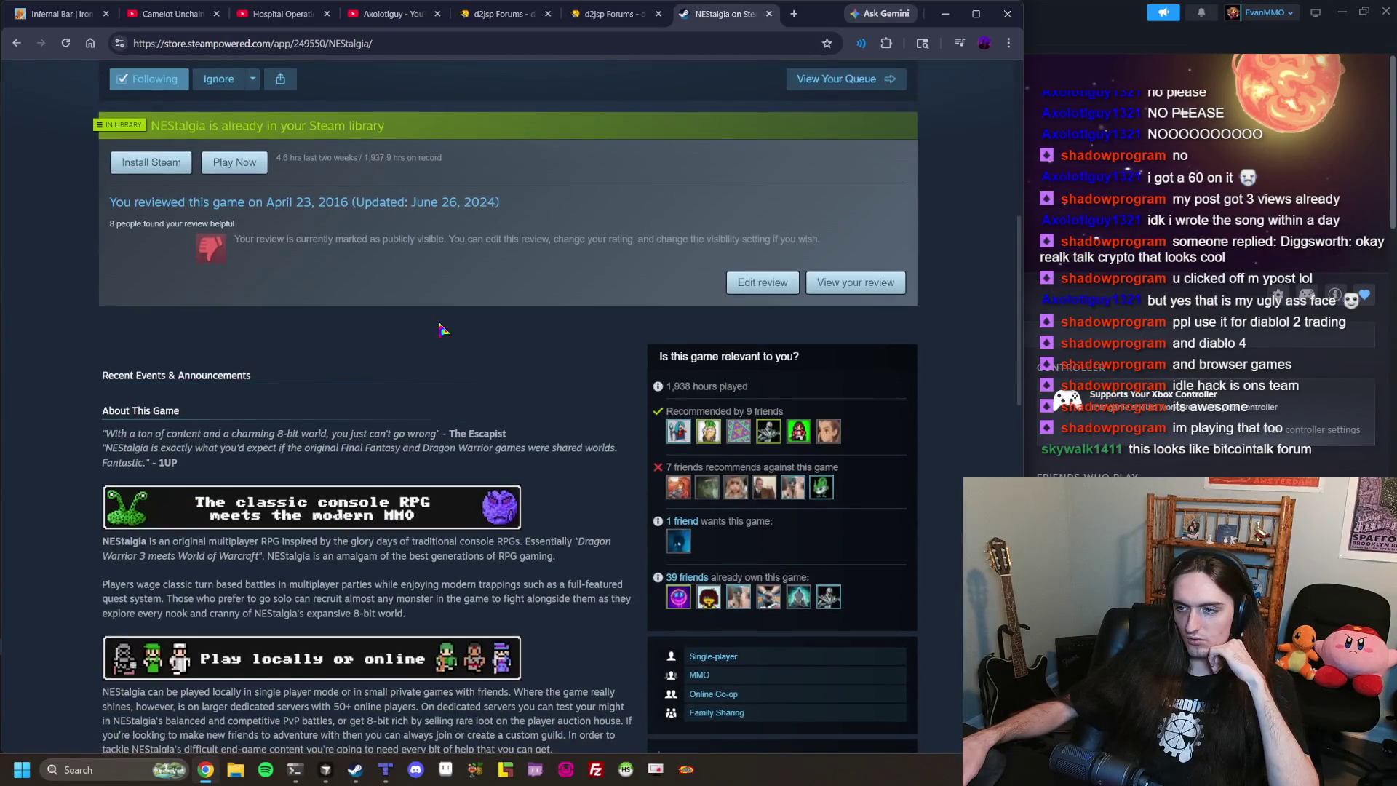
scroll(377, 304, up, 3)
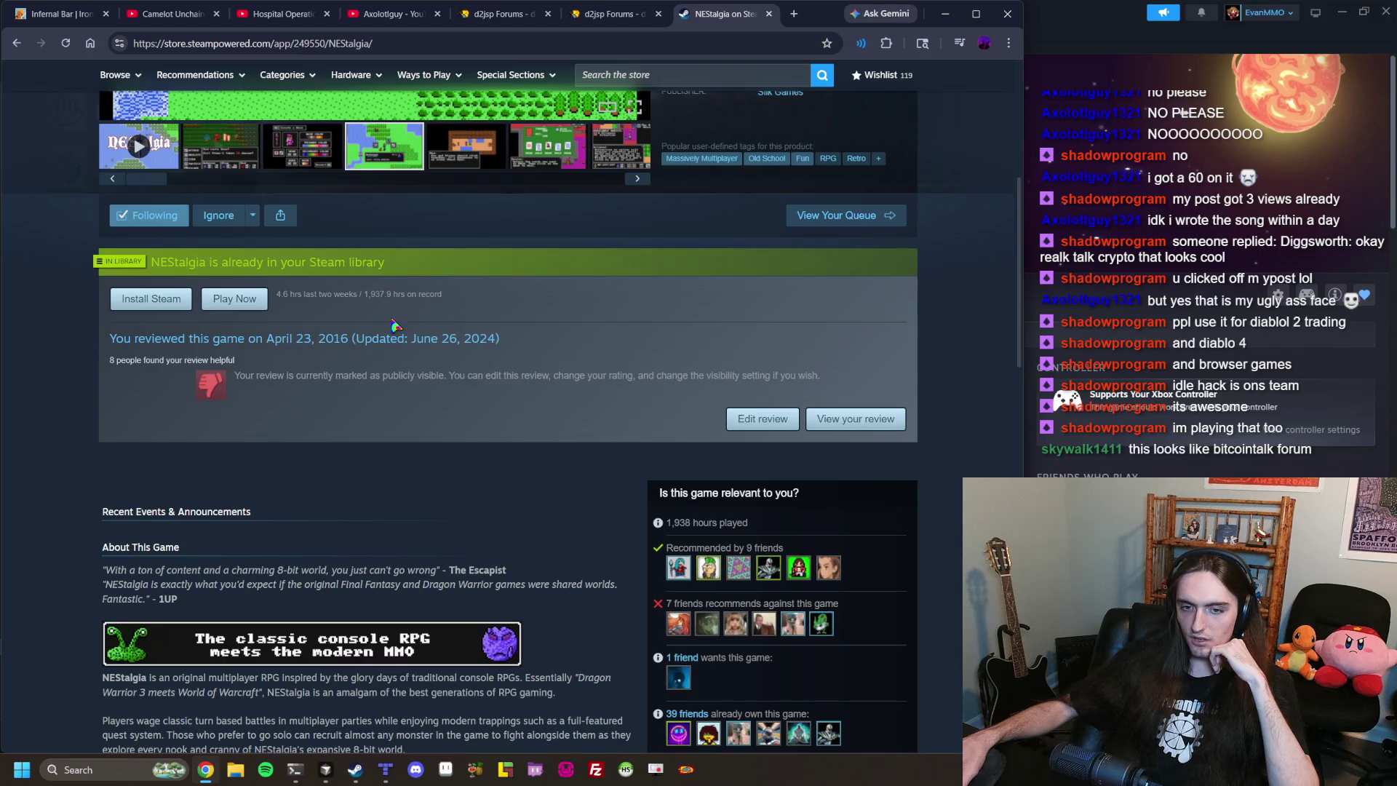
scroll(514, 433, up, 4)
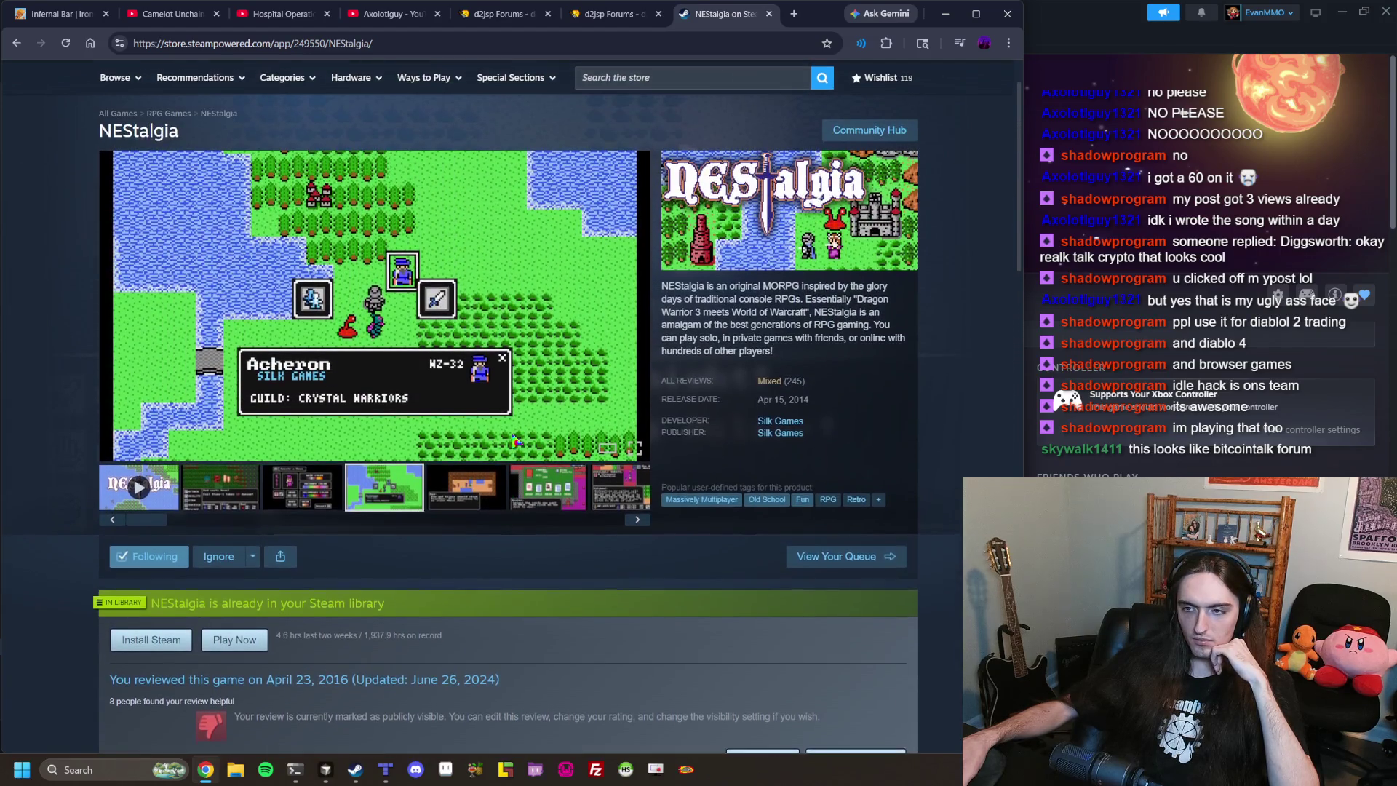
scroll(514, 426, down, 9)
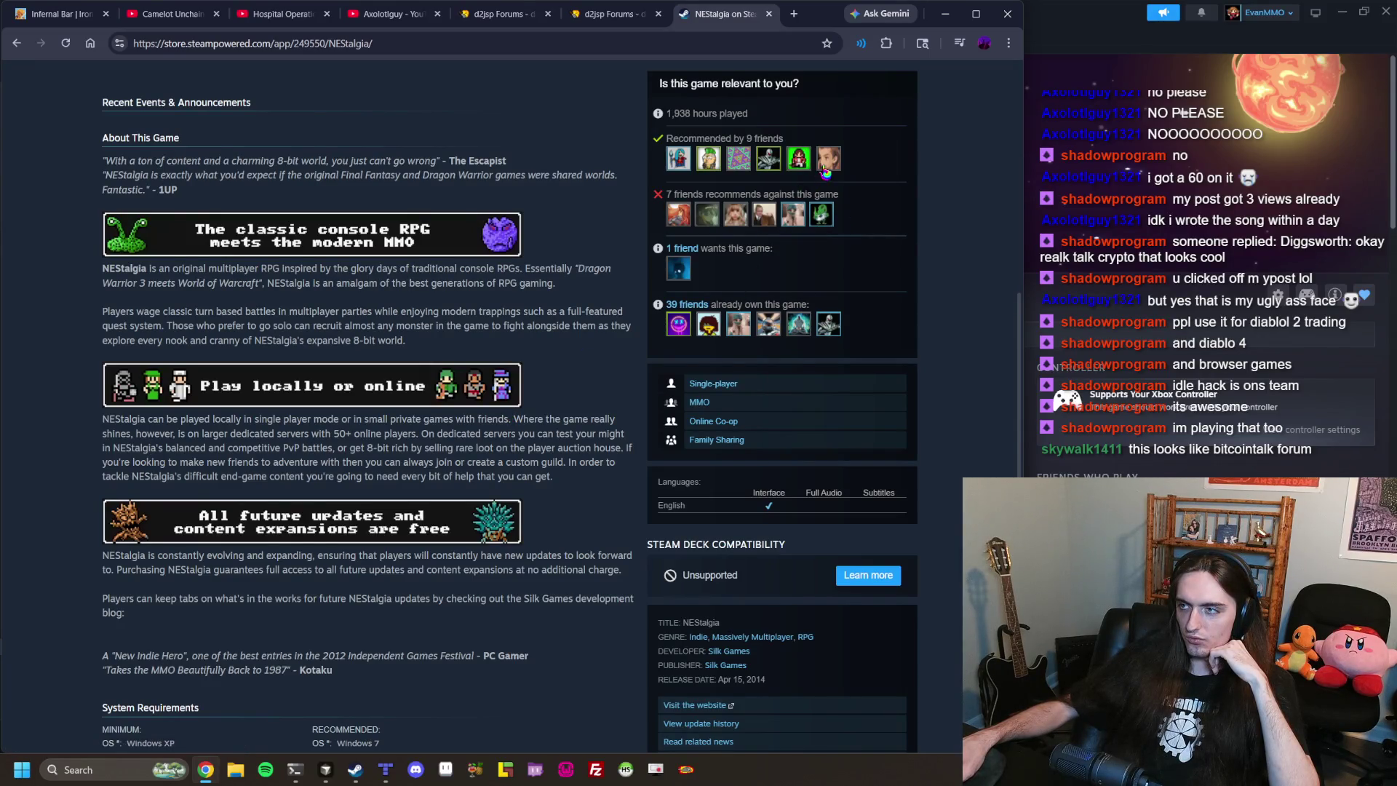
Scroll the NEStalgia store page and open the 'Playing solo again.' discussion topic.
mouse_move(745, 167)
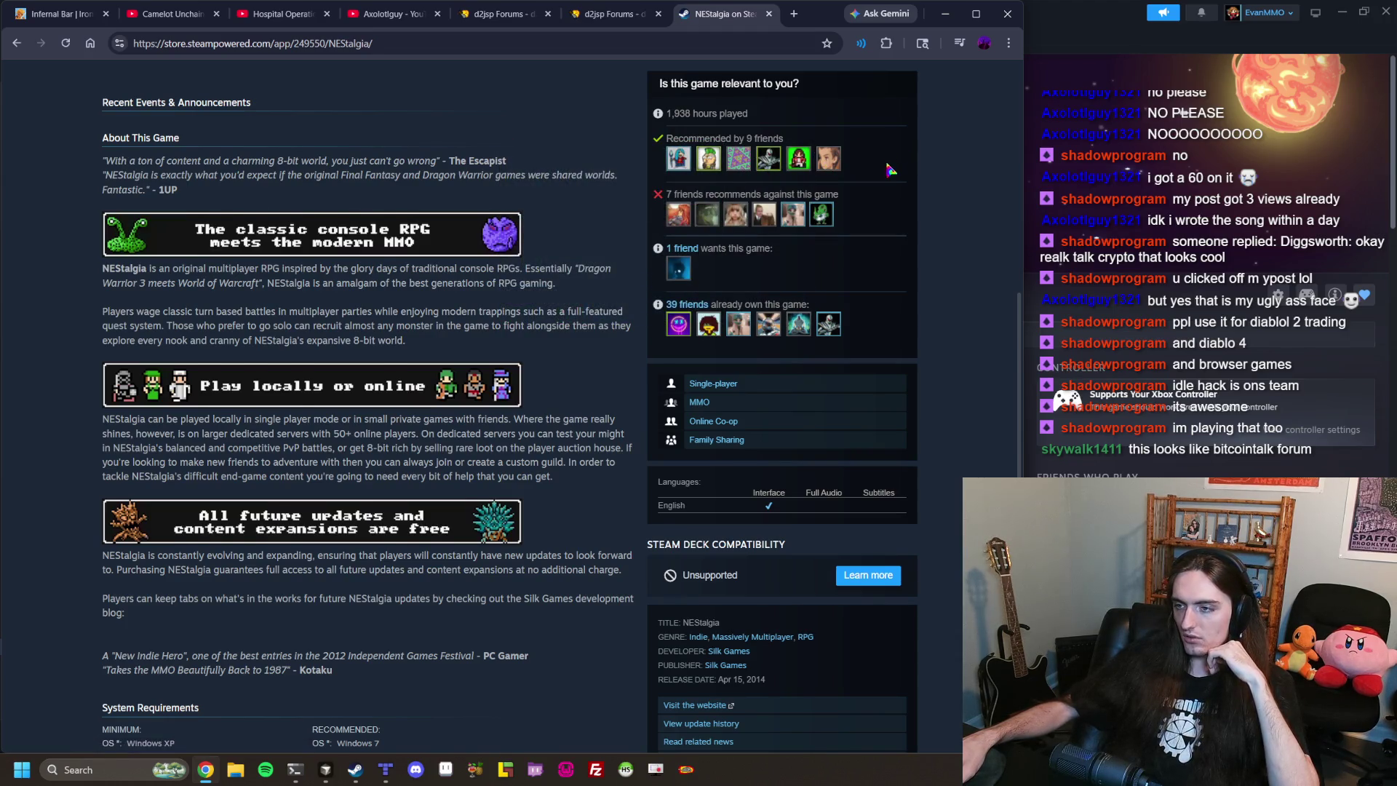
scroll(889, 170, down, 6)
scroll(155, 511, up, 15)
scroll(155, 512, up, 3)
scroll(115, 515, down, 6)
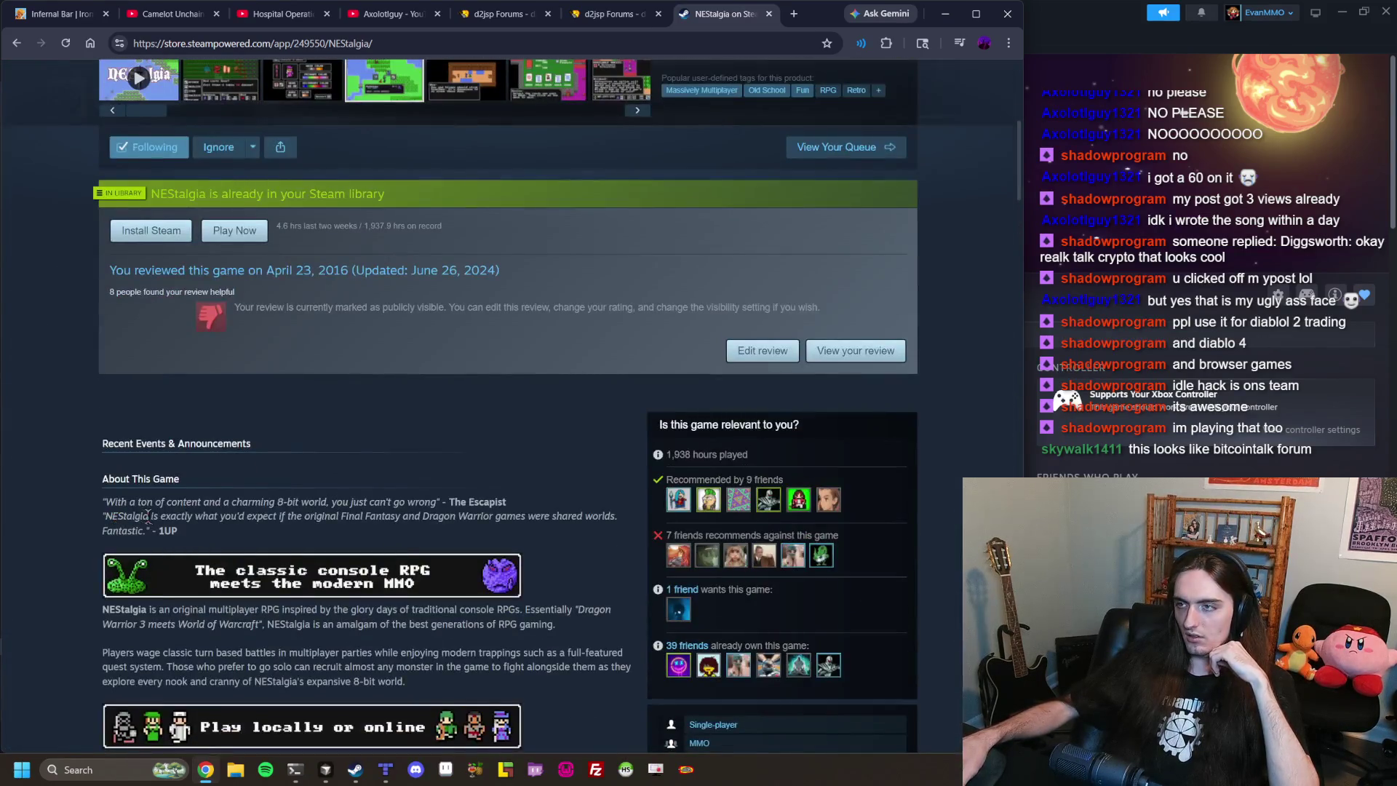
scroll(148, 515, down, 7)
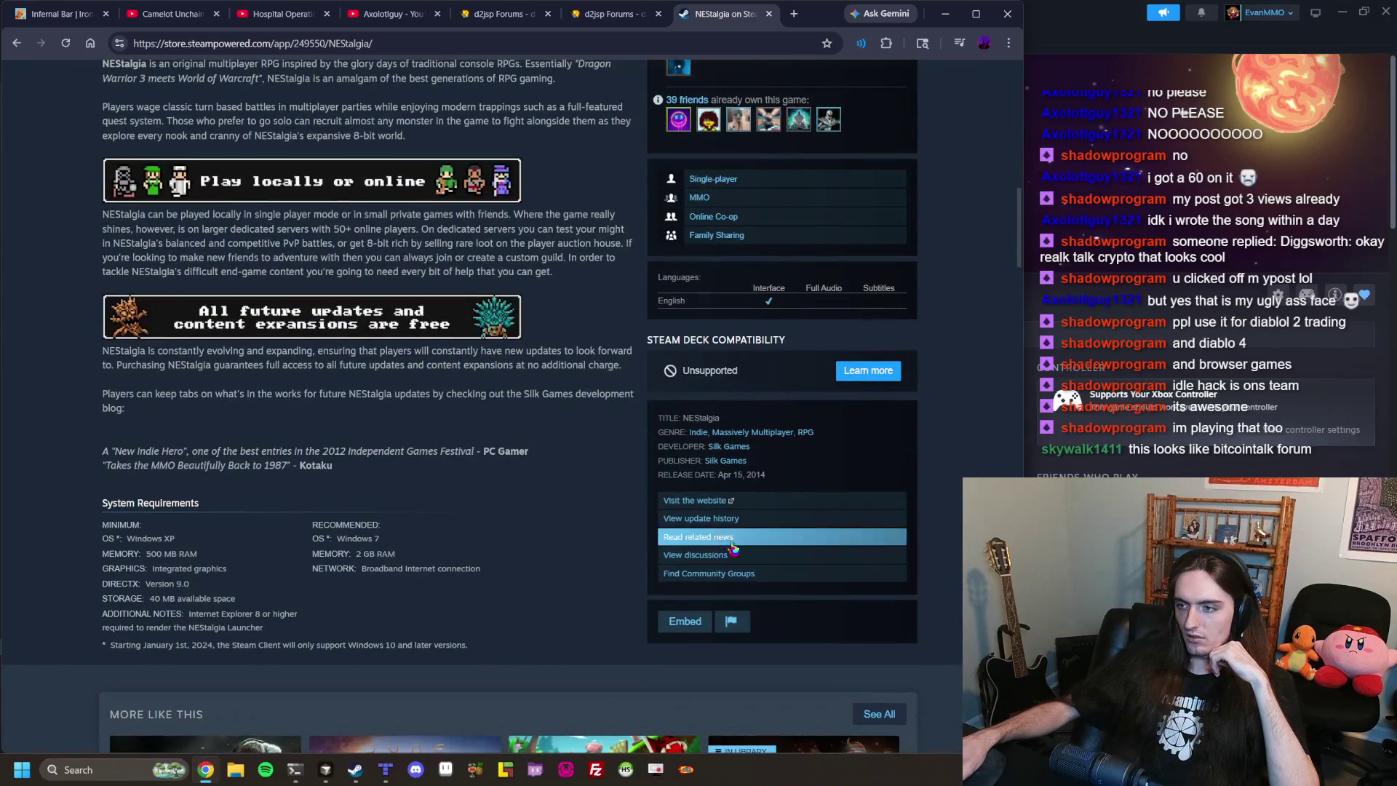
click(729, 554)
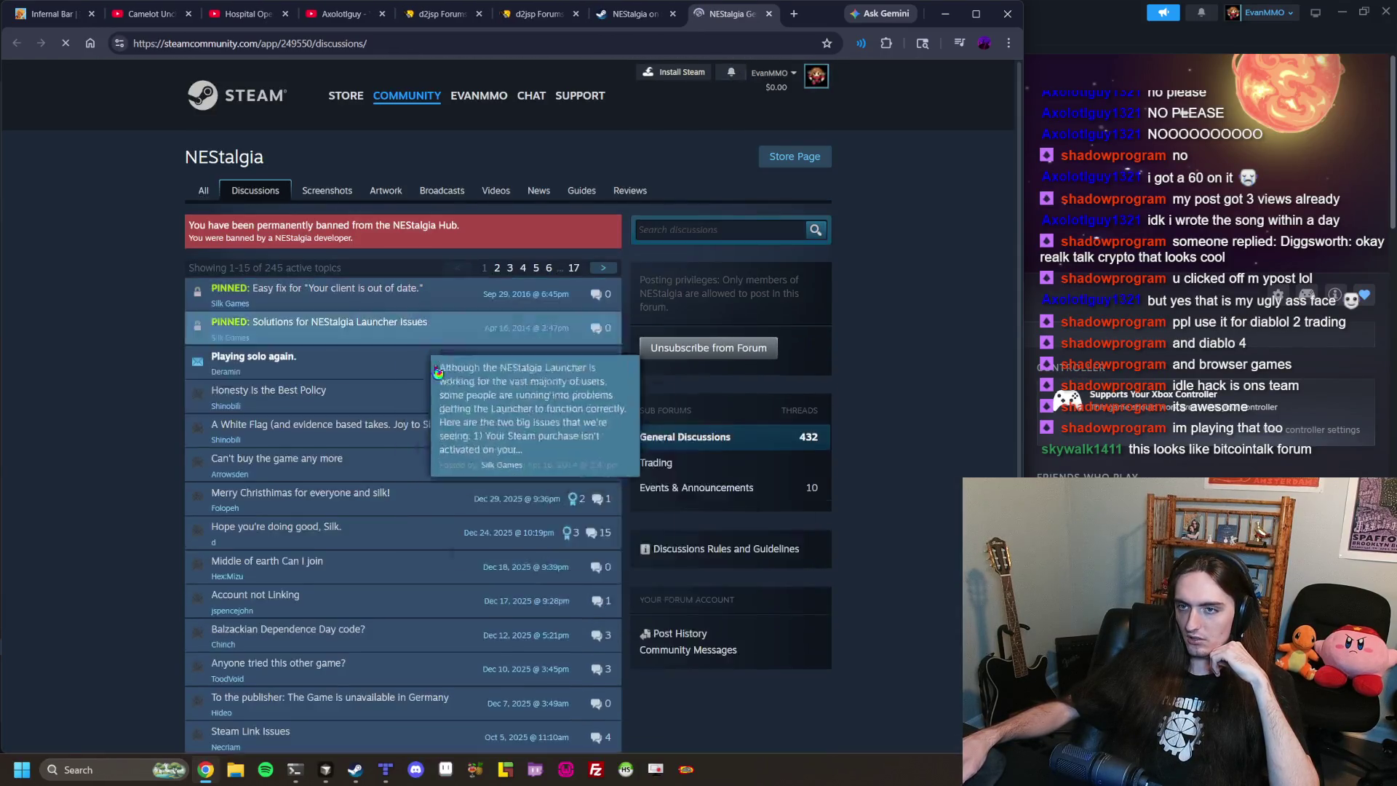
click(428, 358)
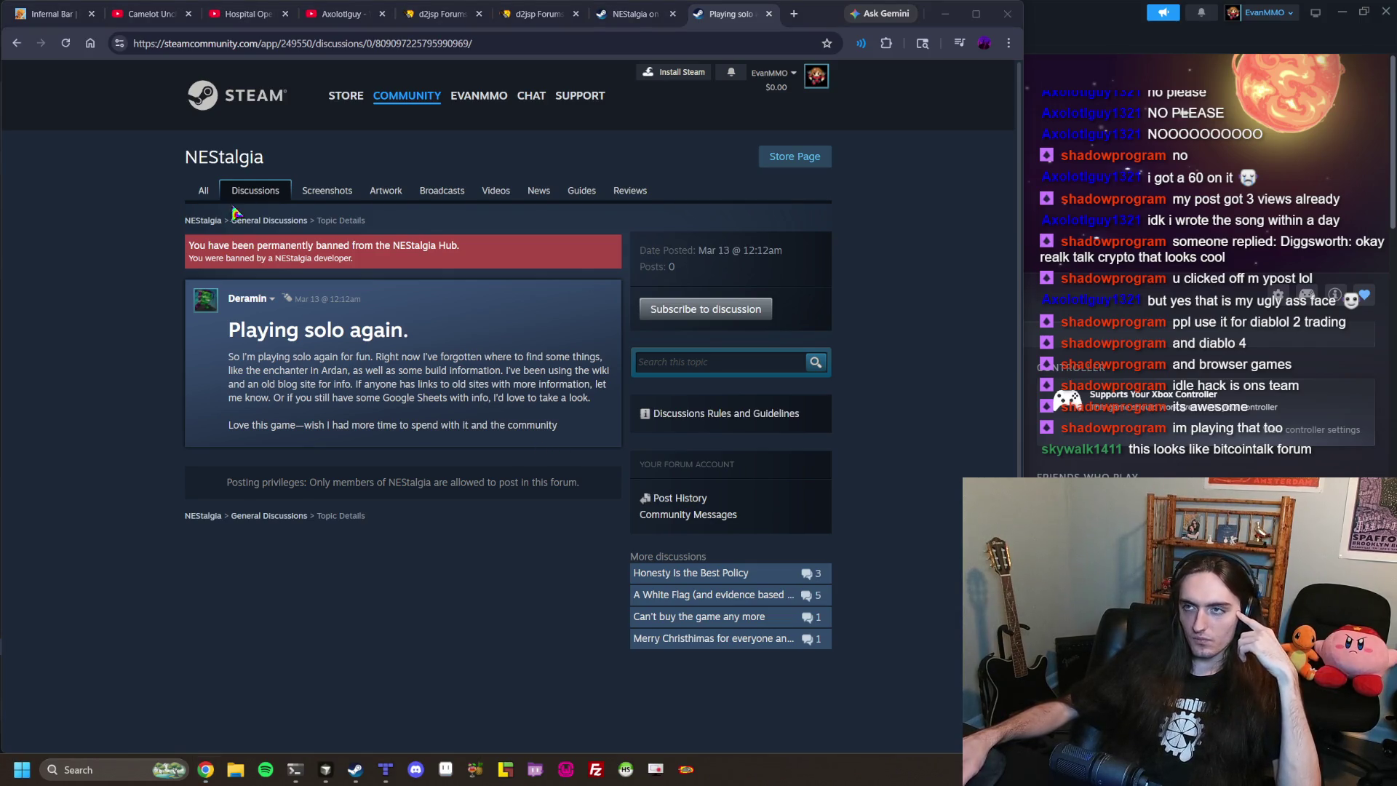
Close every tab except the Ironwood RPG Smelting page.
click(507, 15)
click(43, 14)
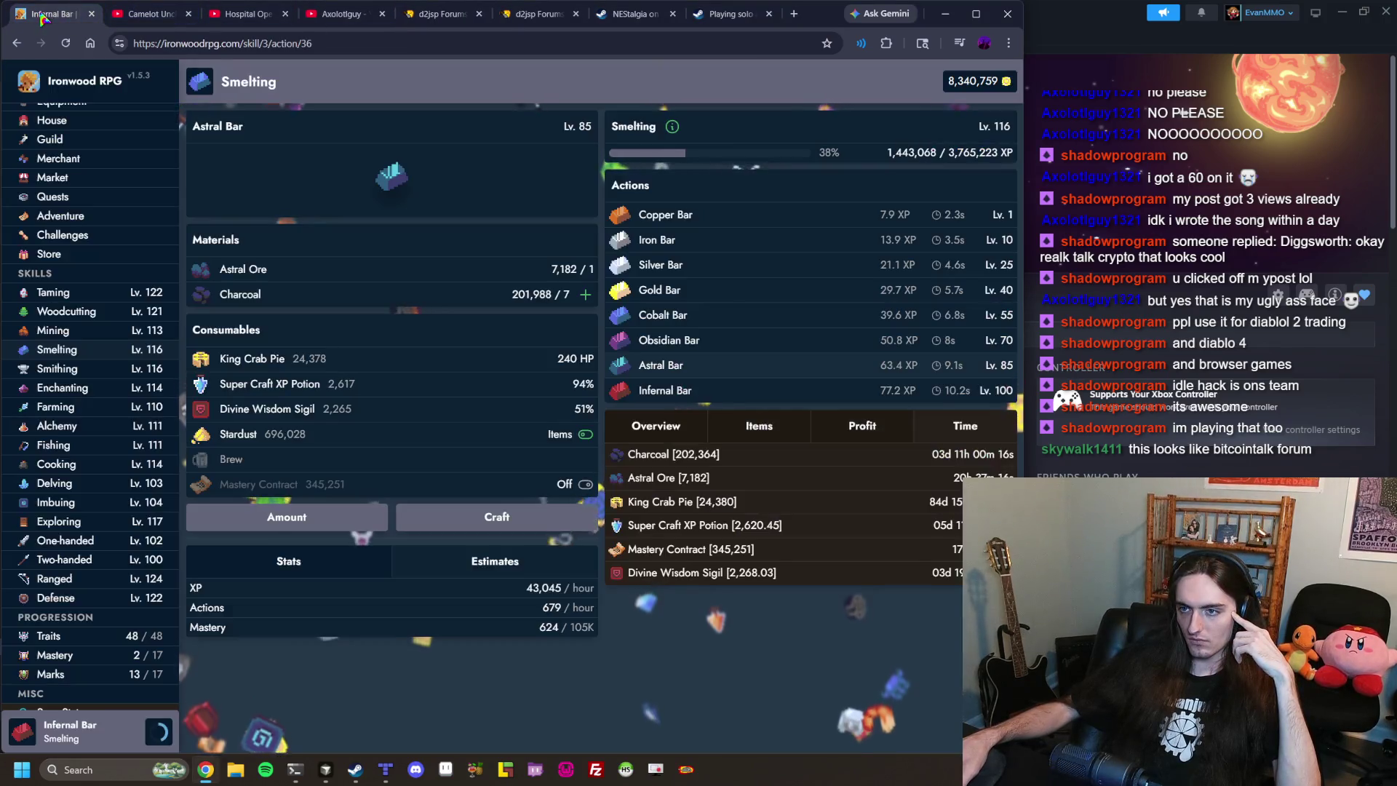
right_click(42, 14)
click(102, 274)
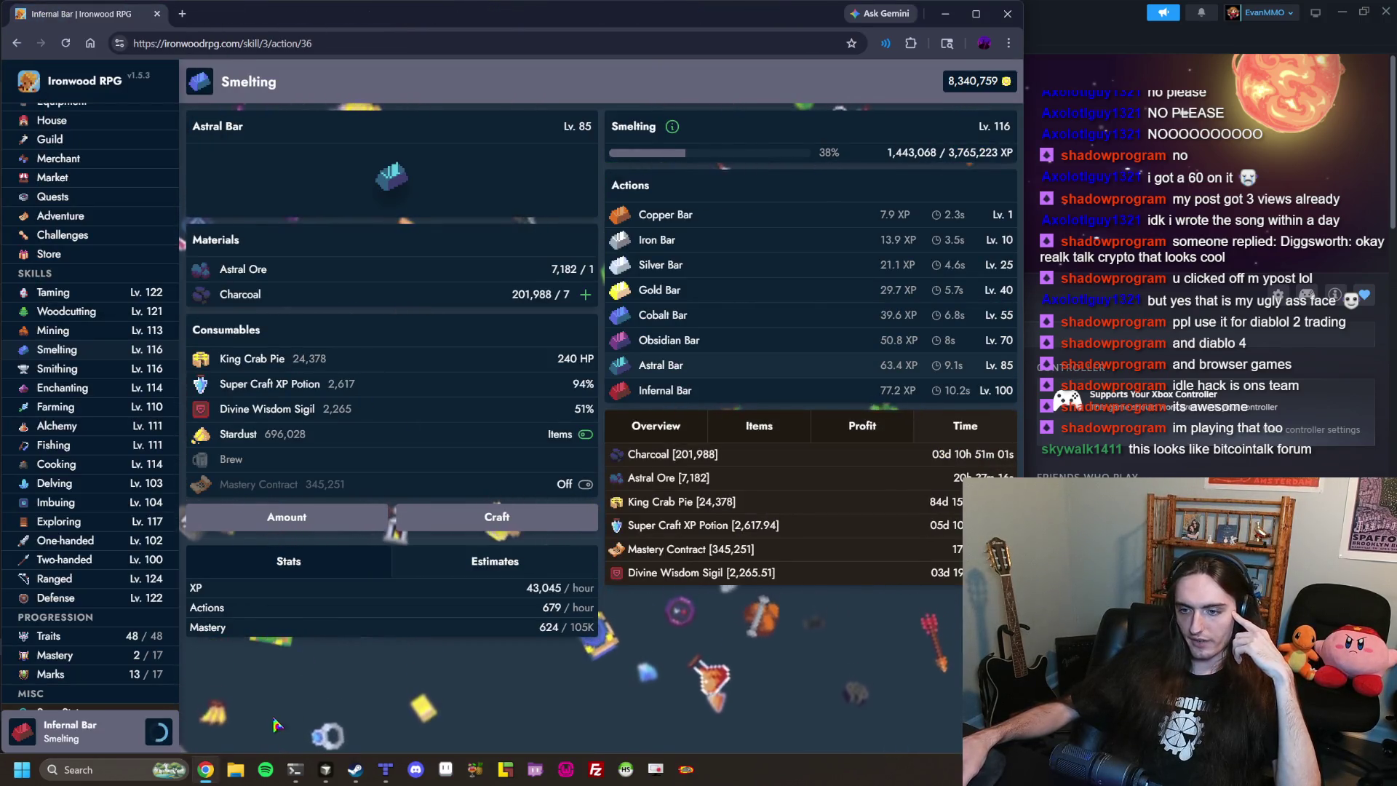
Run npm run dev for RetroMMO in Windows Terminal, then return to the RetroMMO code editor.
click(292, 776)
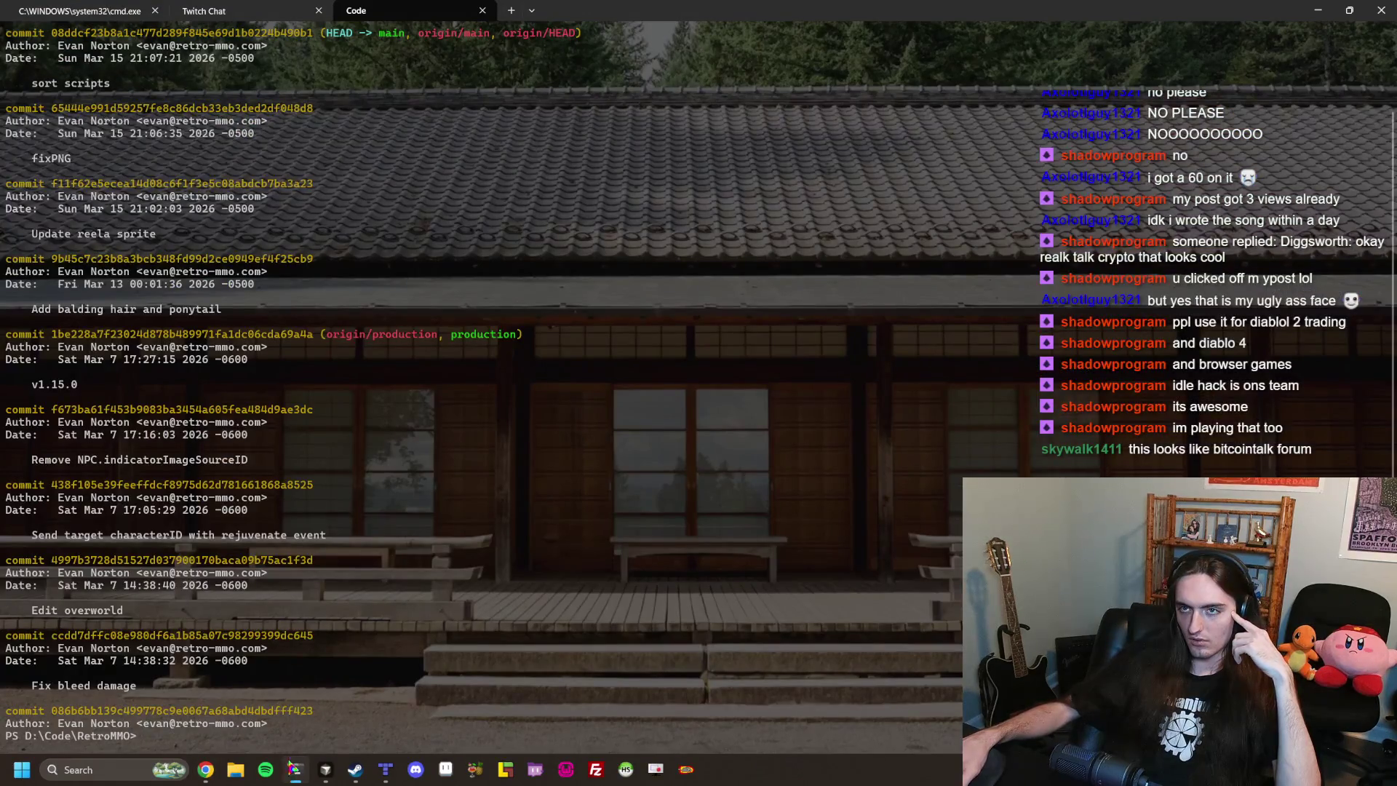
text(npm )
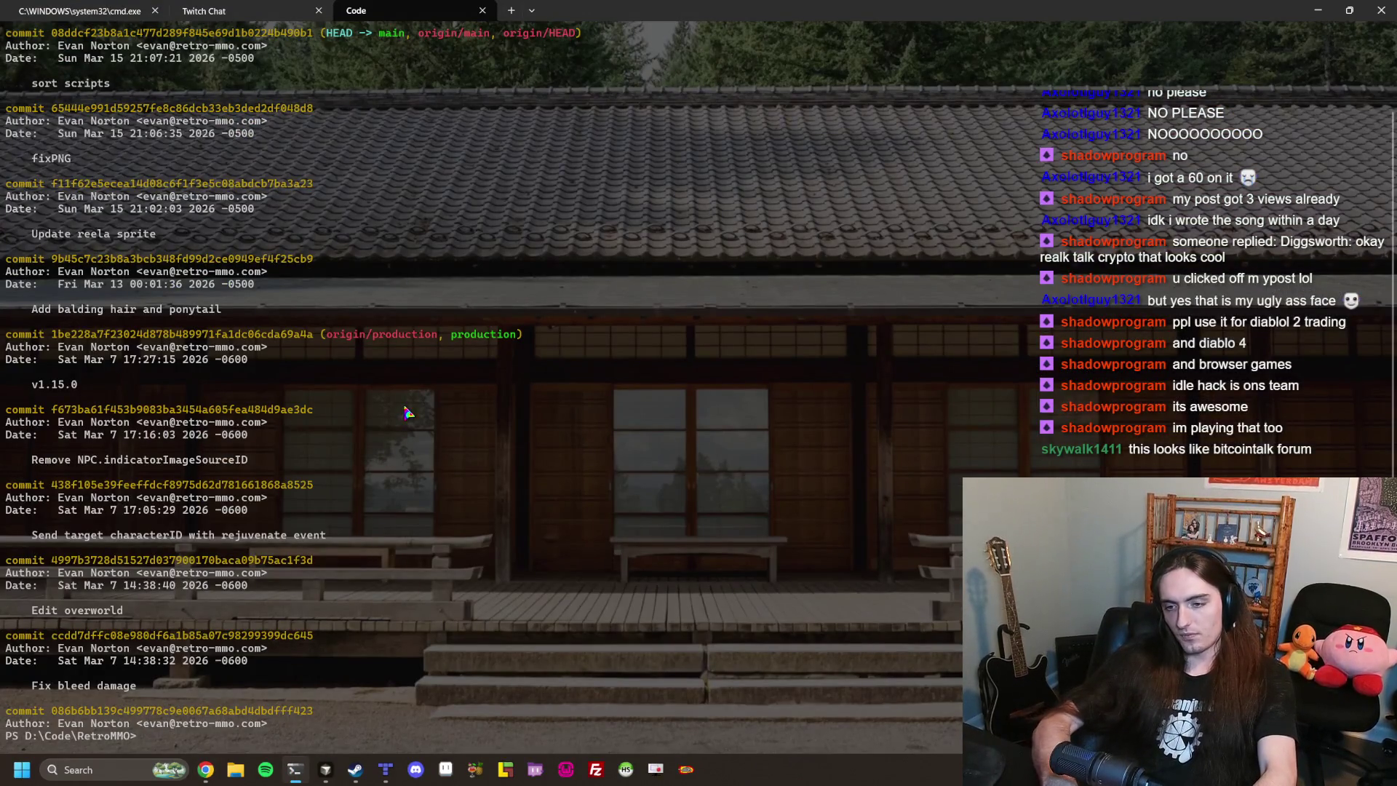
text(run dev)
key(Return)
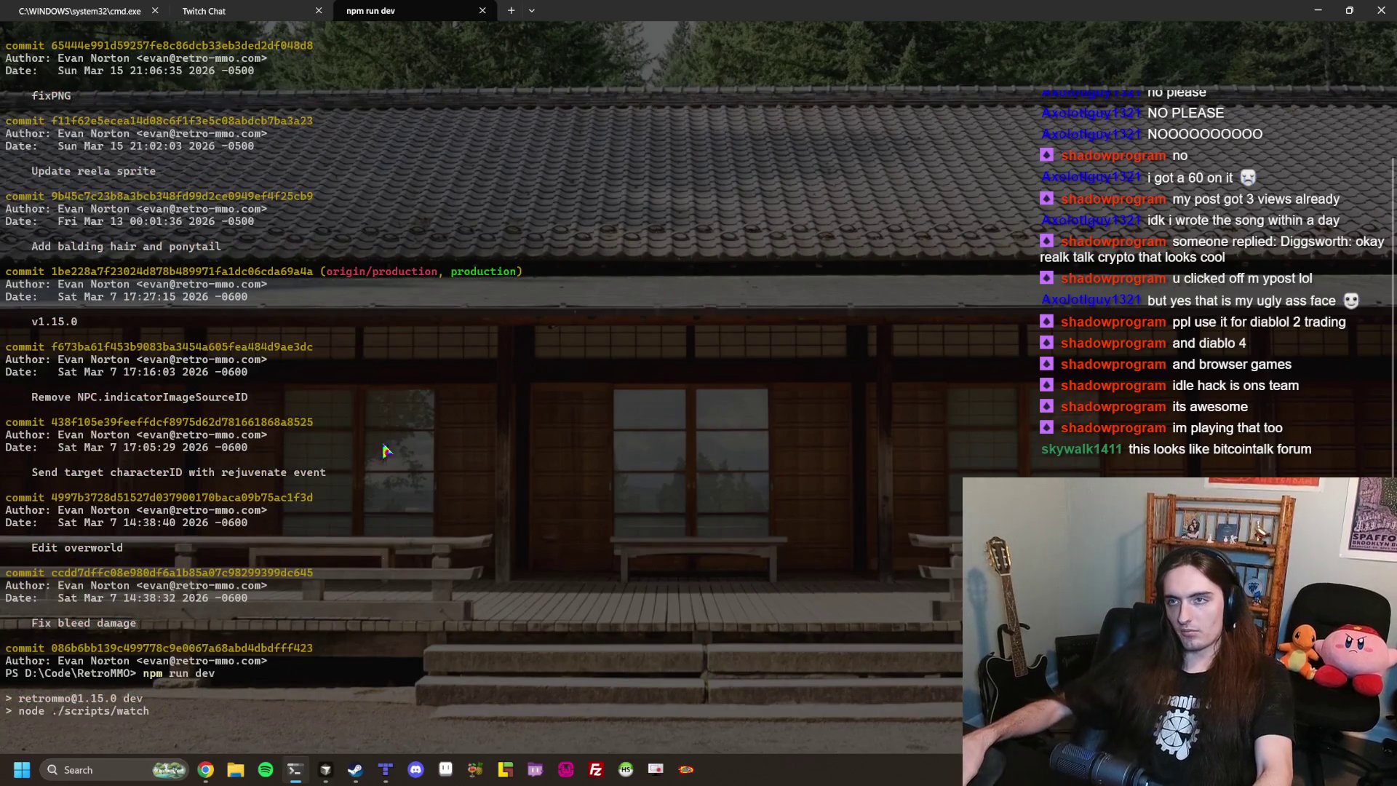
click(276, 7)
click(385, 9)
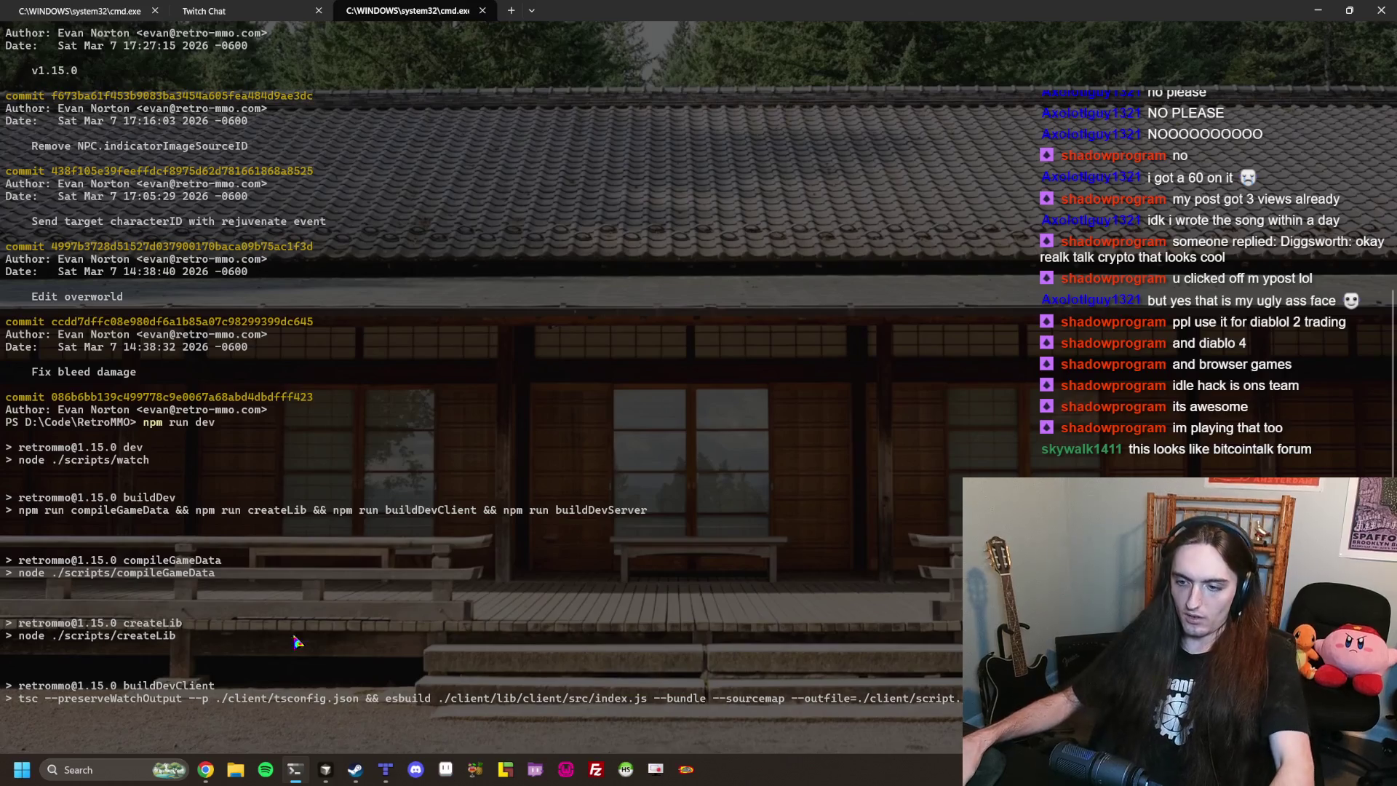
click(326, 770)
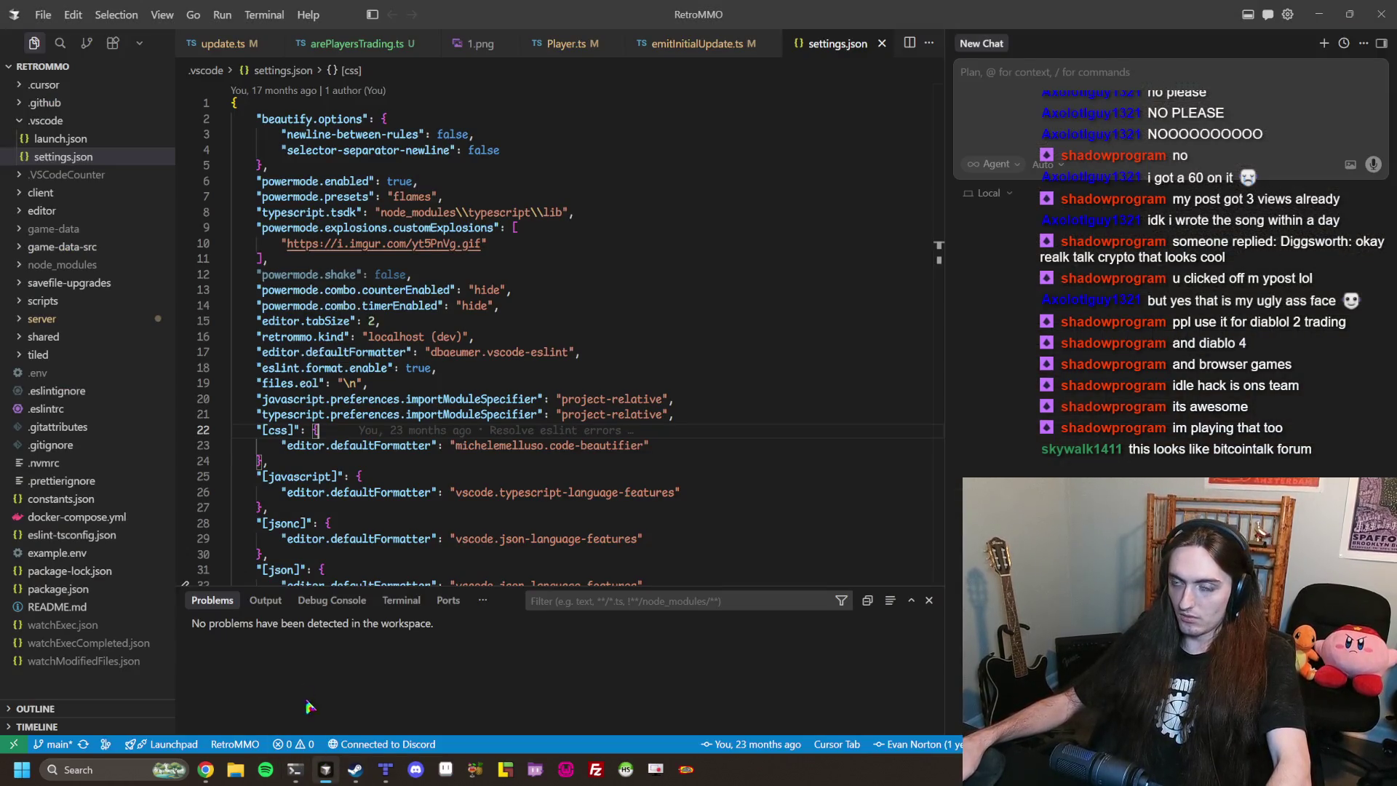
Inspect the typescript.tsdk, powermode.presets, hide and files.eol settings, then return to the Ironwood RPG browser.
click(325, 211)
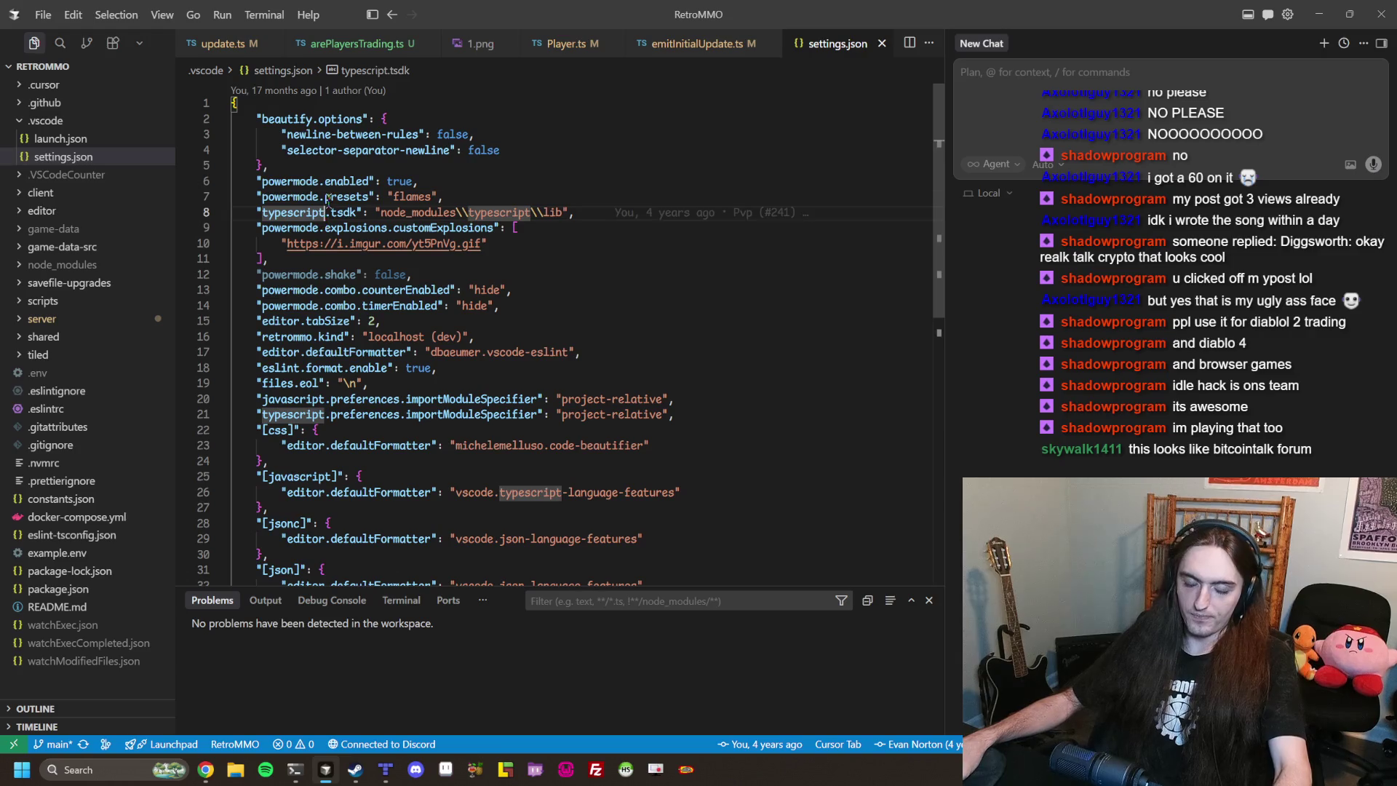
click(327, 197)
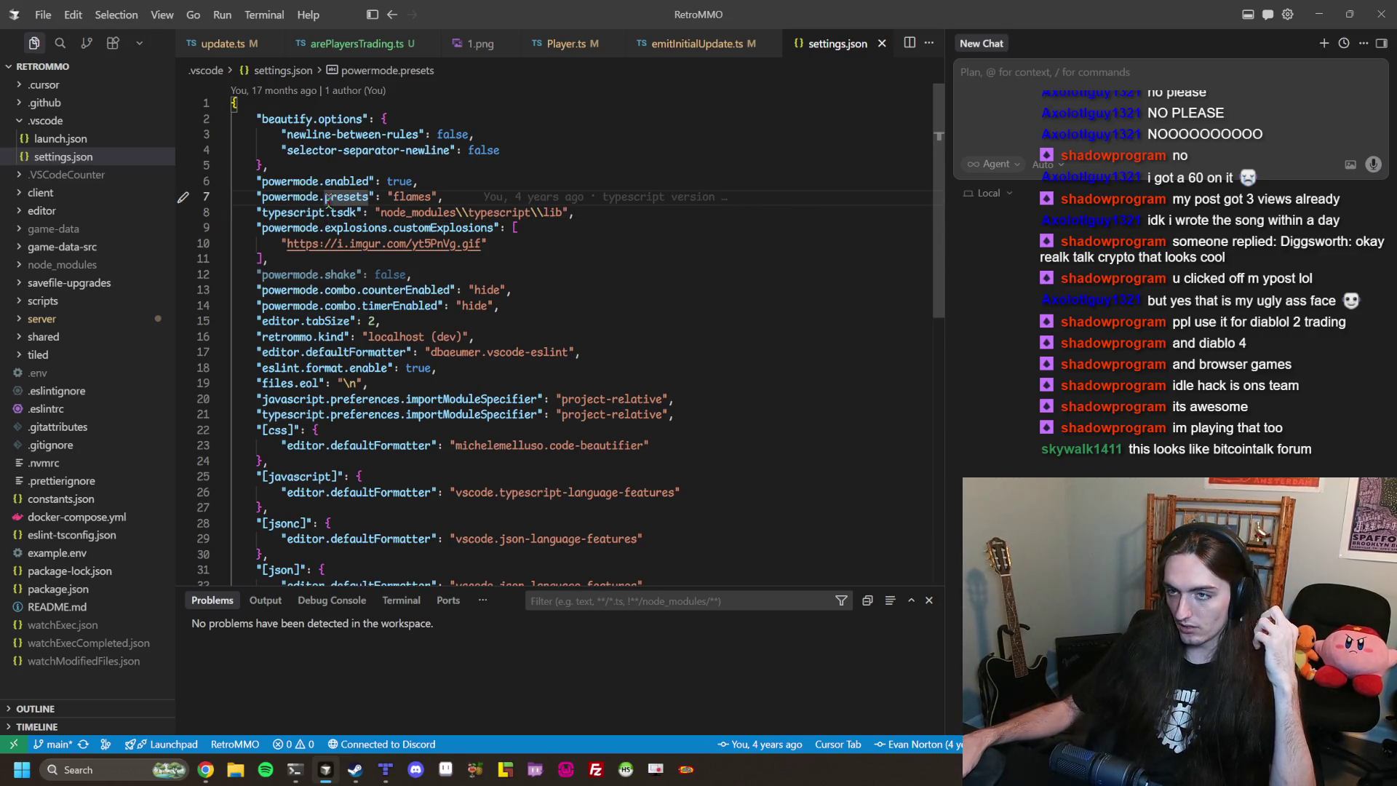
double_click(466, 306)
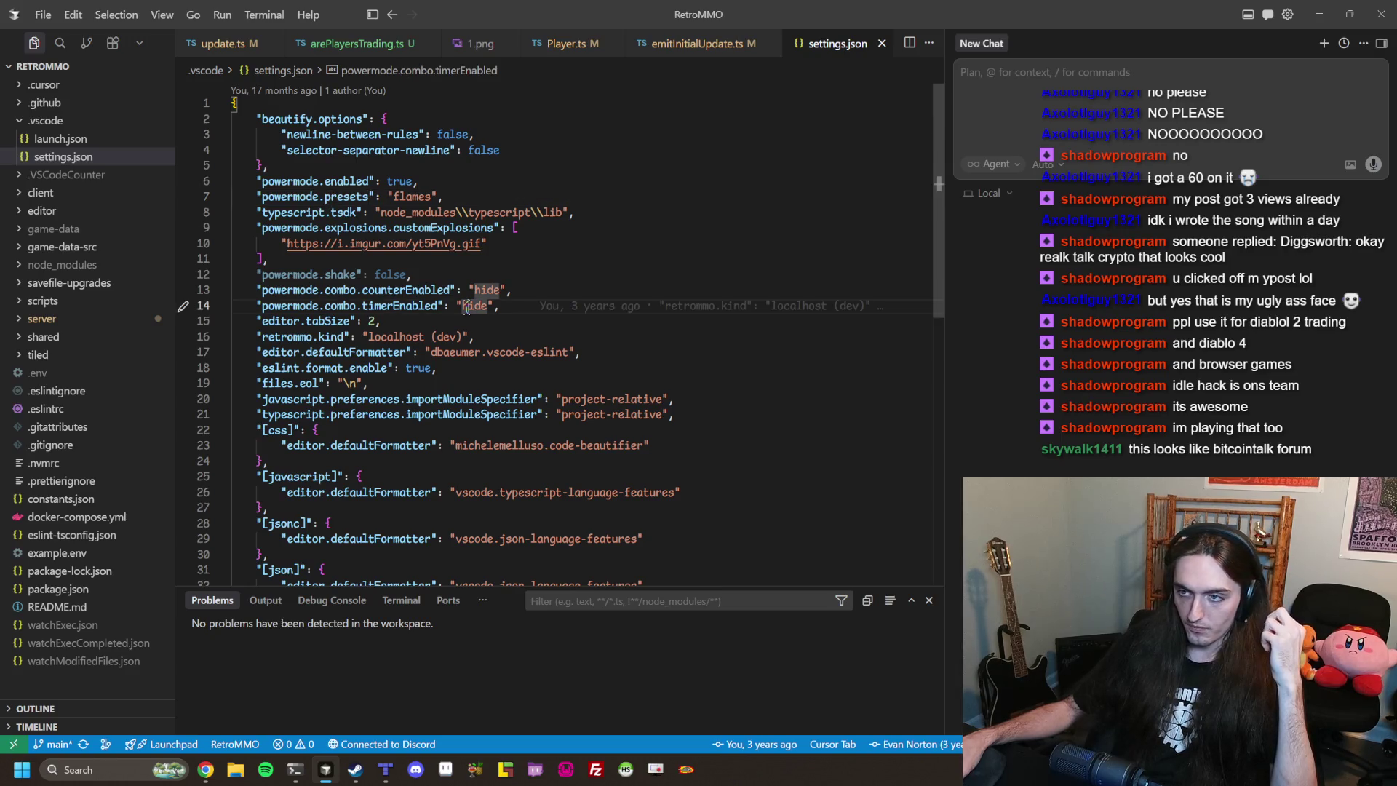
click(610, 380)
mouse_move(327, 772)
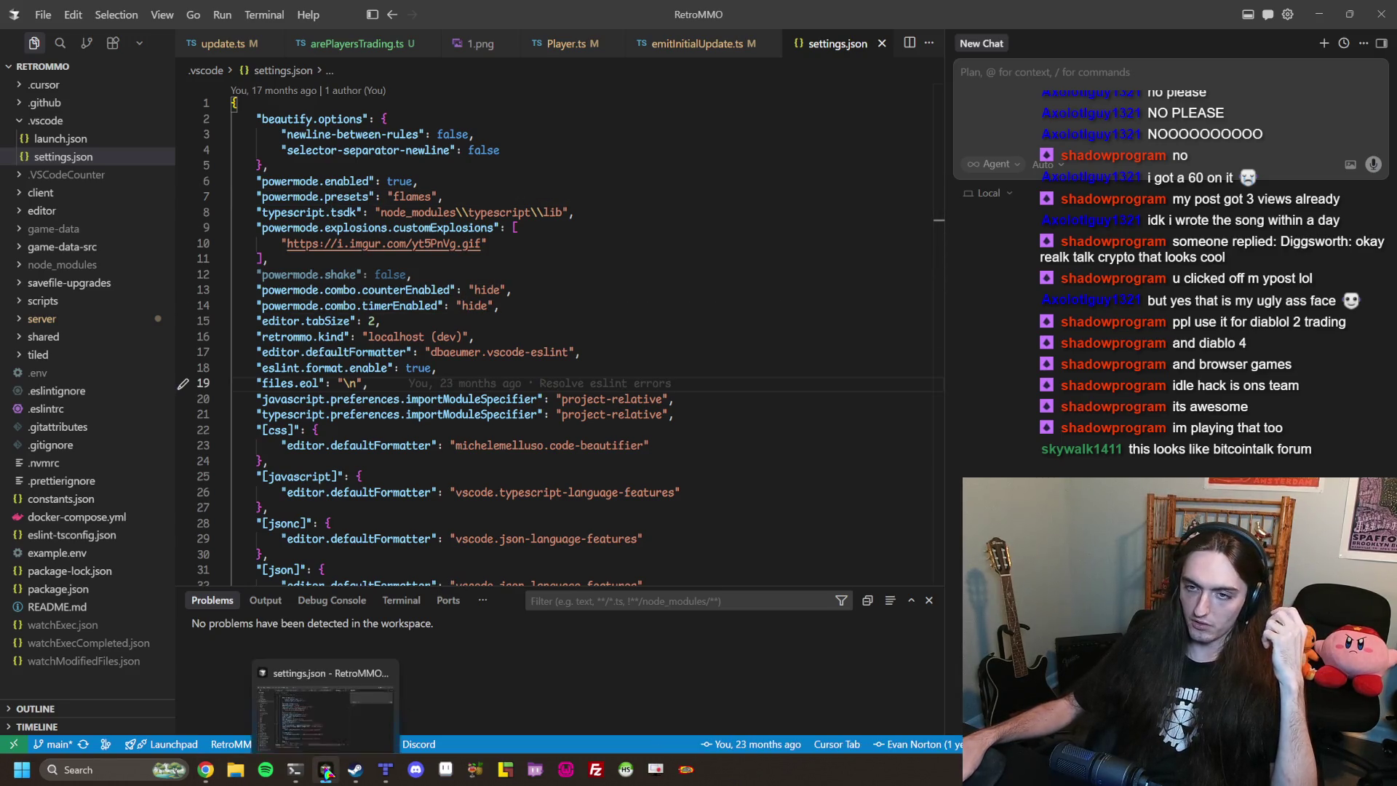
click(206, 769)
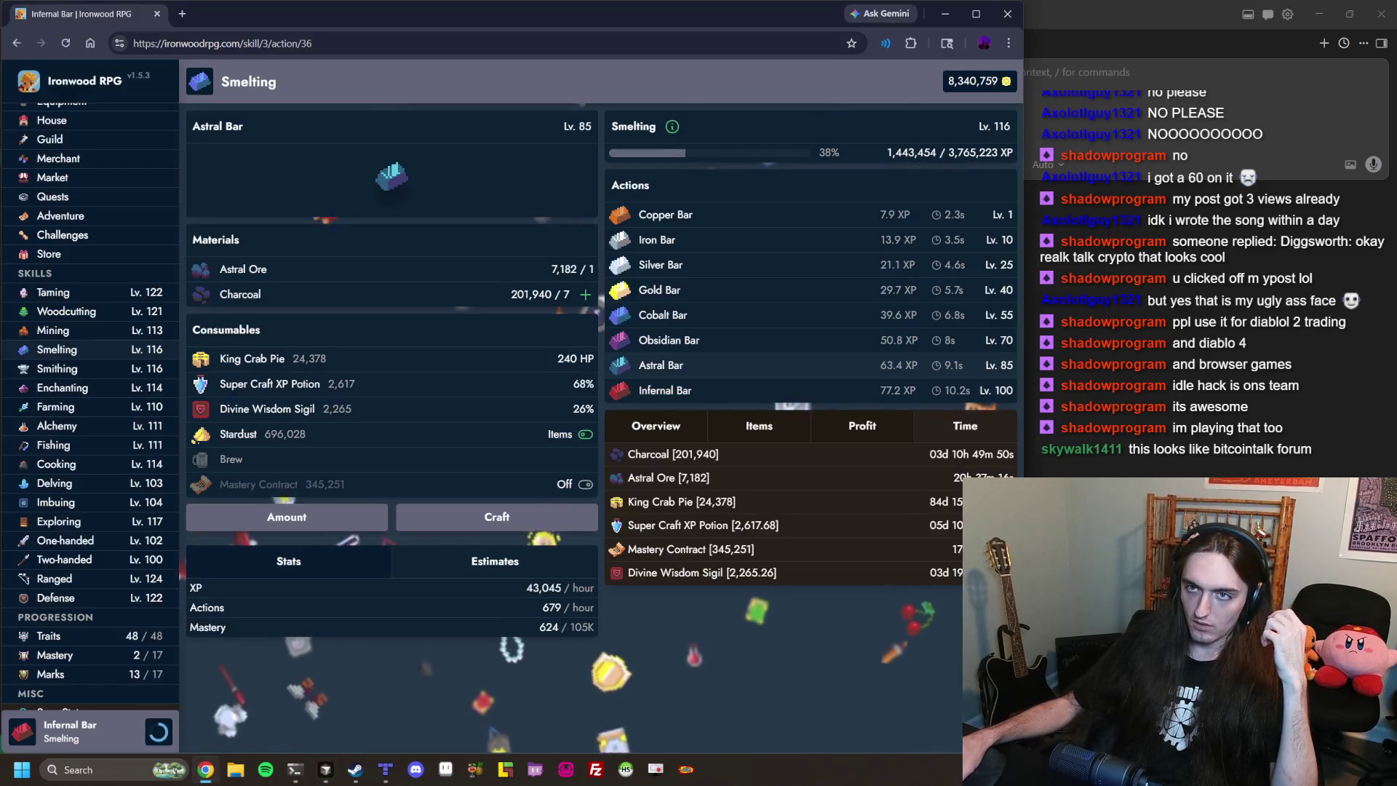
Load localhost:3000 in a new browser tab and compare it with the terminal build output.
key(ctrl+t)
text(localhost:3000)
key(Return)
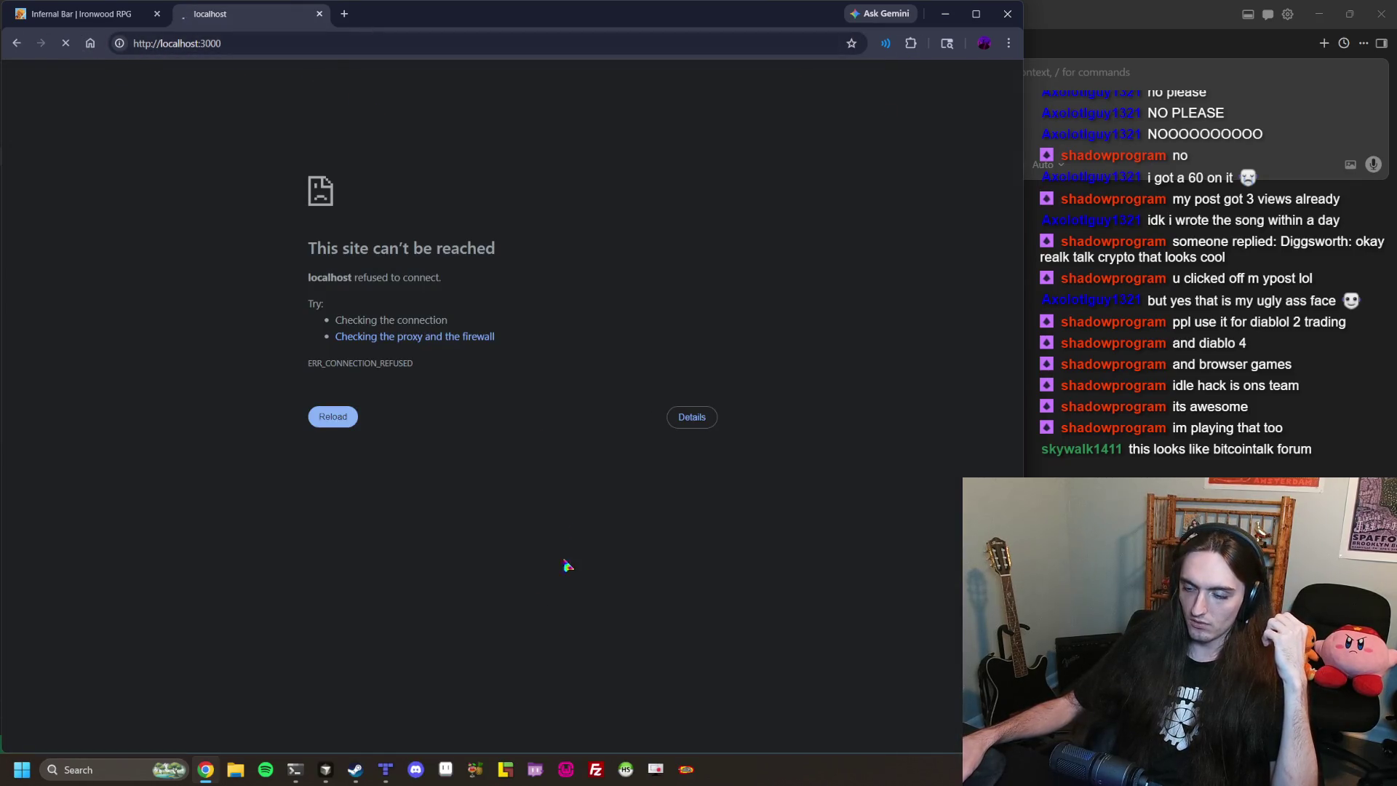
click(300, 769)
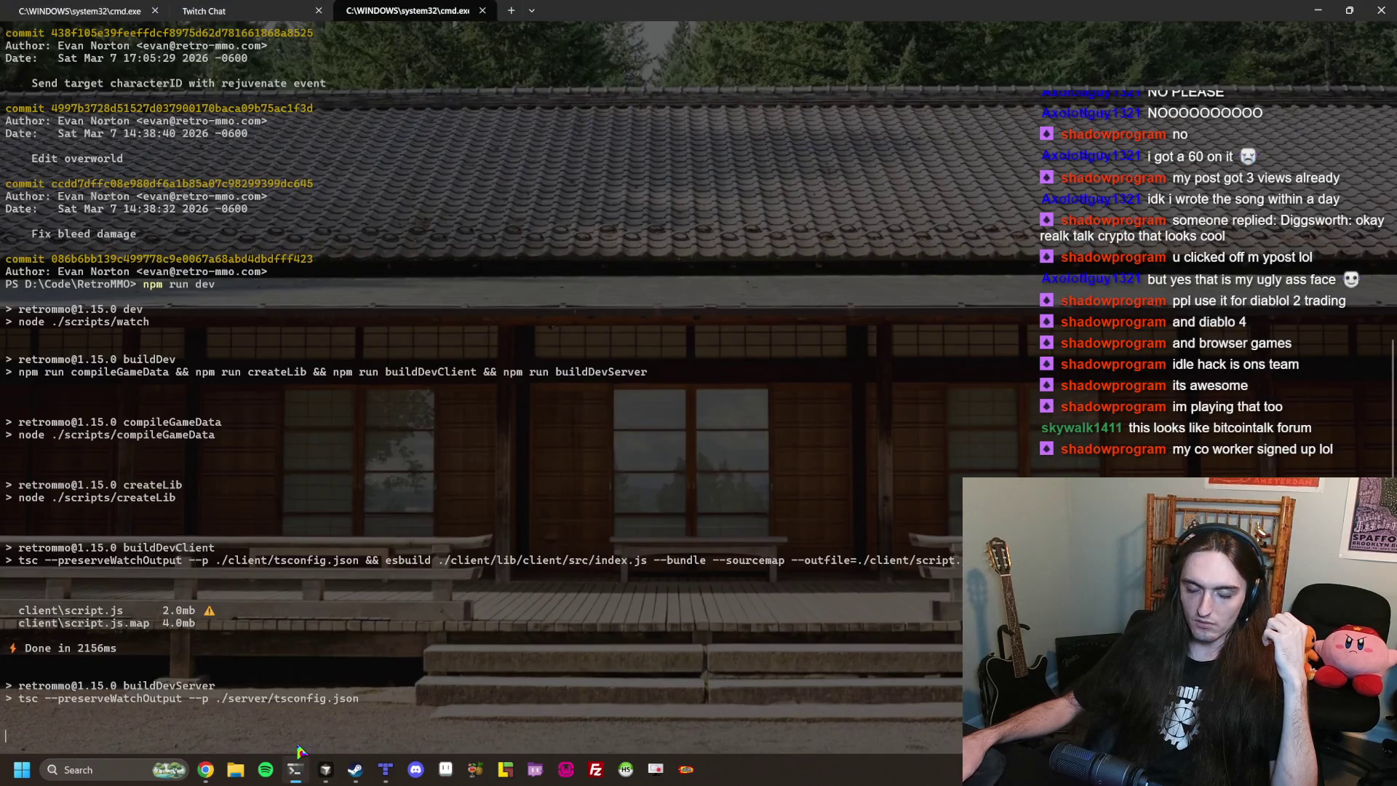
click(215, 771)
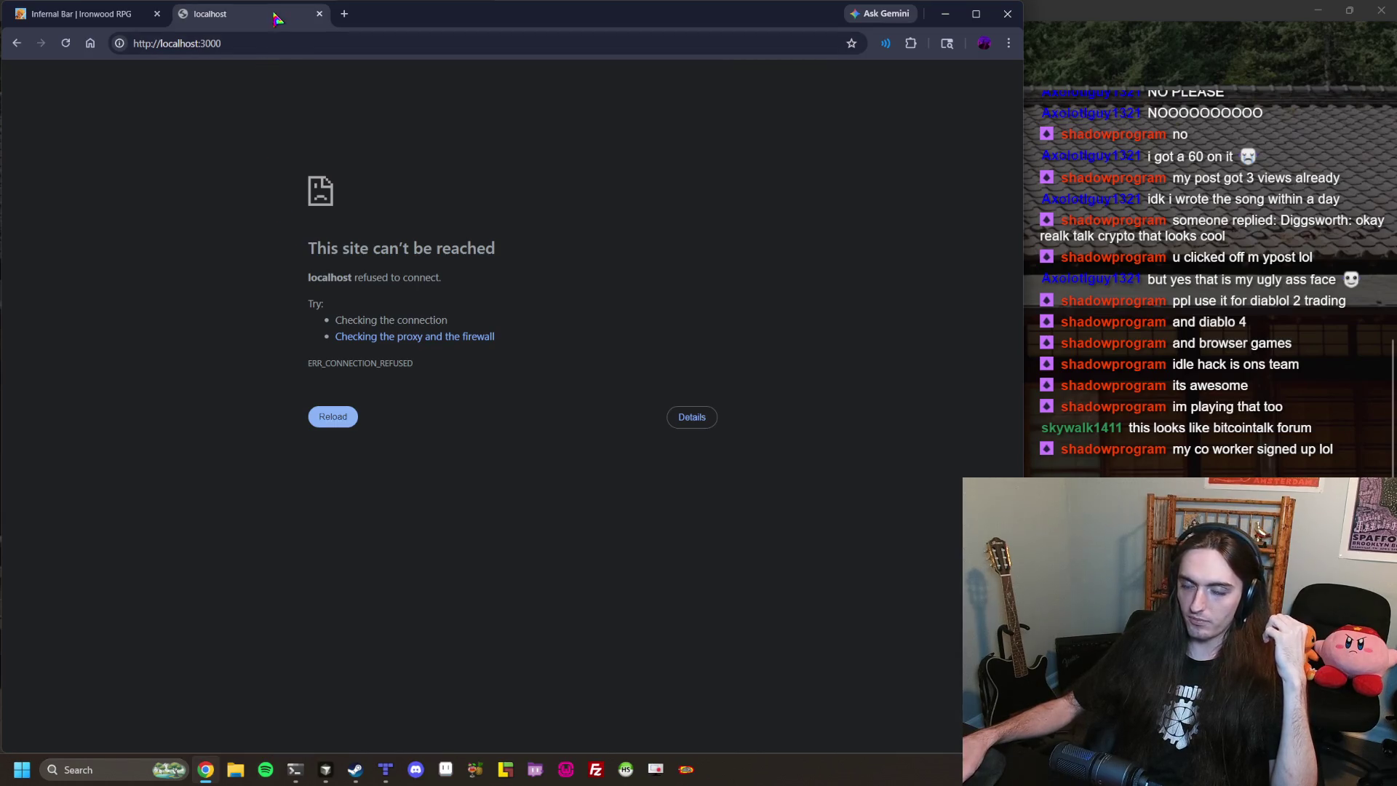
Stop the stuck sanity check with Ctrl+C and restart the dev build.
click(90, 45)
key(alt+Tab)
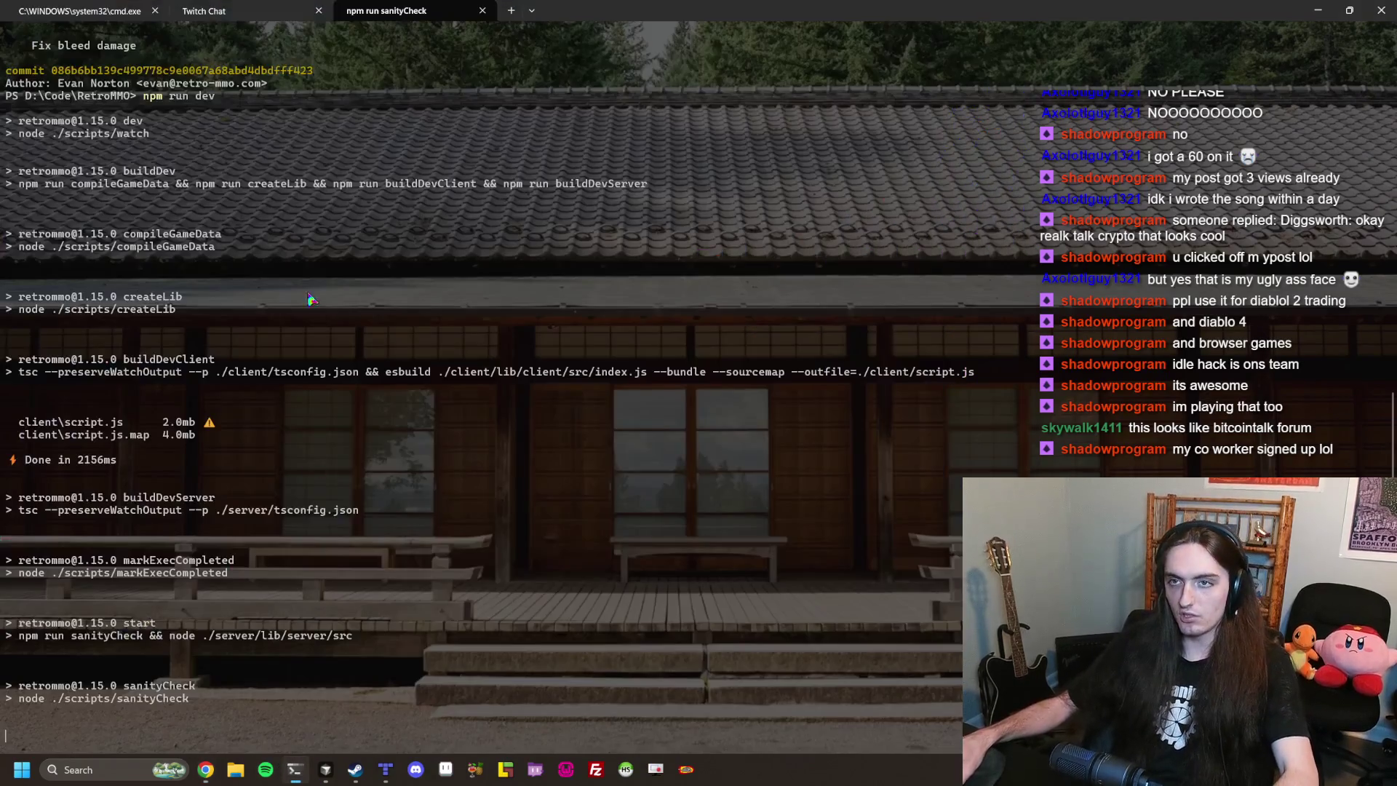
key(ctrl+c)
key(ctrl+c)
key(ctrl+c)
text(npm run)
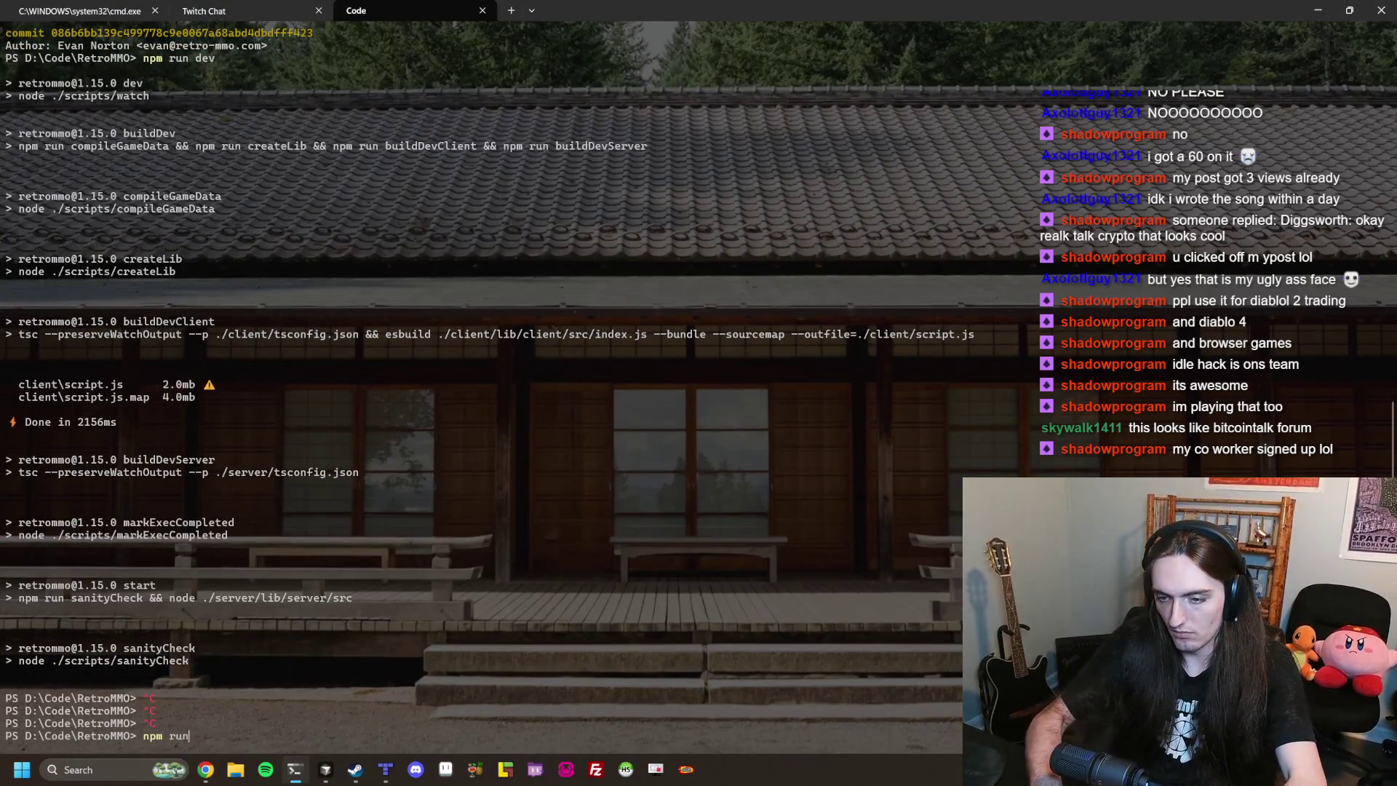
text(dev)
key(Return)
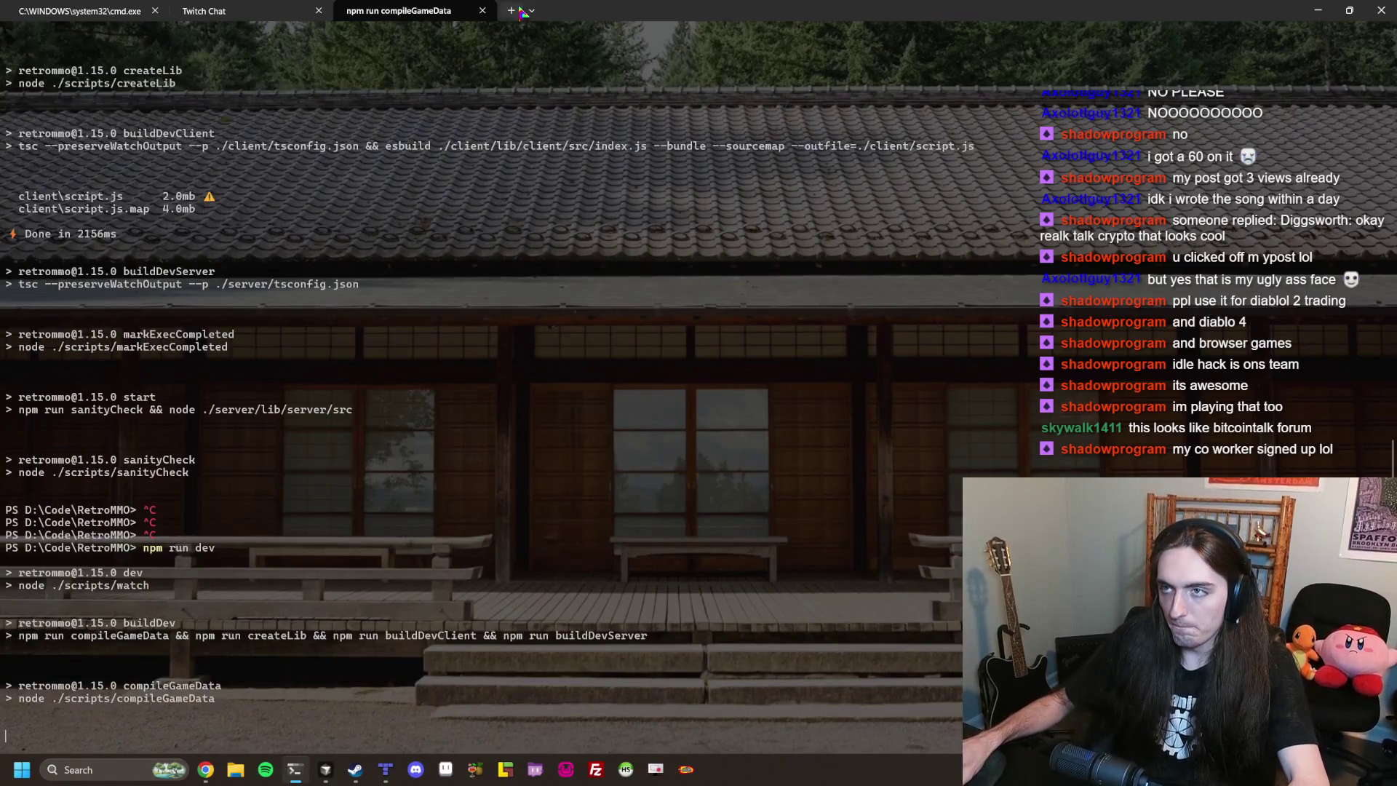
Change into the RetroMMO-Screen folder, then into RetroMMO-Types in a new PowerShell tab.
text(cd ./retrommo-sc)
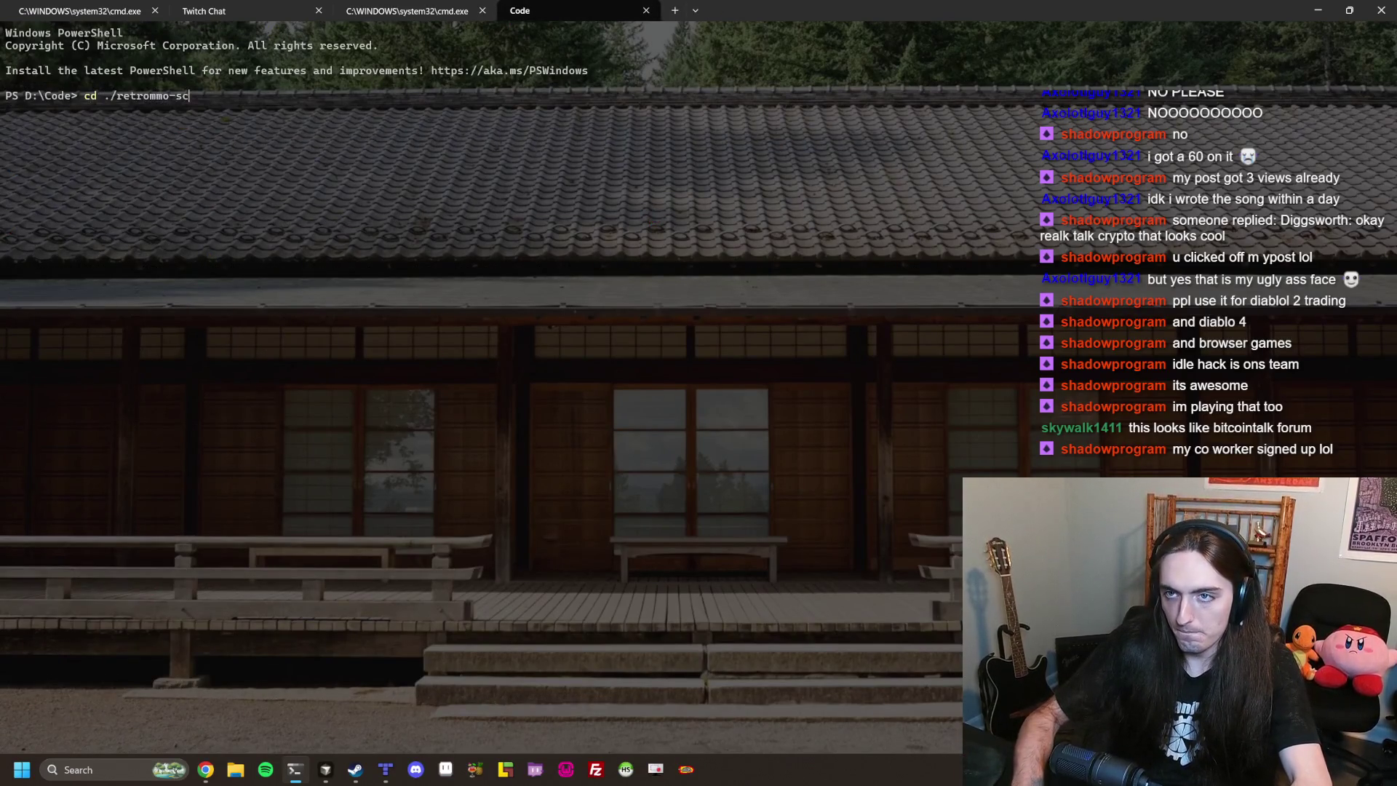
key(Tab)
key(Return)
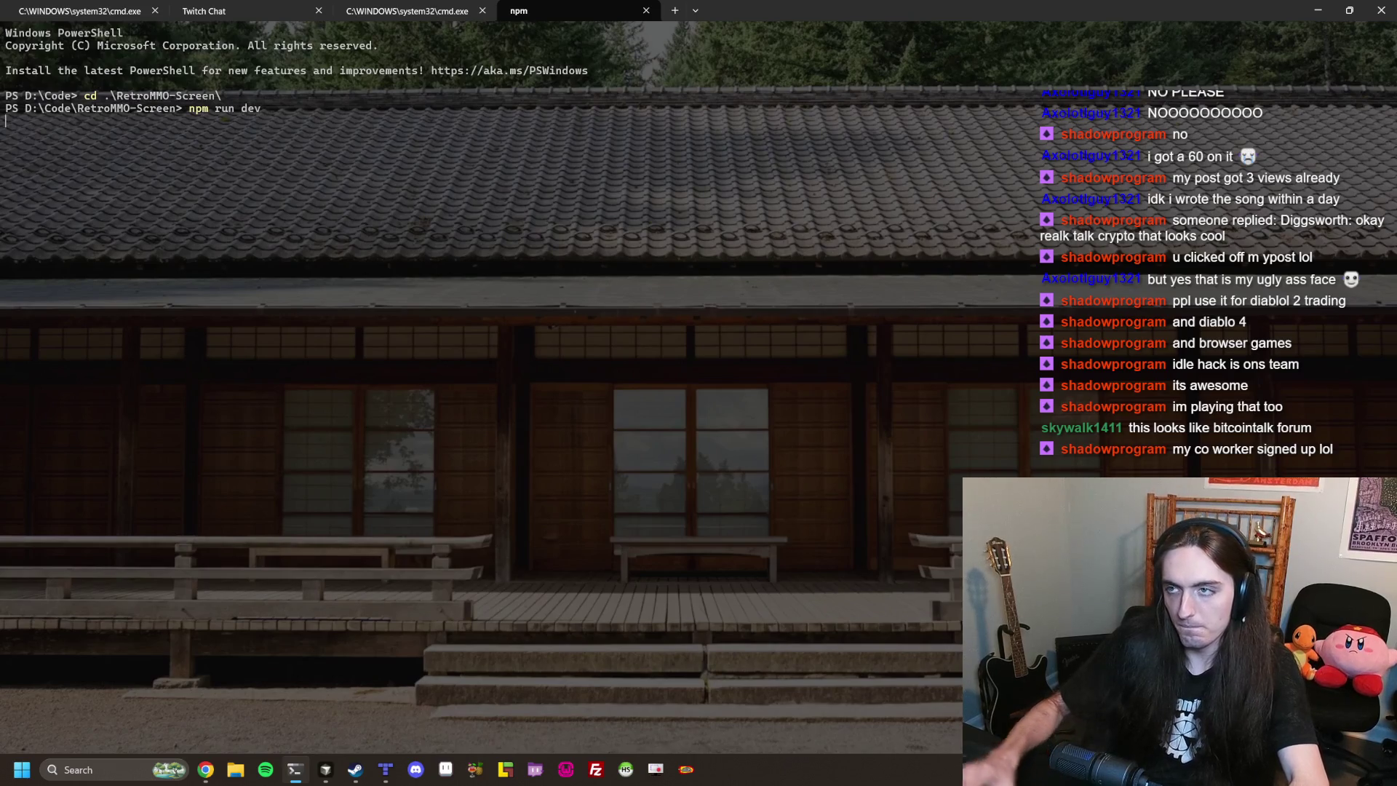
click(677, 10)
text(cd /Re)
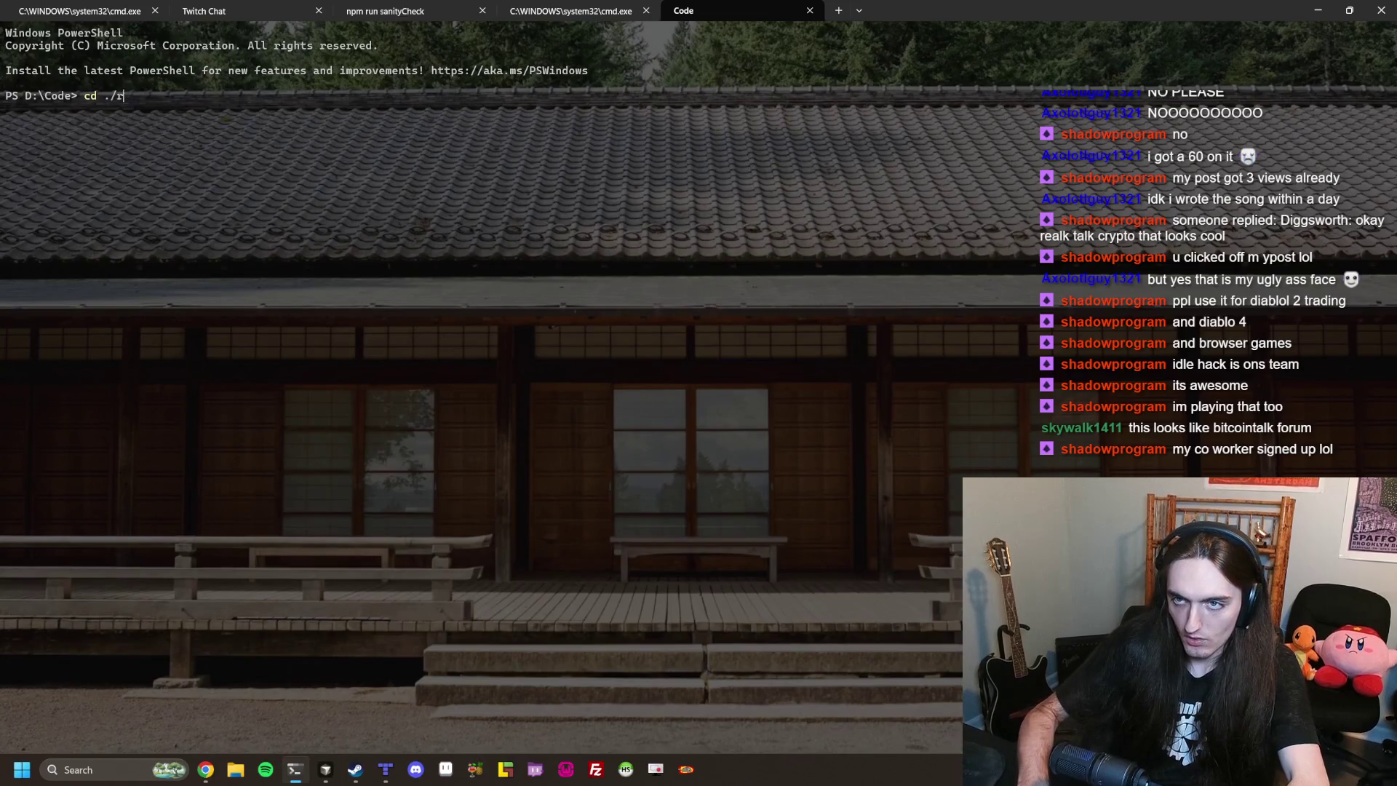
key(Tab)
key(Return)
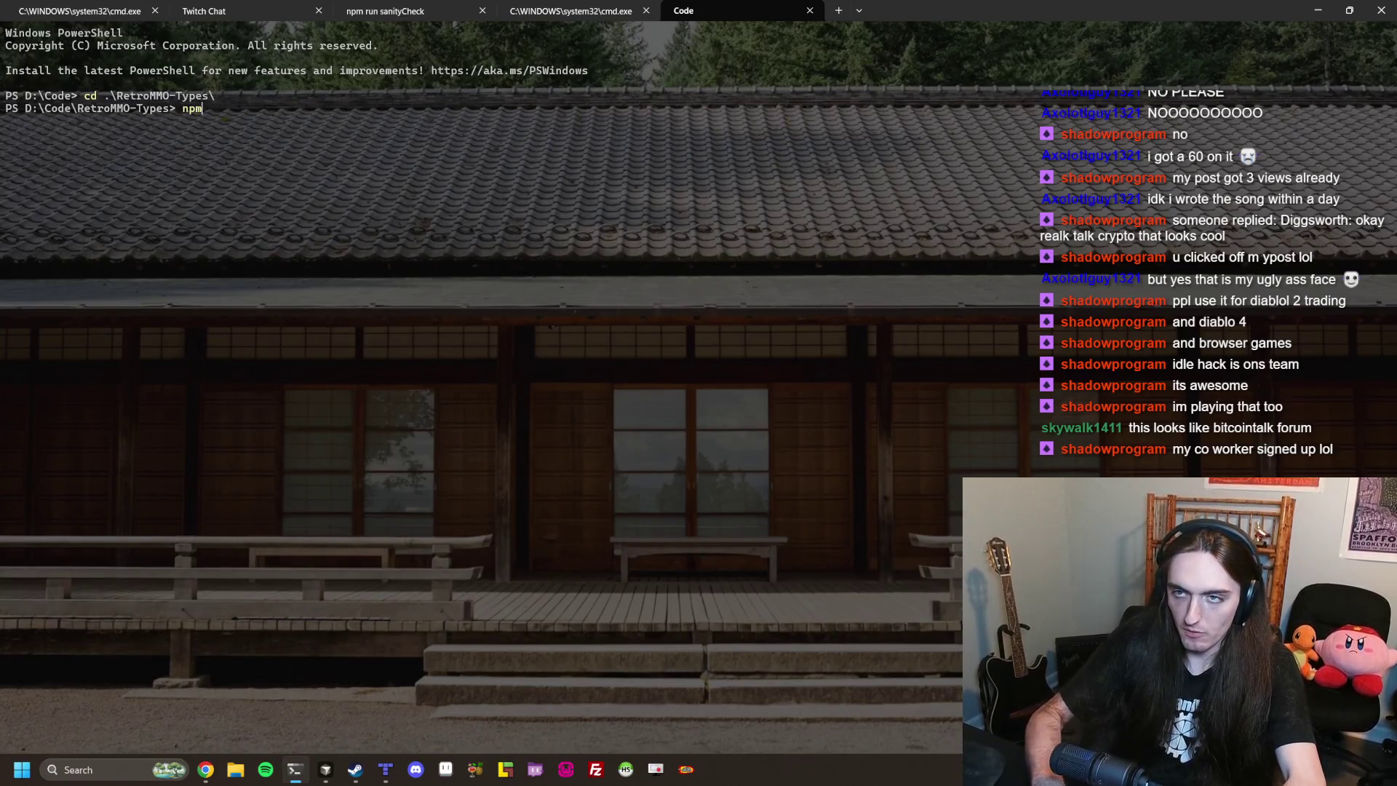
key(ctrl+shift+Tab)
key(ctrl+shift+Tab)
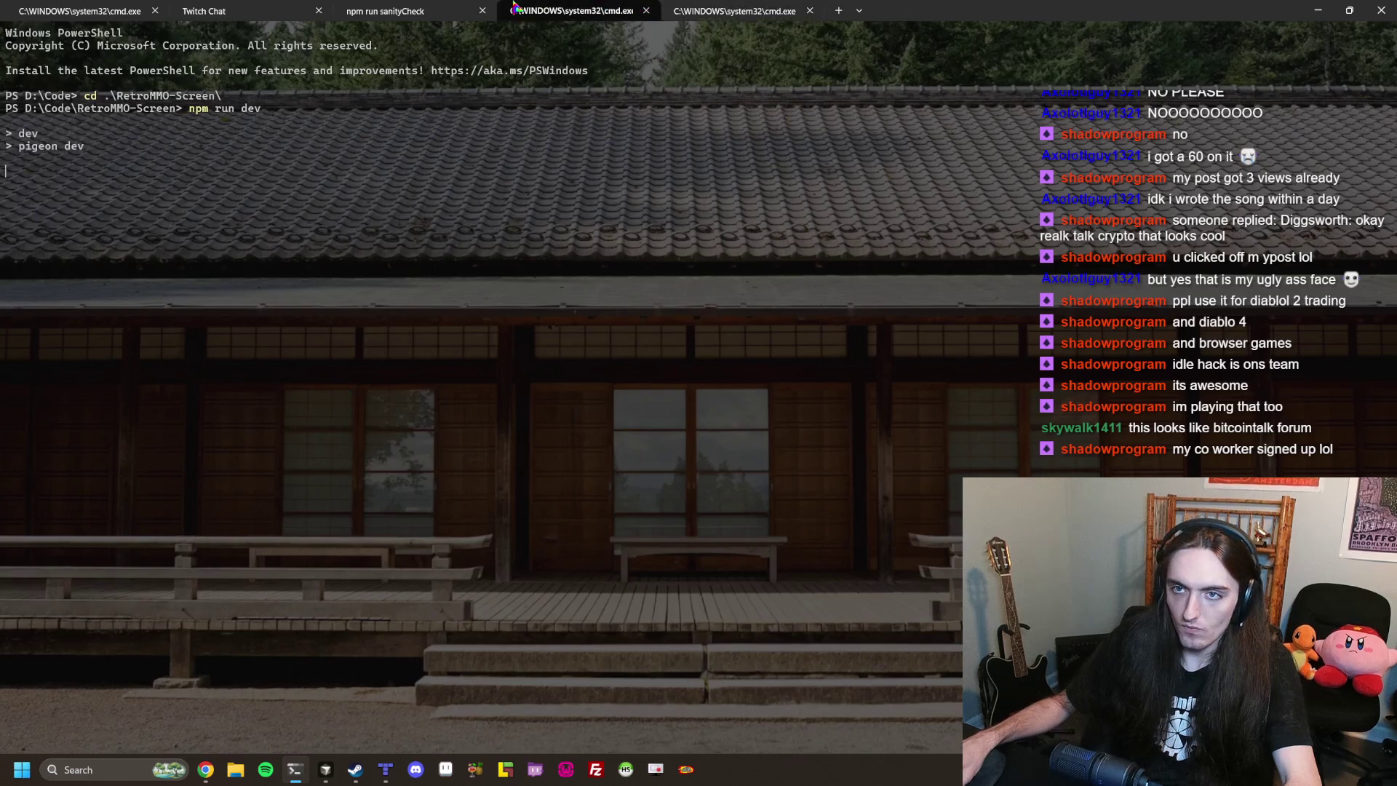
click(206, 769)
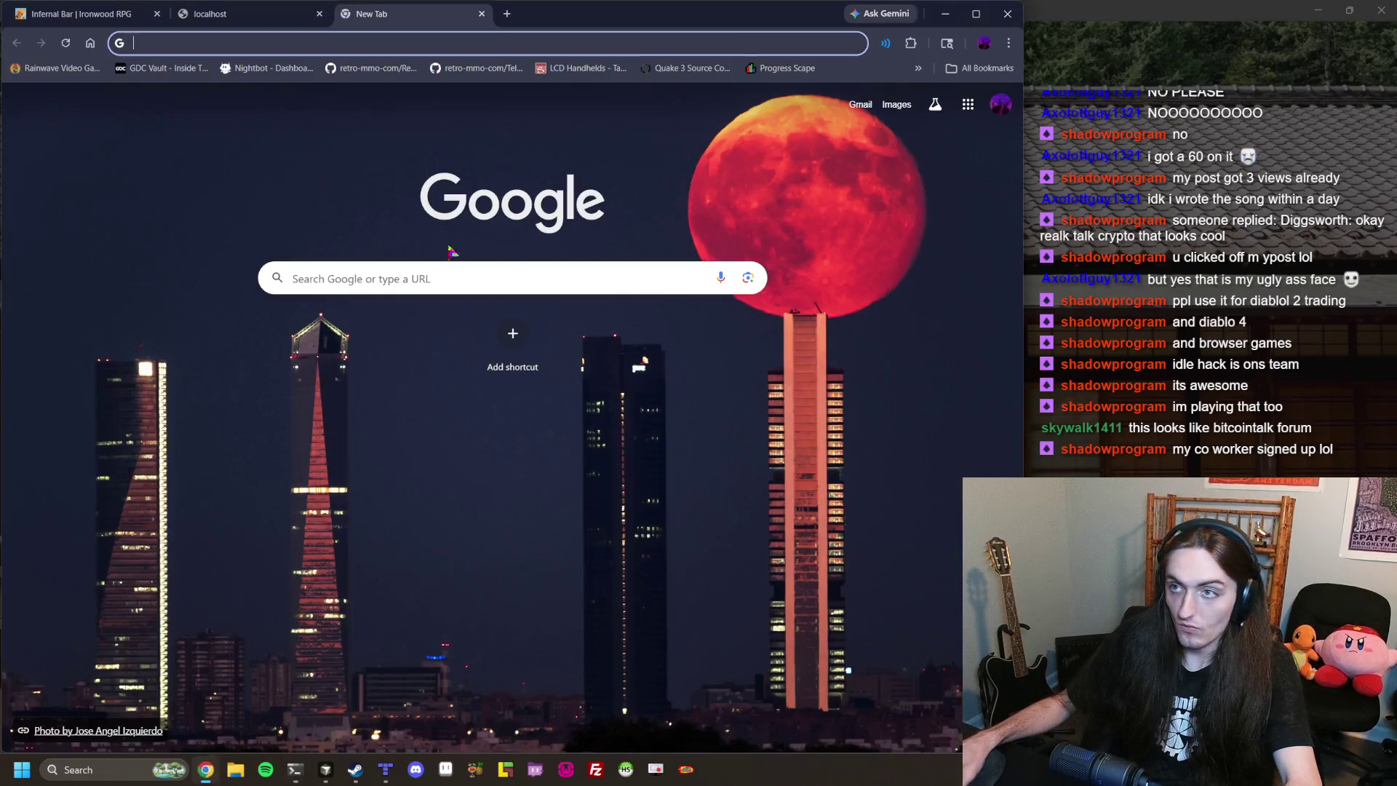
Open play.retro-mmo.com in a new tab and log in with a saved existing account.
click(507, 15)
text(play.retro-)
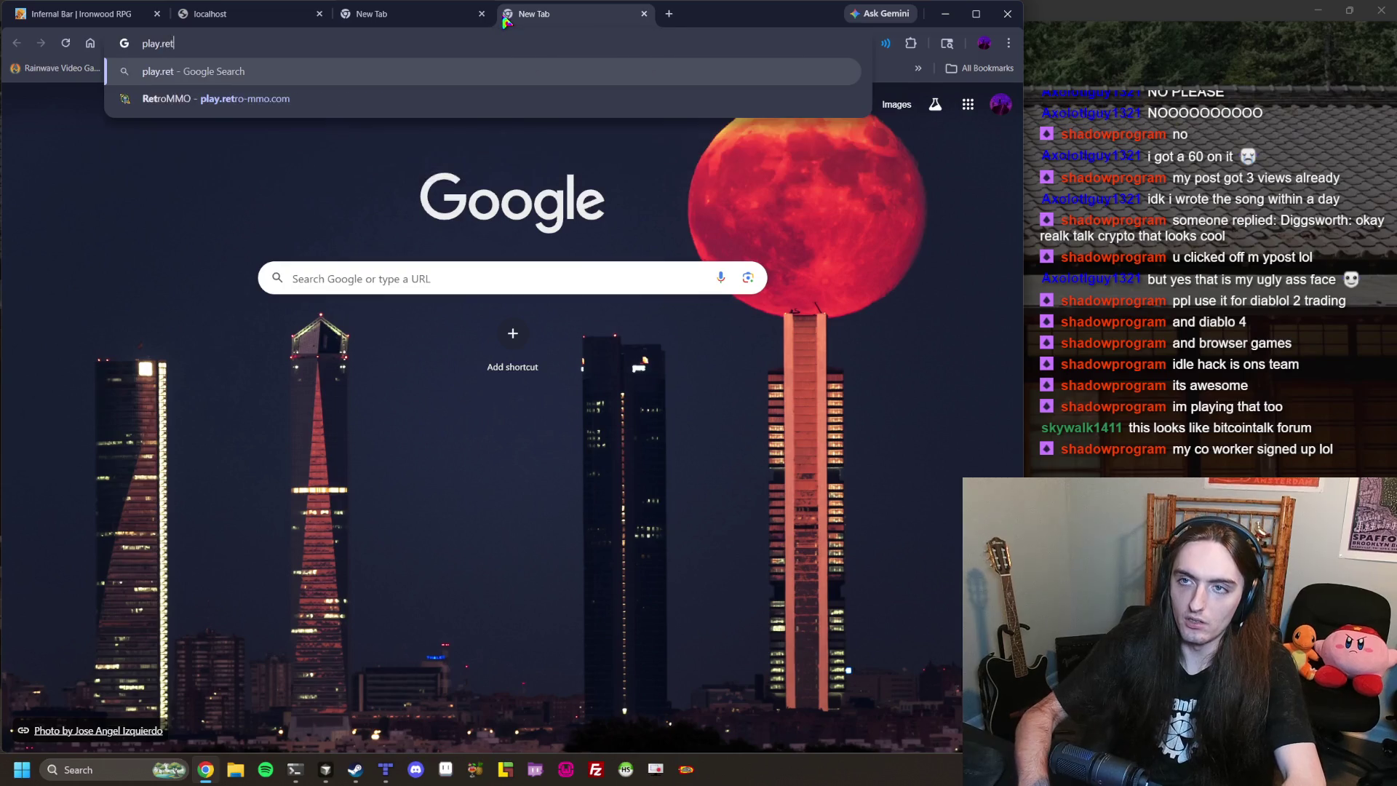
text(mmo.)
key(Return)
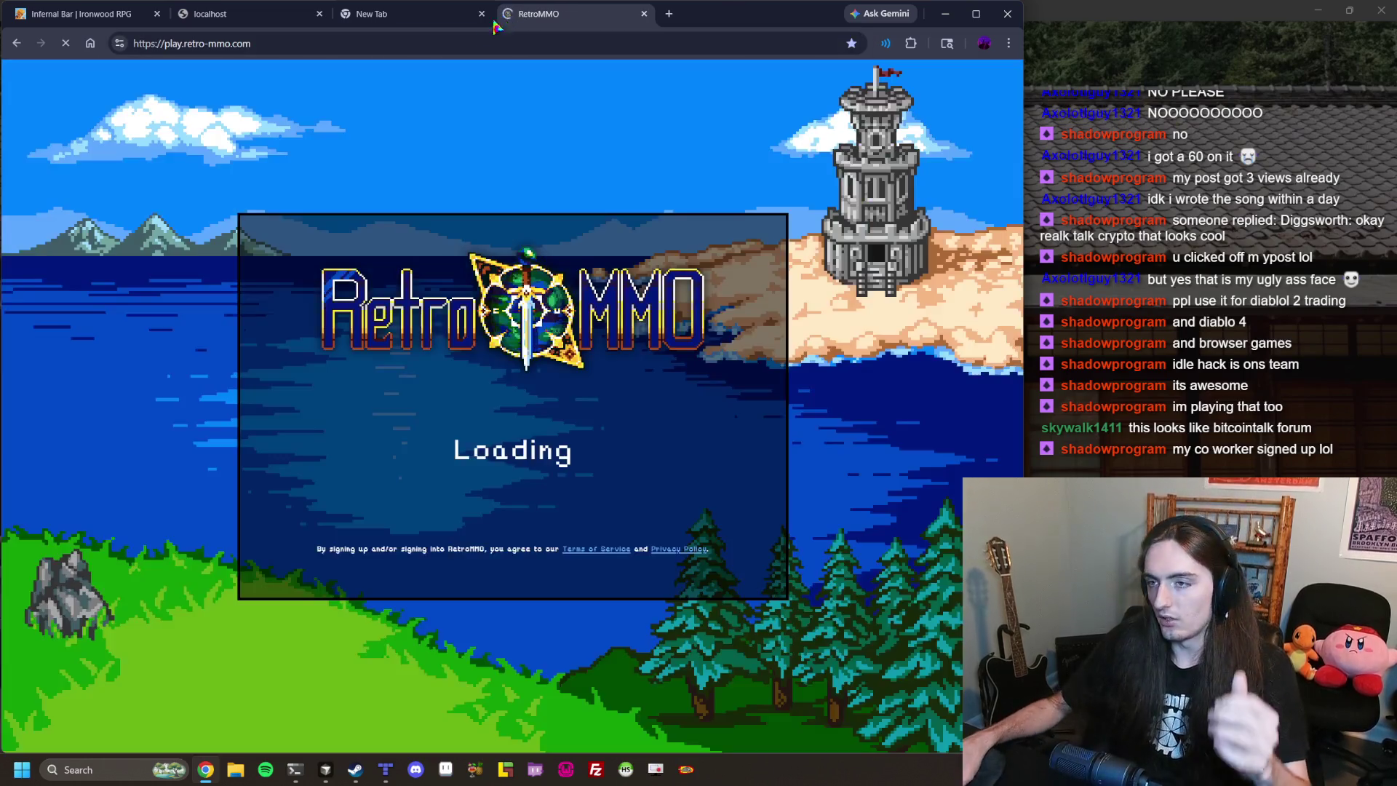
click(563, 469)
click(560, 468)
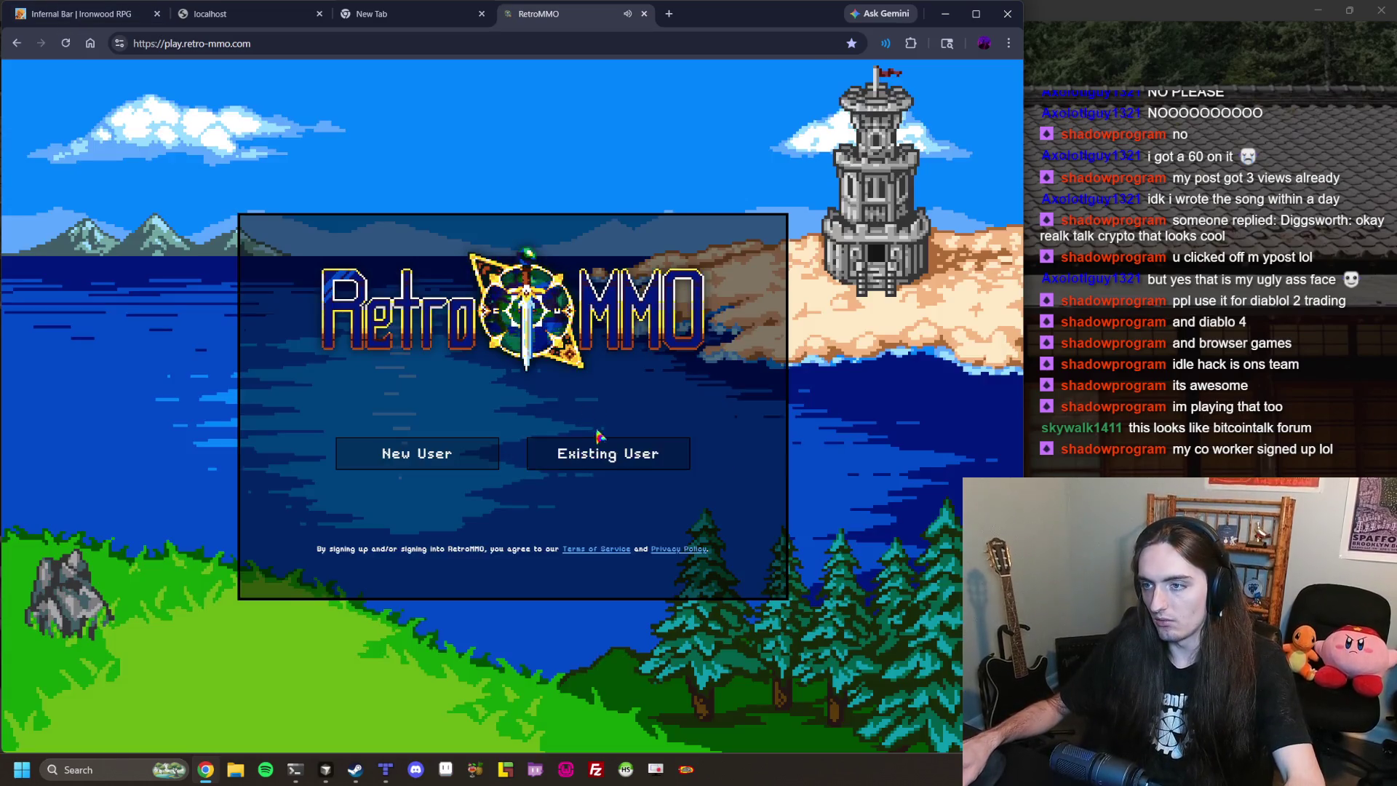
click(596, 444)
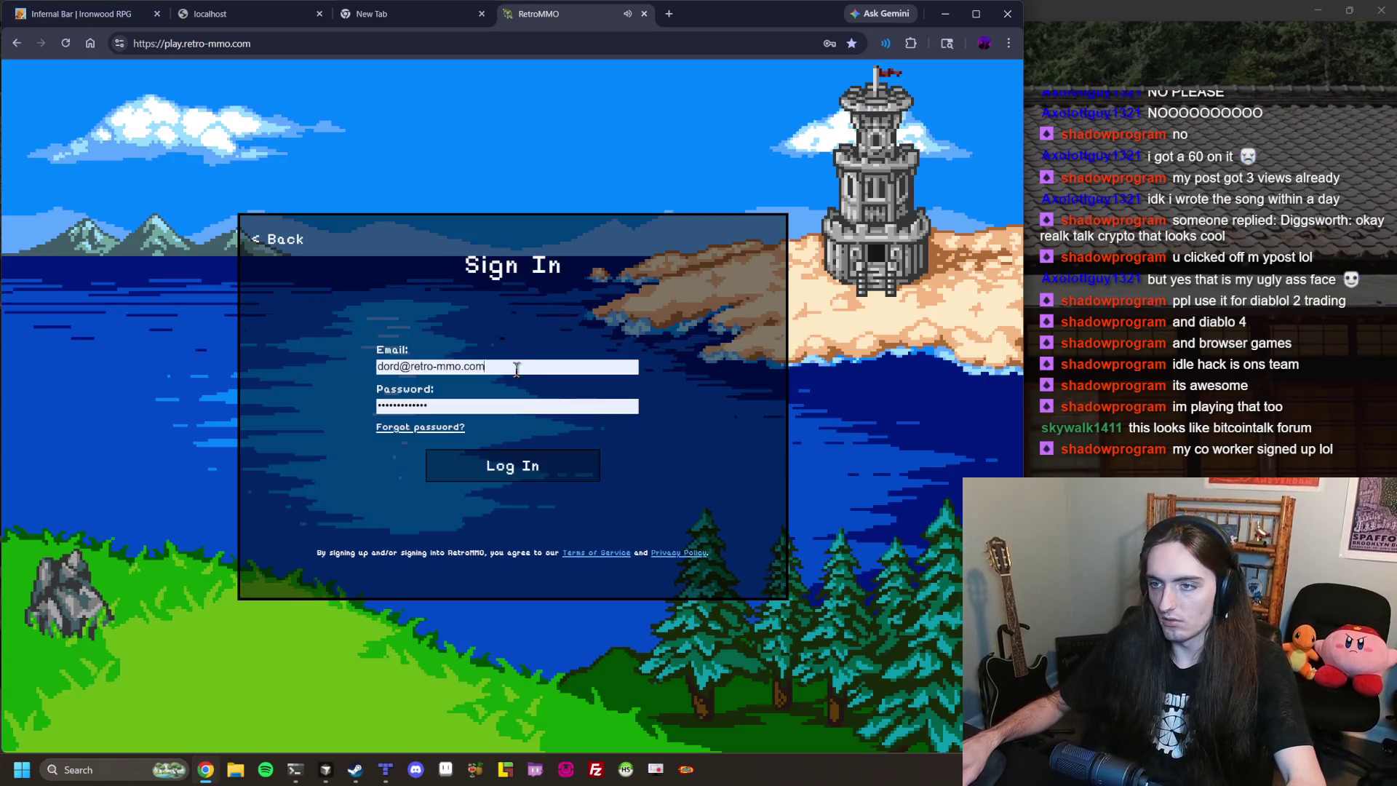
click(502, 366)
click(505, 472)
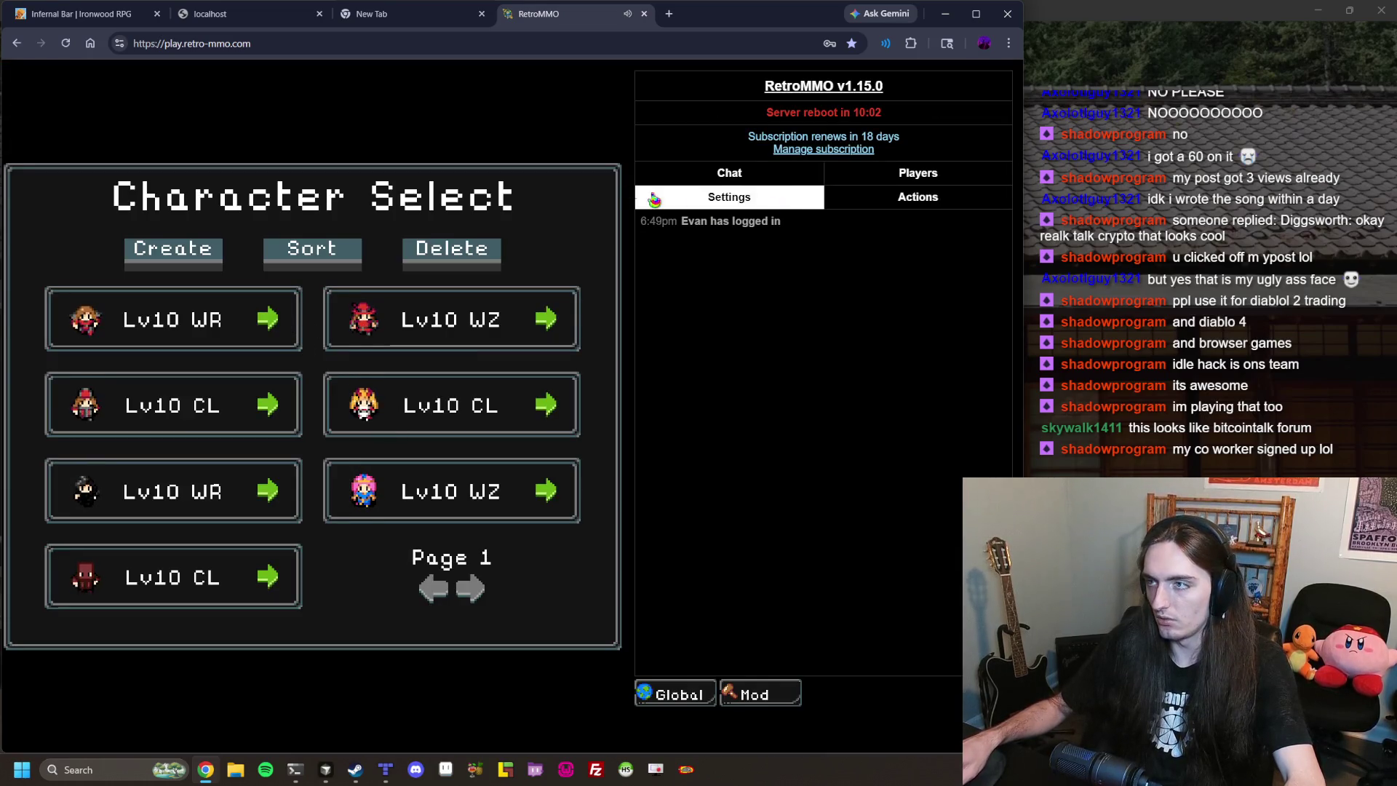
Enter the world as the first level 10 warrior and review the online players list.
click(264, 320)
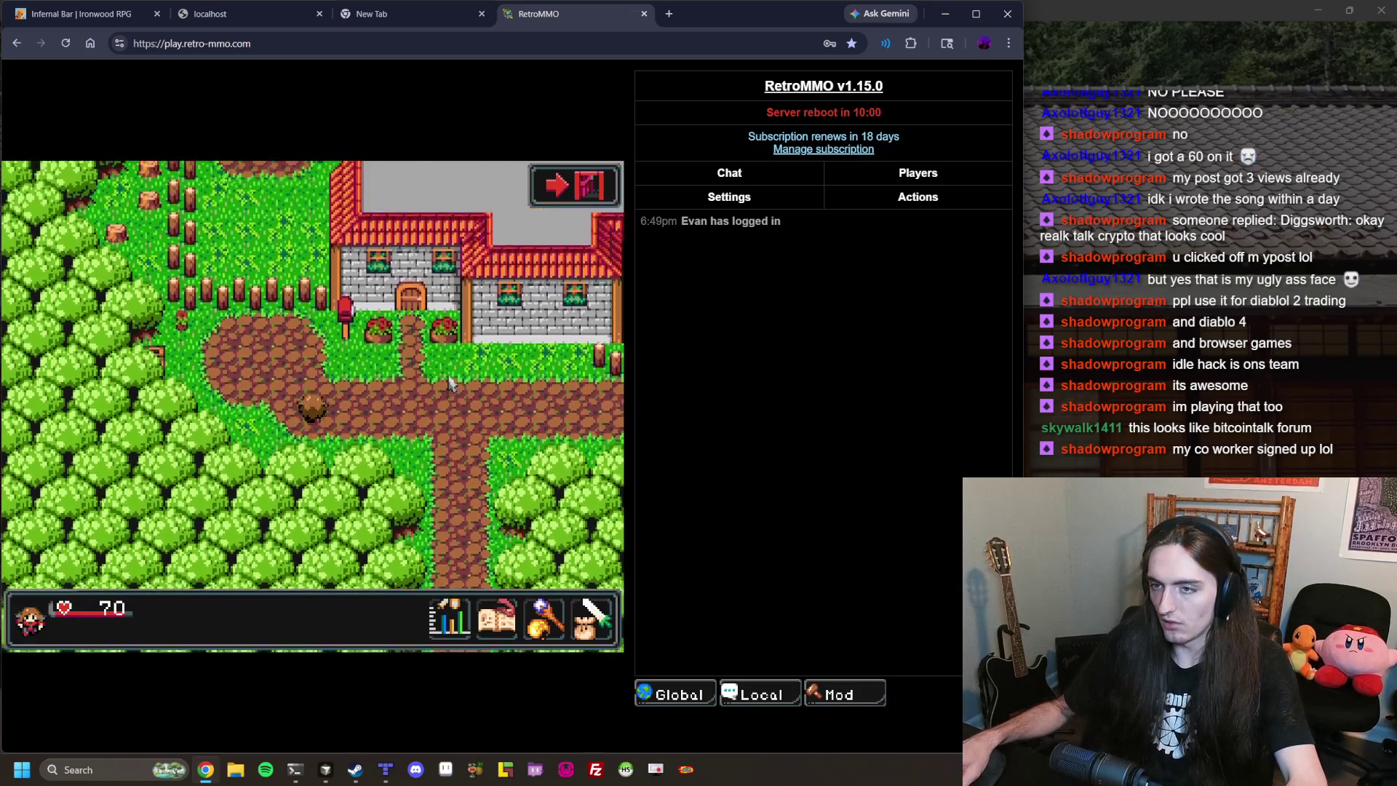
click(792, 196)
click(833, 175)
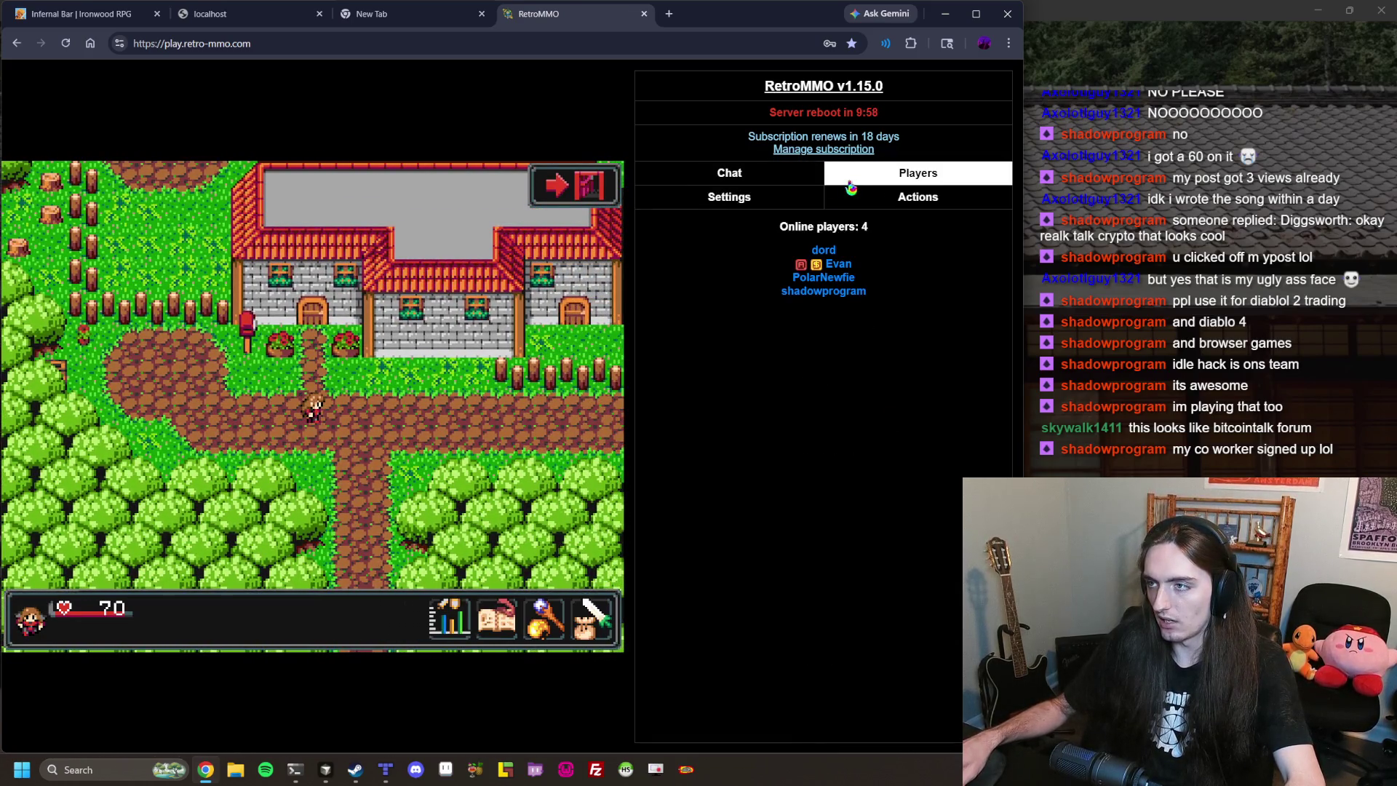
click(842, 195)
click(815, 196)
click(855, 181)
mouse_move(866, 293)
mouse_down()
mouse_move(793, 250)
mouse_move(824, 249)
mouse_up()
click(833, 284)
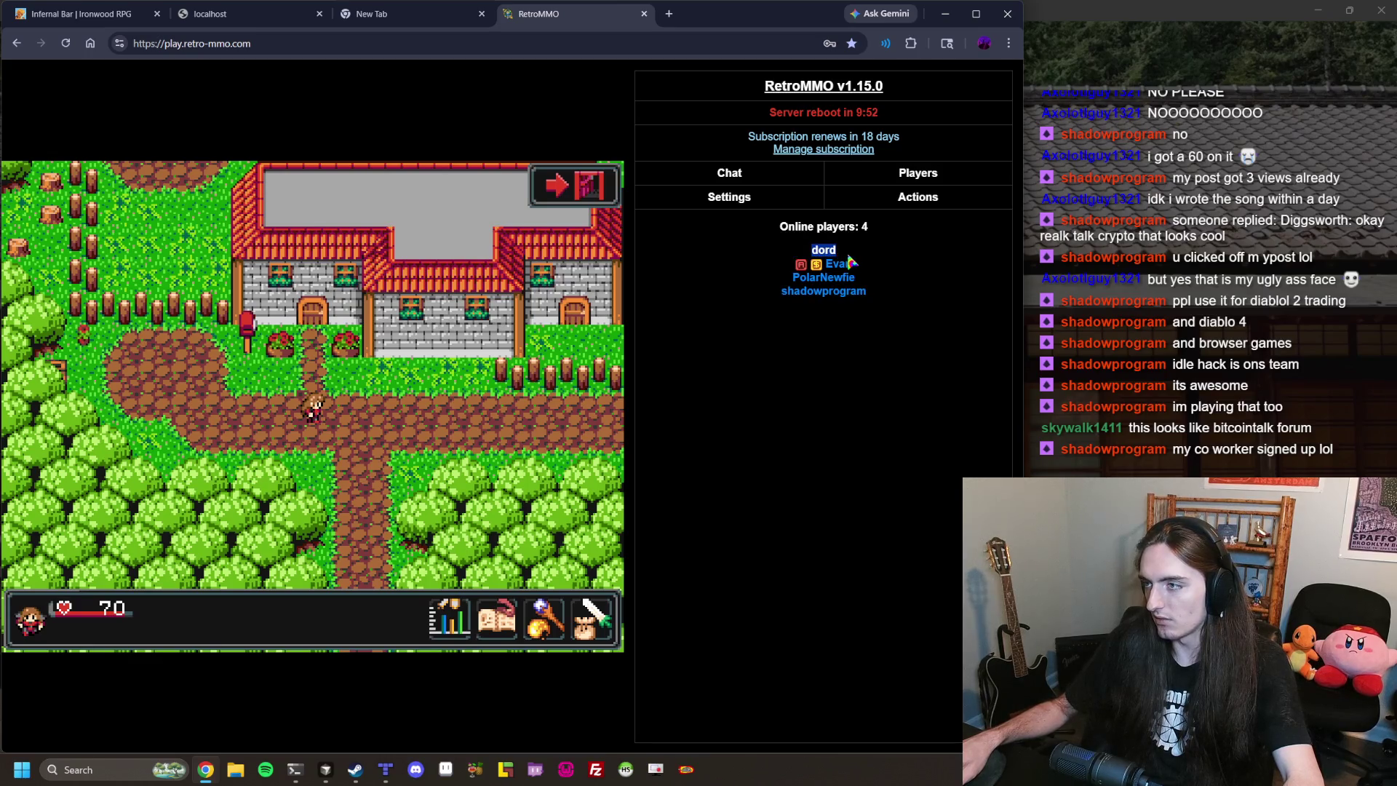
Switch the side panel back to chat, walk along the path, and open the character's stats.
click(804, 181)
click(480, 345)
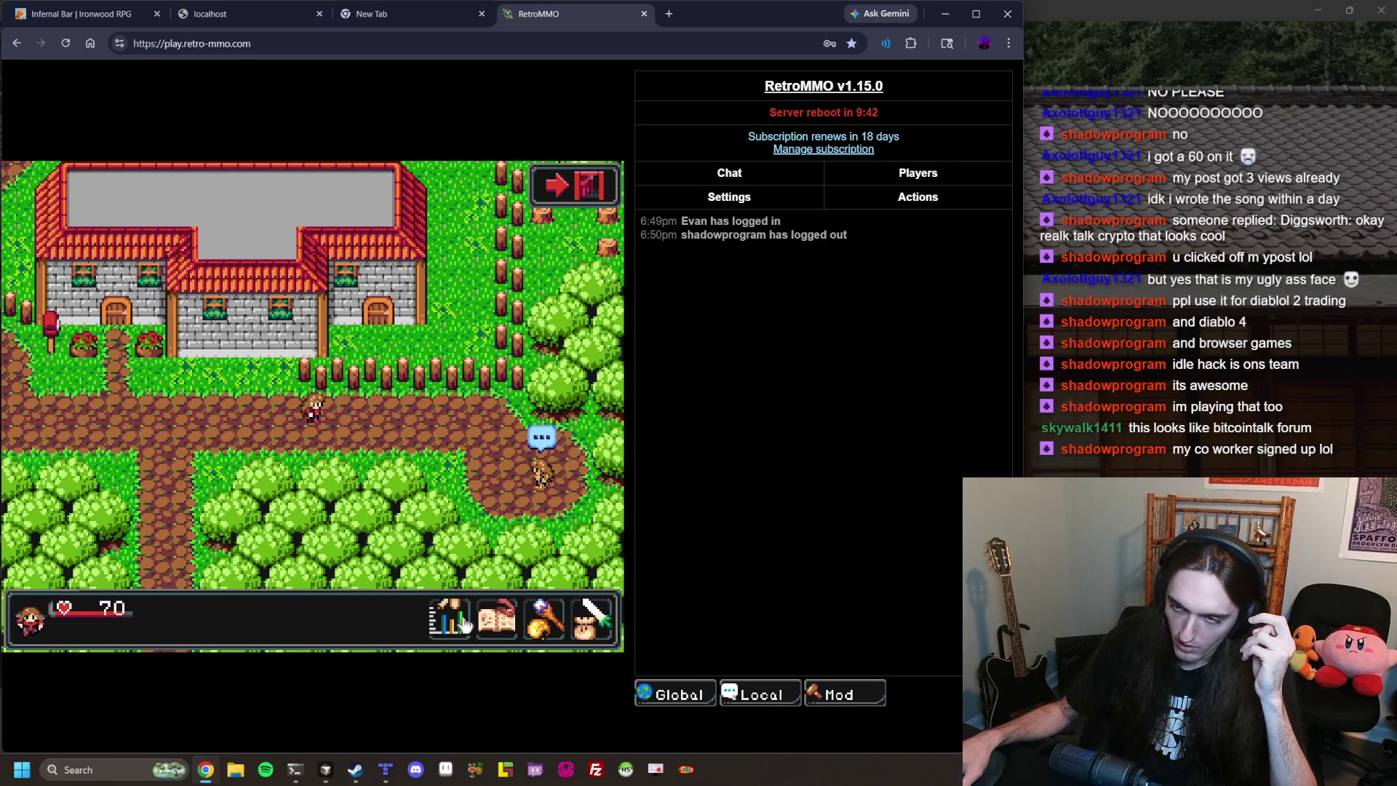
click(463, 624)
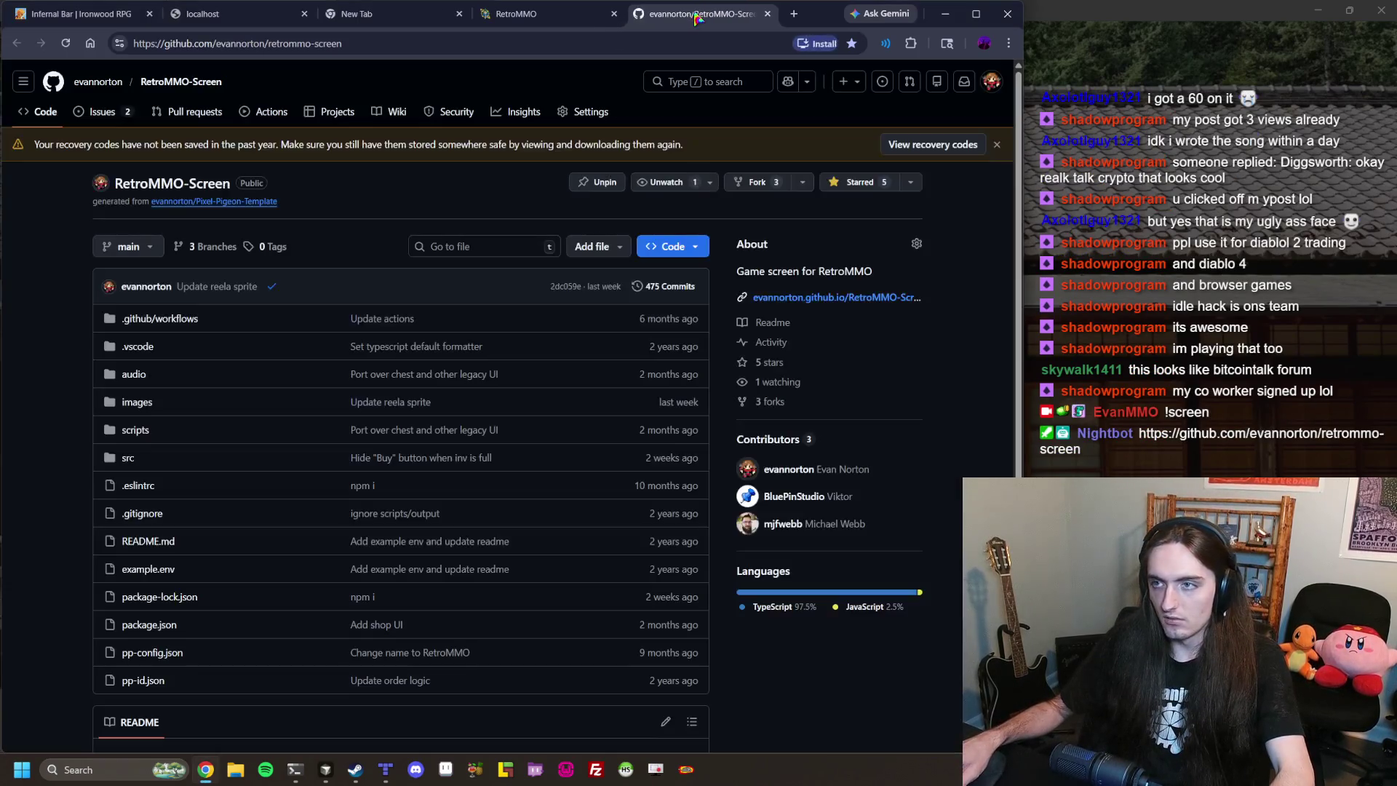
View RetroMMO-Screen's package.json and open the Pixel-Pigeon repo from the owner's profile in a new tab.
click(155, 626)
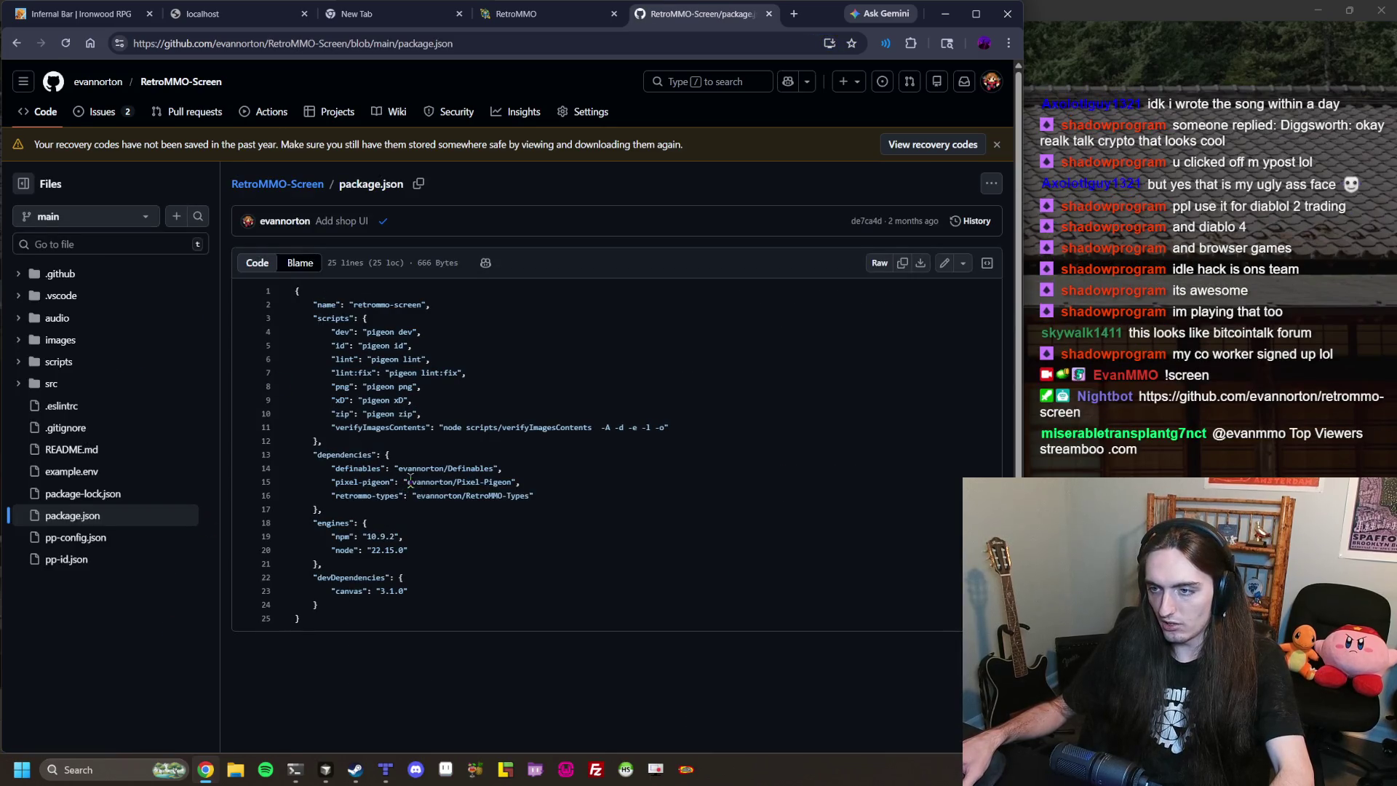
middle_click(98, 81)
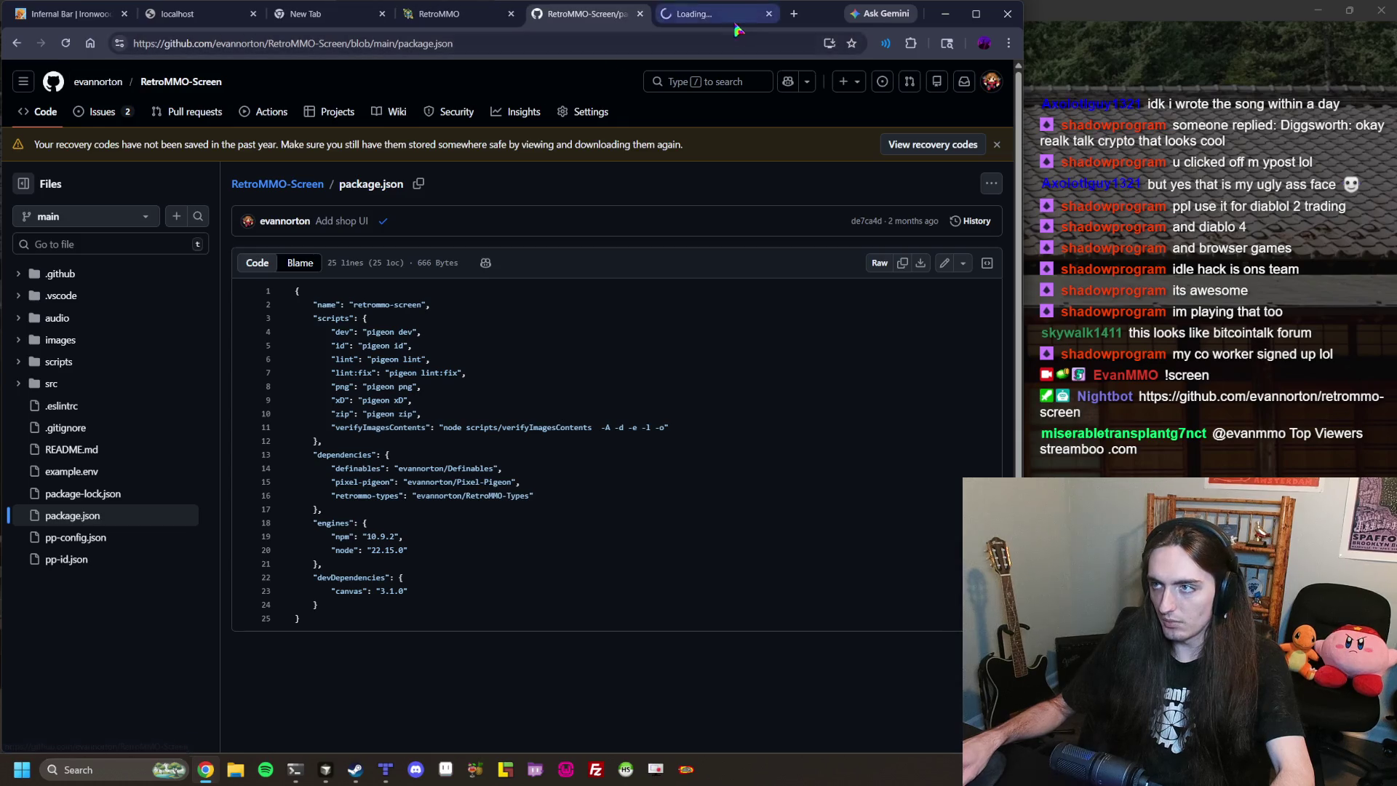
scroll(380, 476, down, 6)
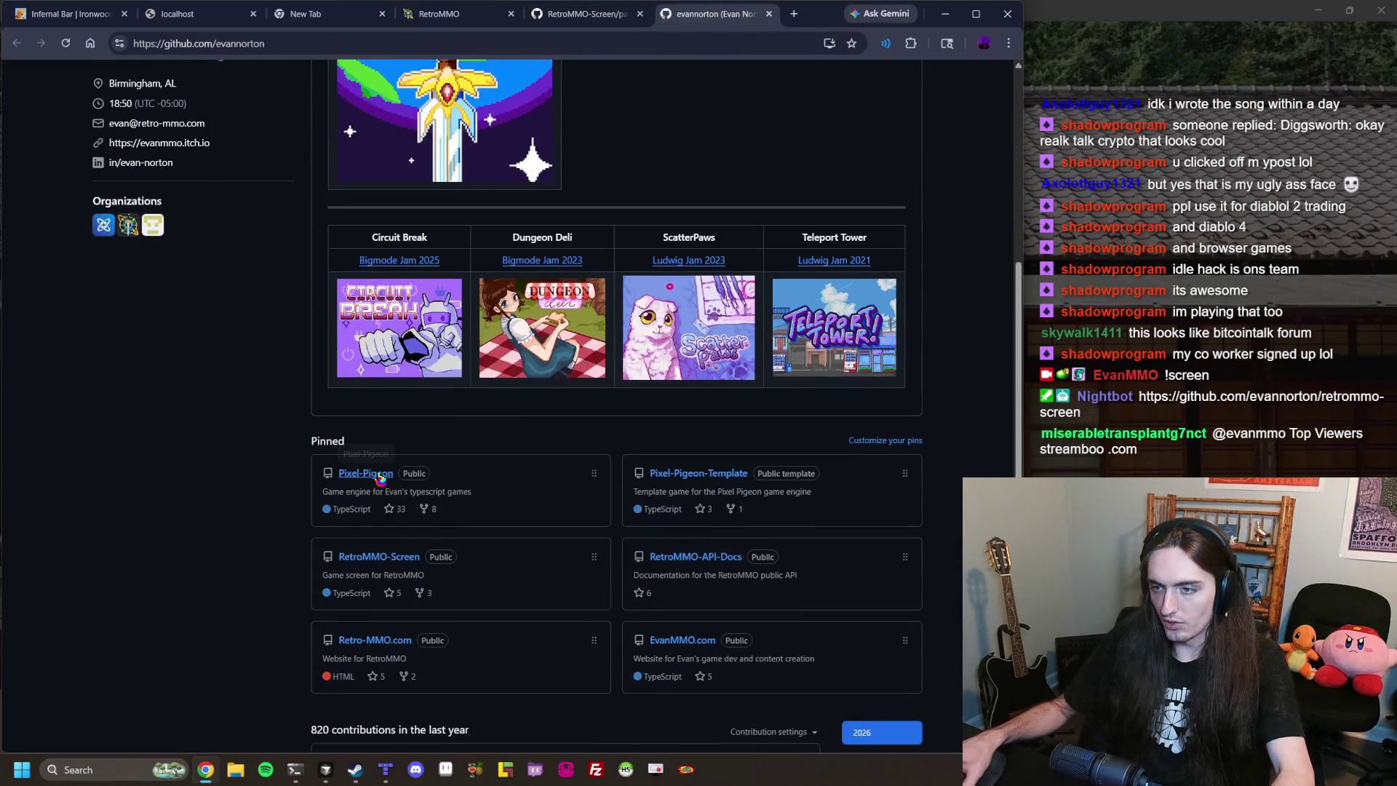
click(380, 473)
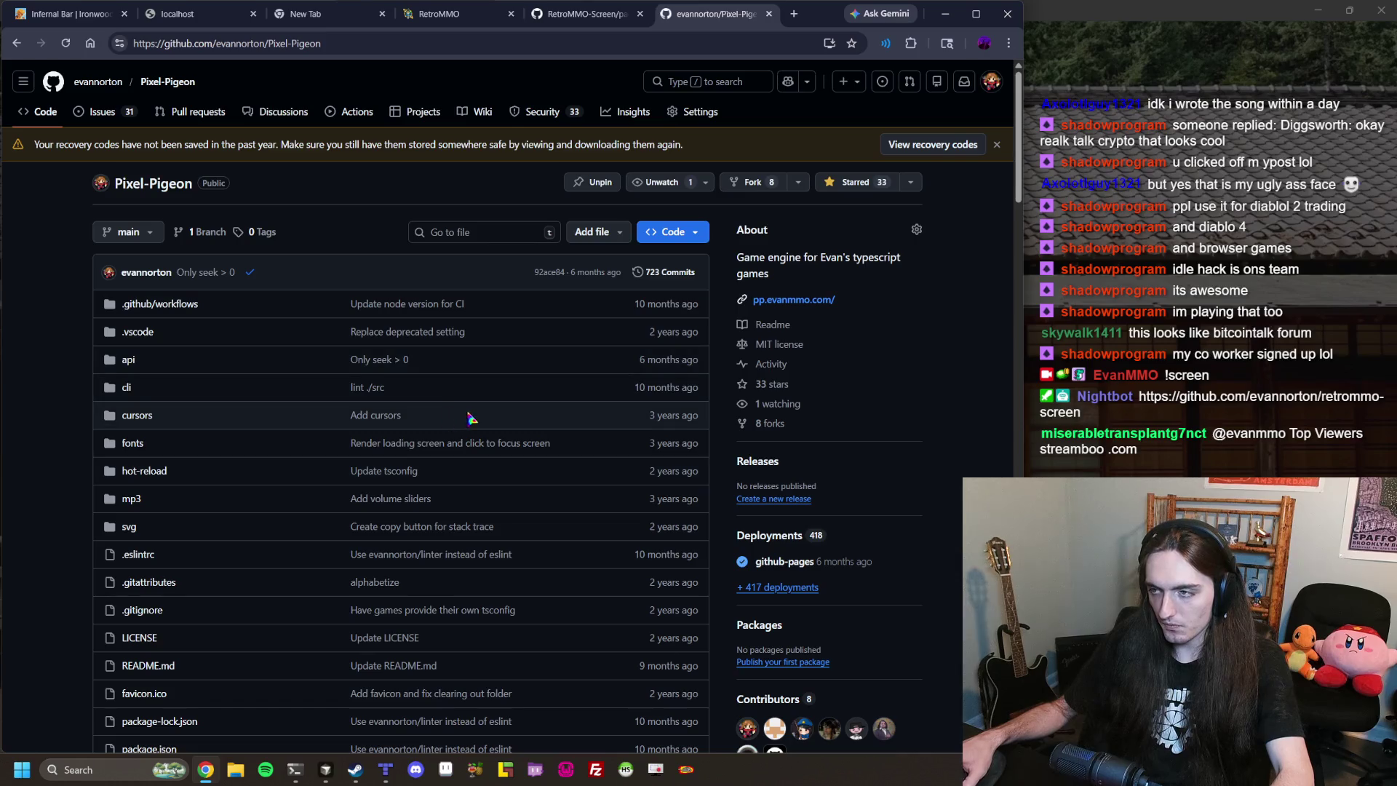
click(580, 16)
click(472, 20)
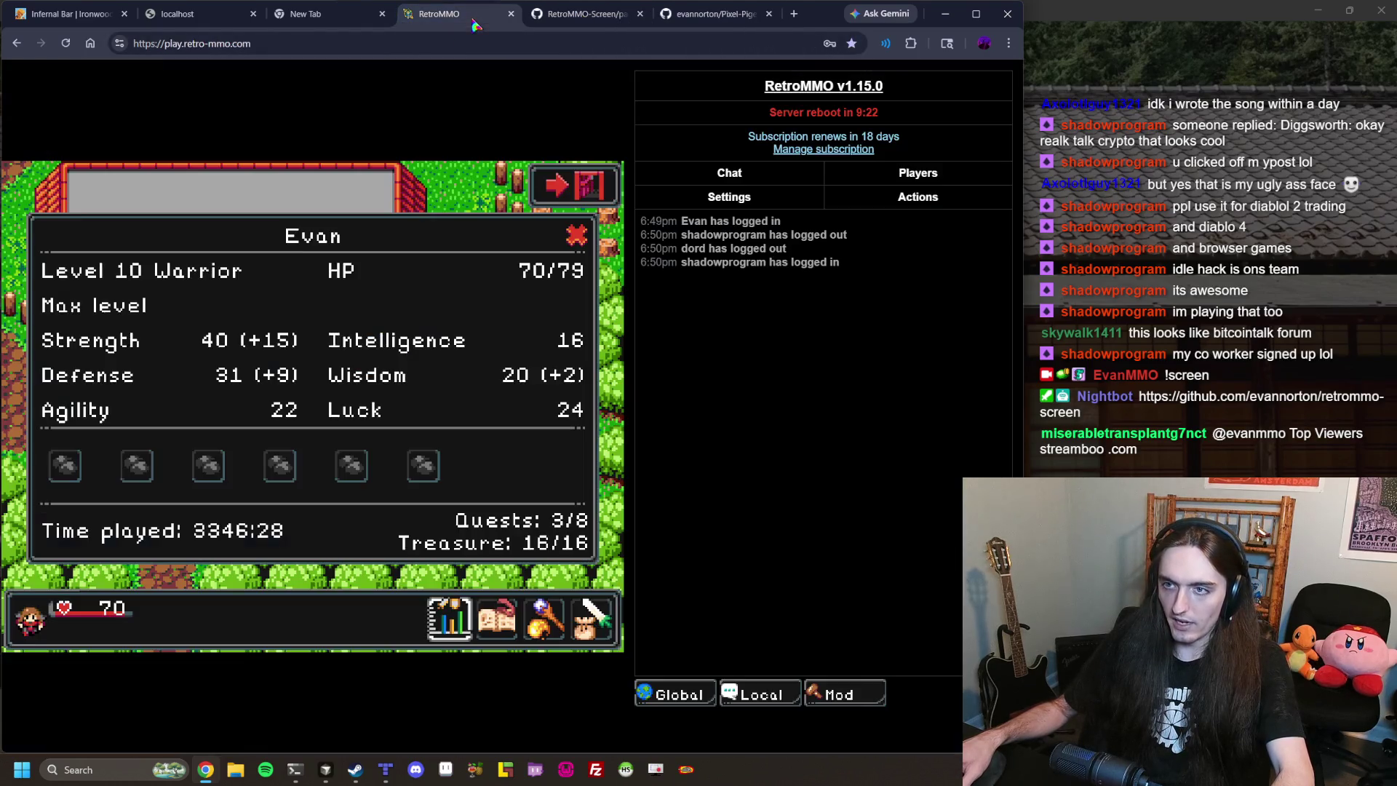
click(325, 769)
Open defineWorldUI.ts with the Ctrl+P file finder and jump to its source from the import.
double_click(393, 291)
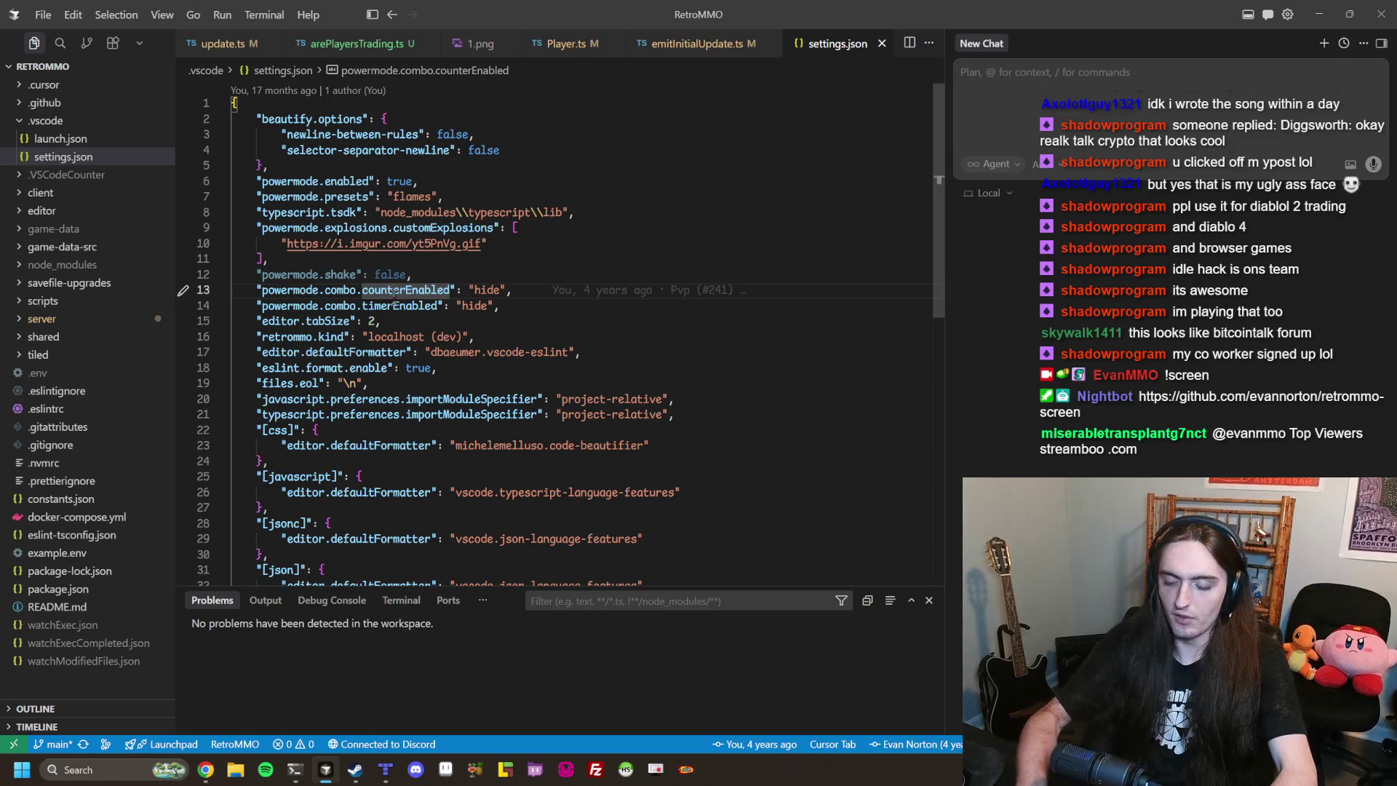
key(ctrl+p)
text(def)
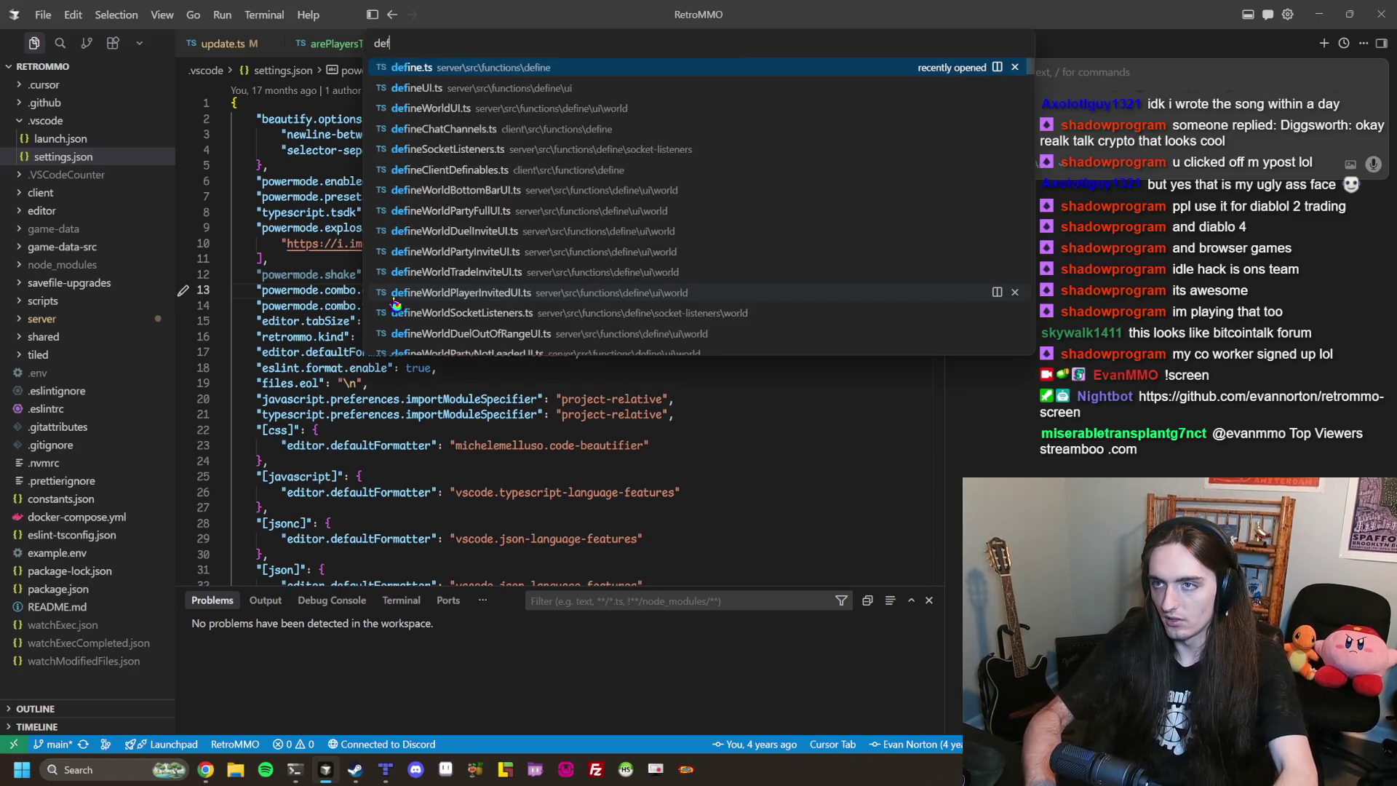
text(ineWorldUI)
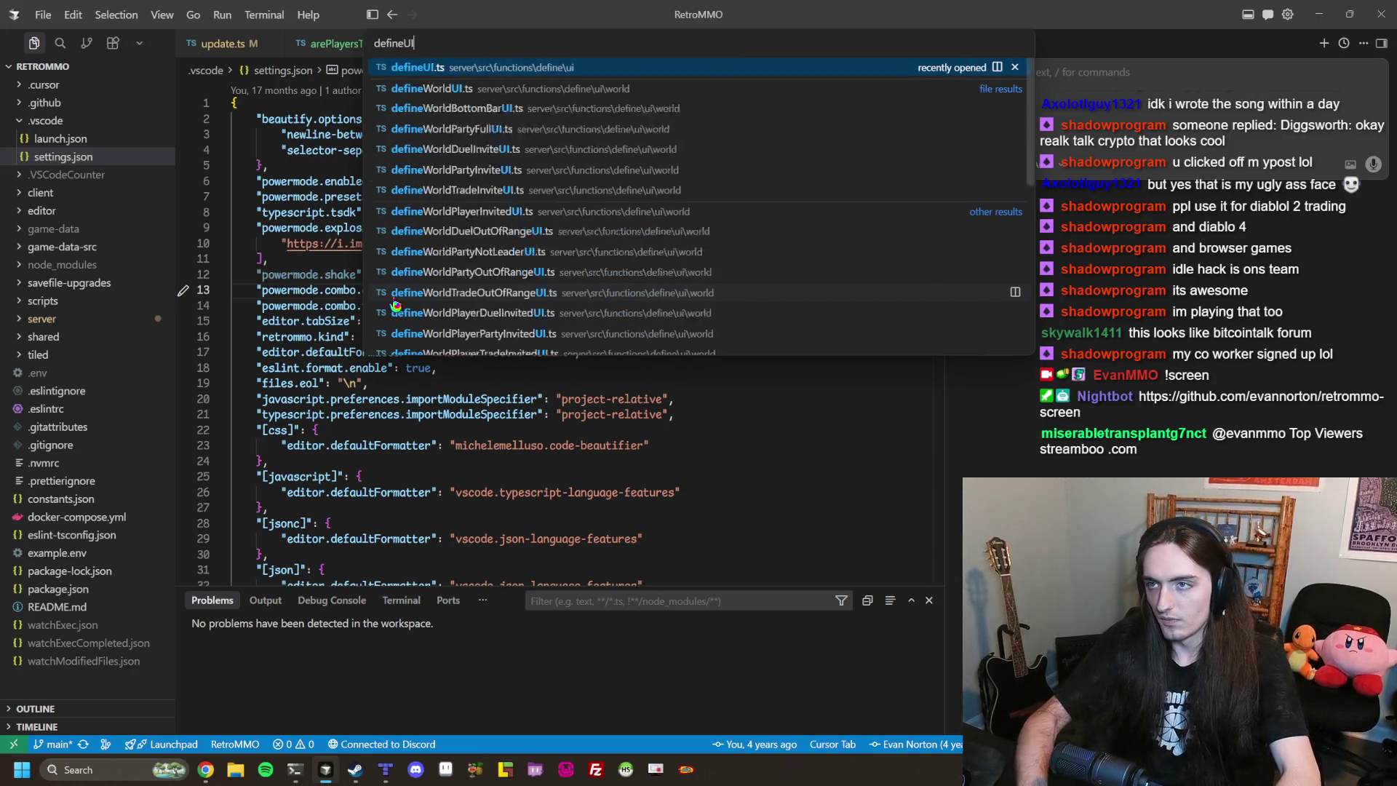
key(Return)
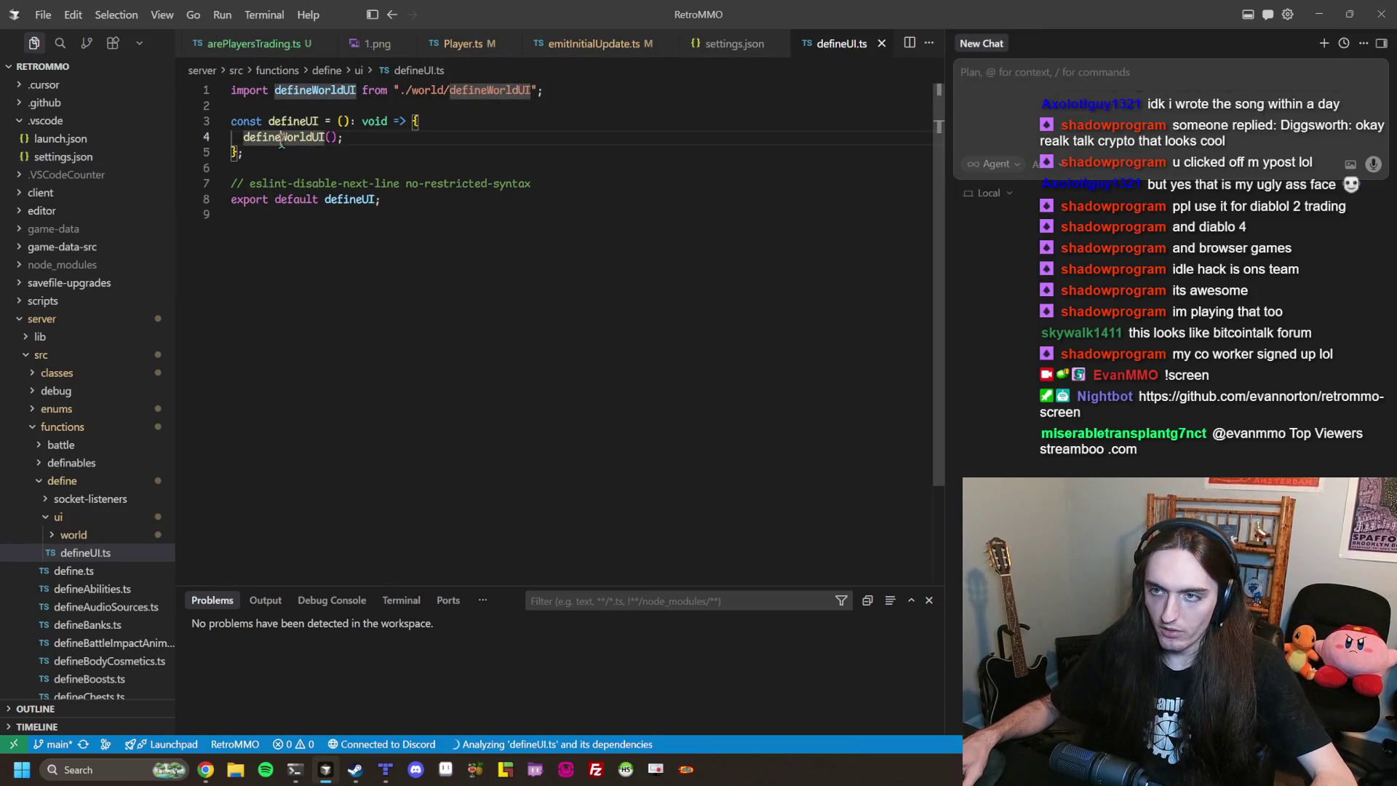
ctrl+click(282, 140)
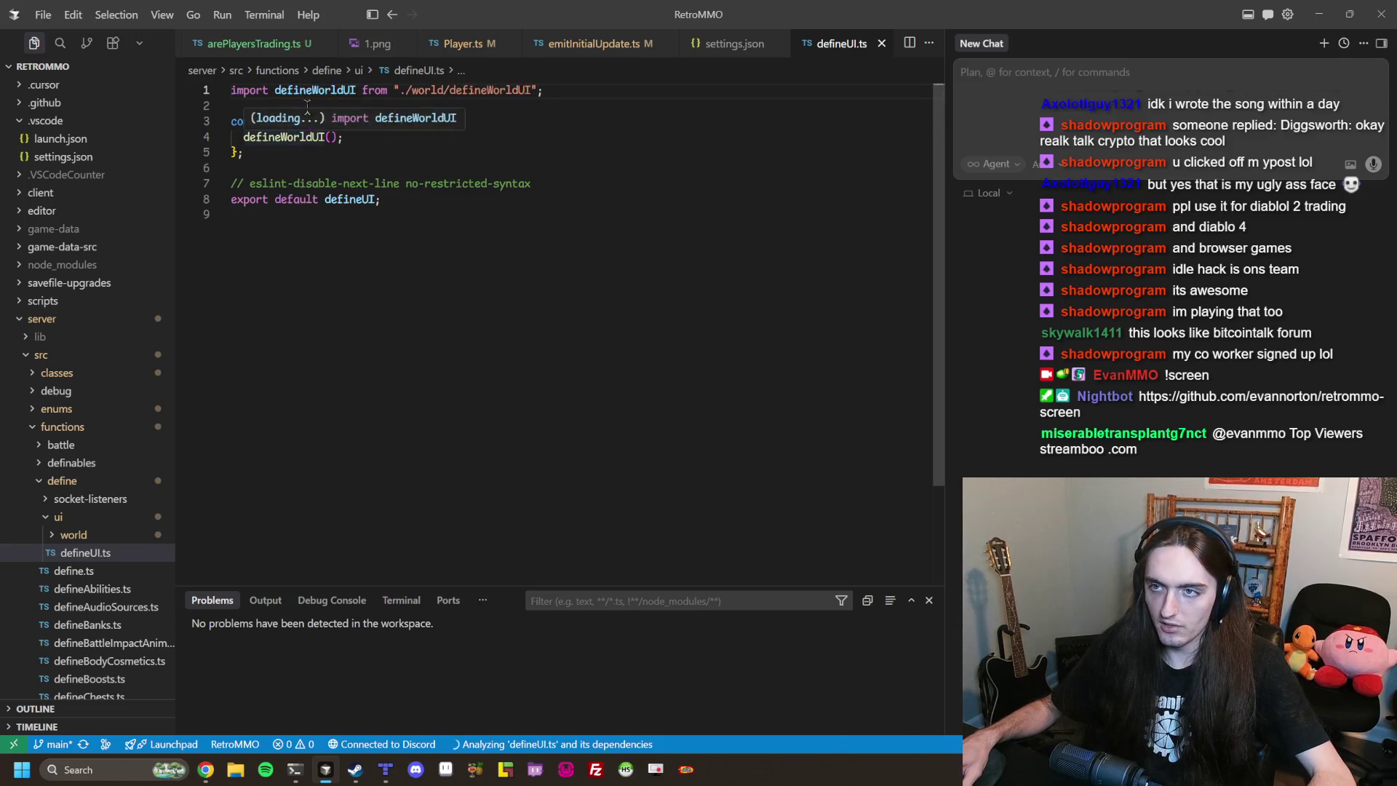
ctrl+click(476, 90)
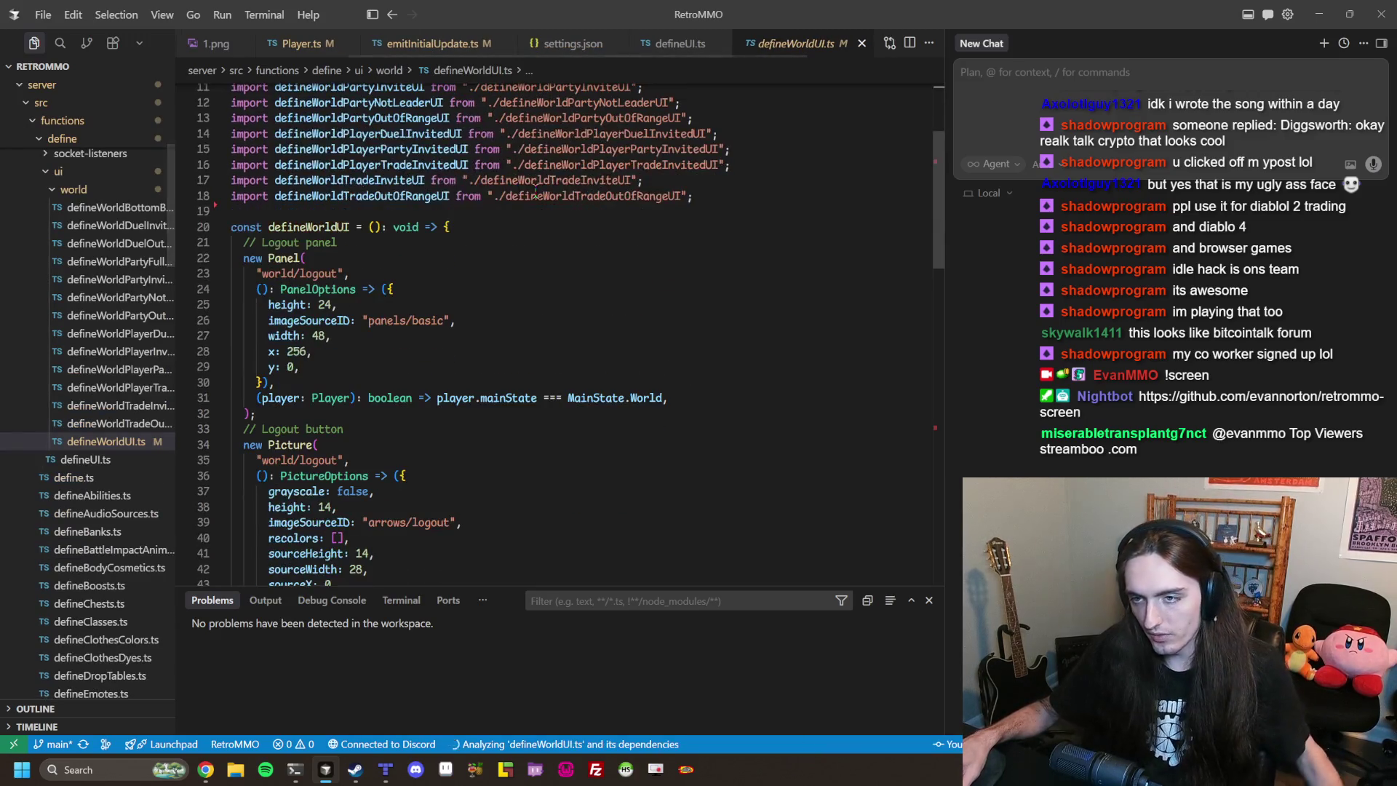
Scroll to the end of defineWorldUI.ts and select the invite and out-of-range UI calls.
scroll(533, 207, down, 5)
scroll(530, 221, down, 4)
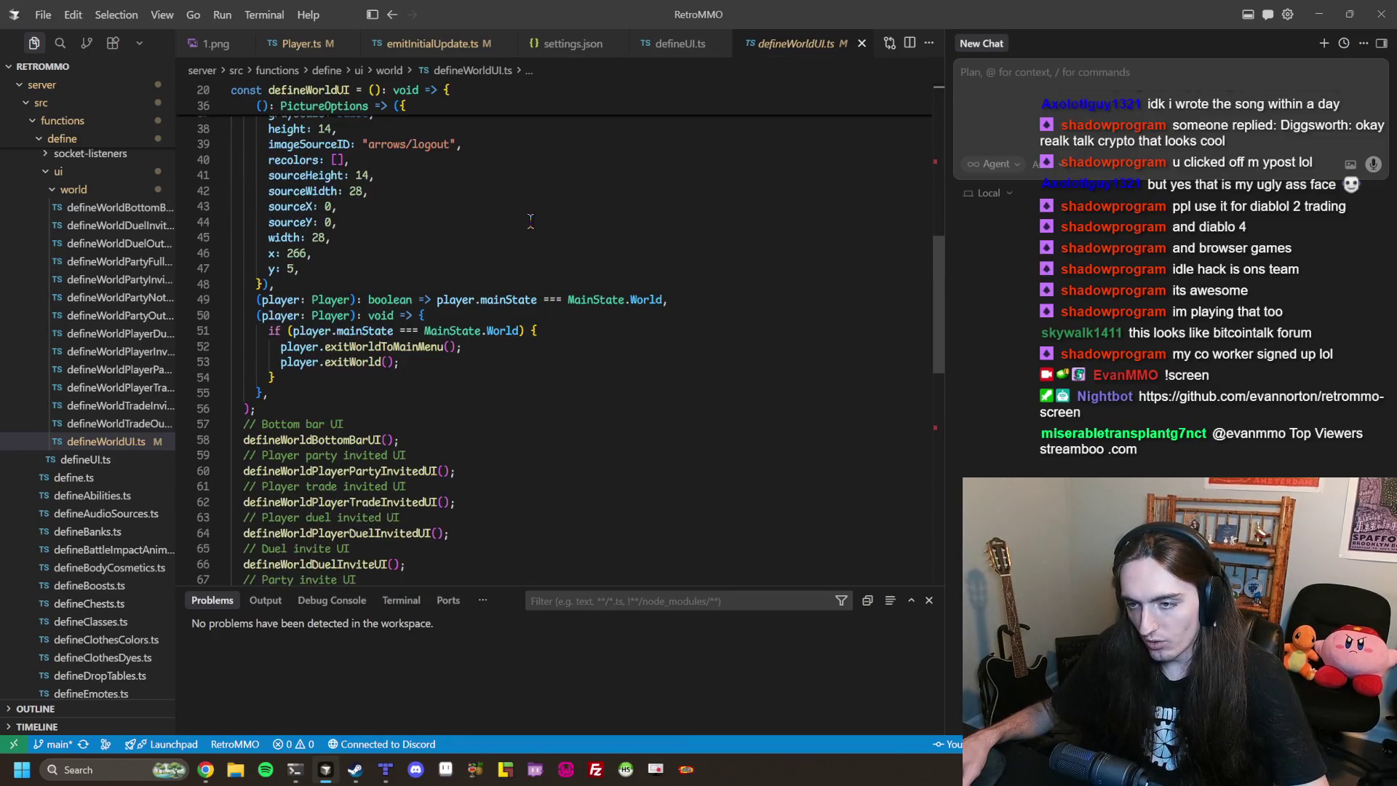
scroll(530, 221, down, 2)
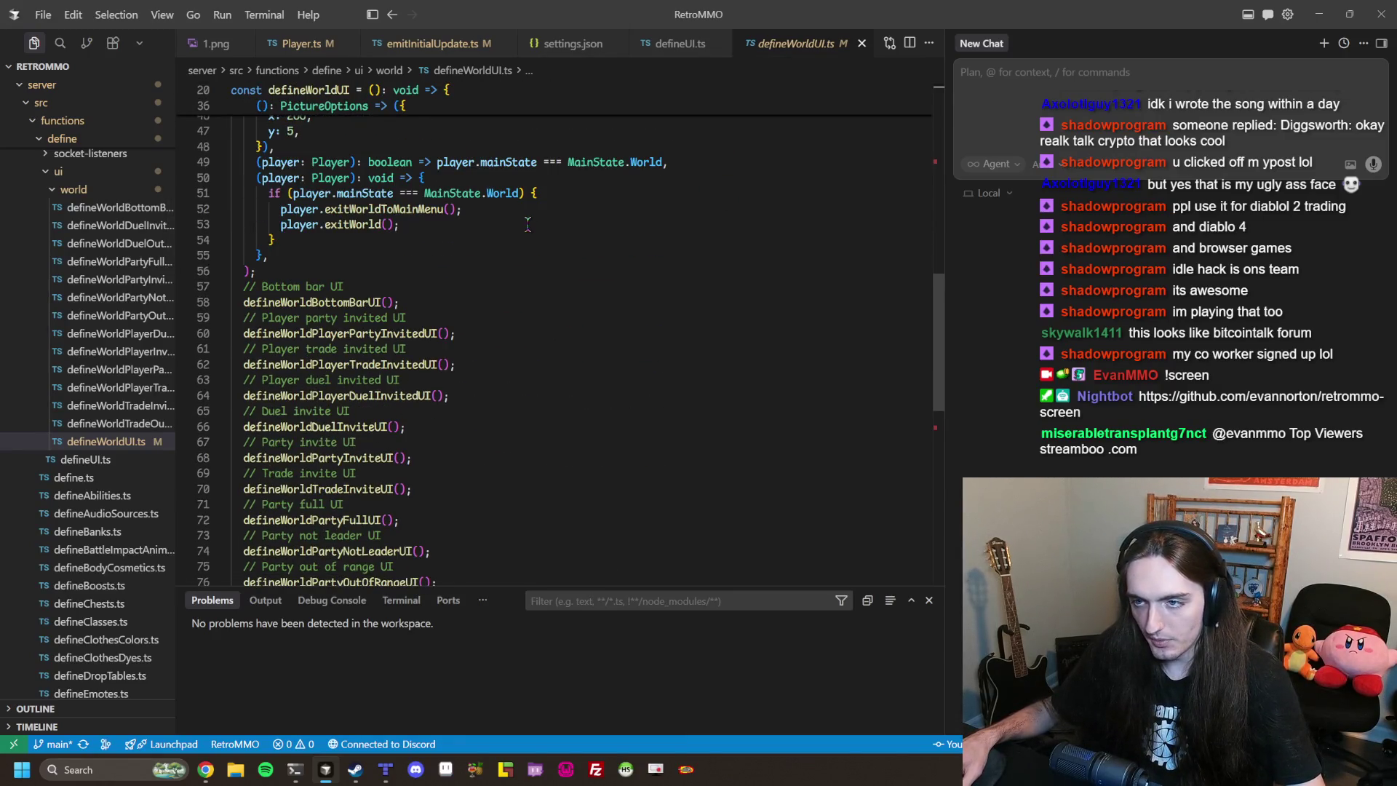
scroll(528, 224, down, 1)
mouse_move(235, 283)
mouse_down()
mouse_move(505, 396)
mouse_move(502, 465)
mouse_move(531, 393)
mouse_move(502, 434)
mouse_up()
scroll(505, 397, down, 1)
scroll(531, 396, down, 1)
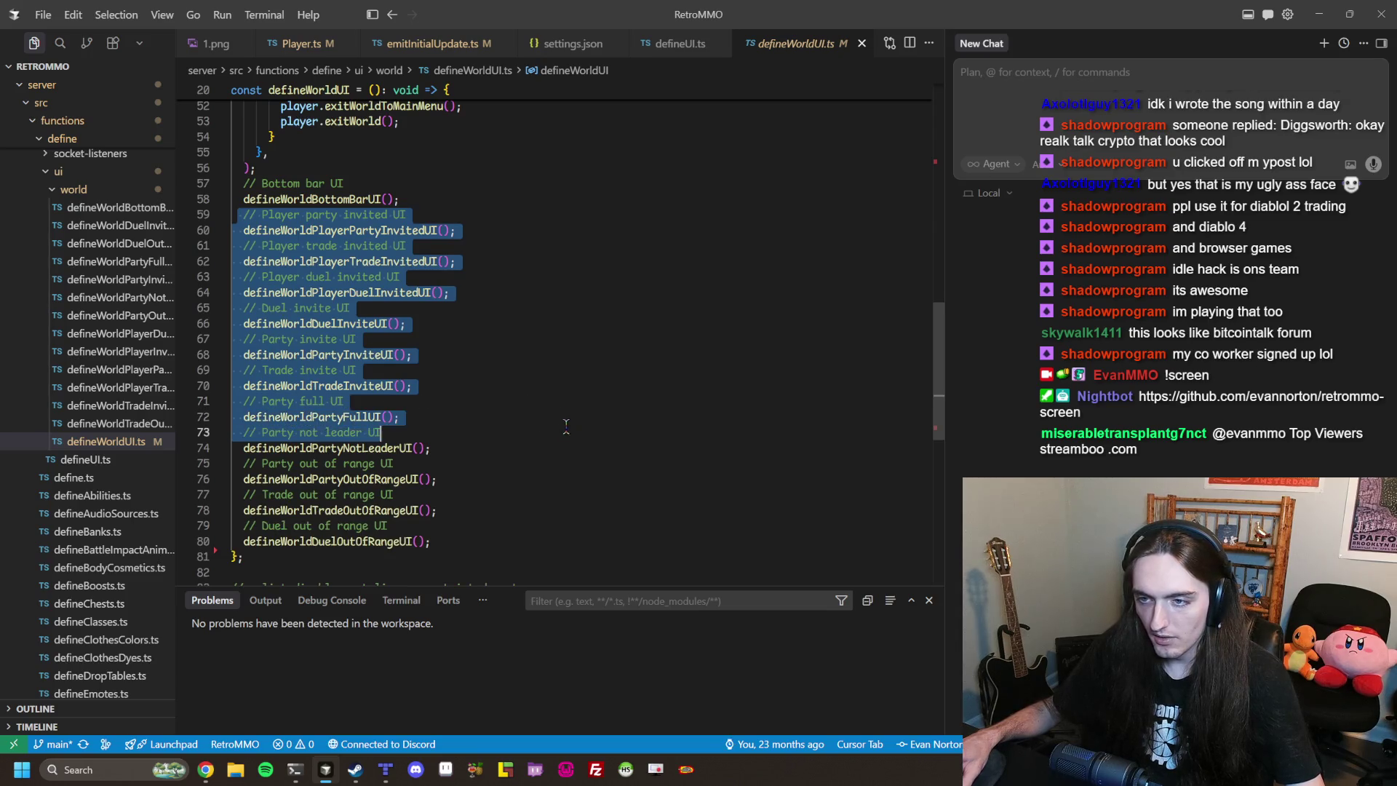
click(502, 432)
drag(662, 516, 567, 259)
click(502, 369)
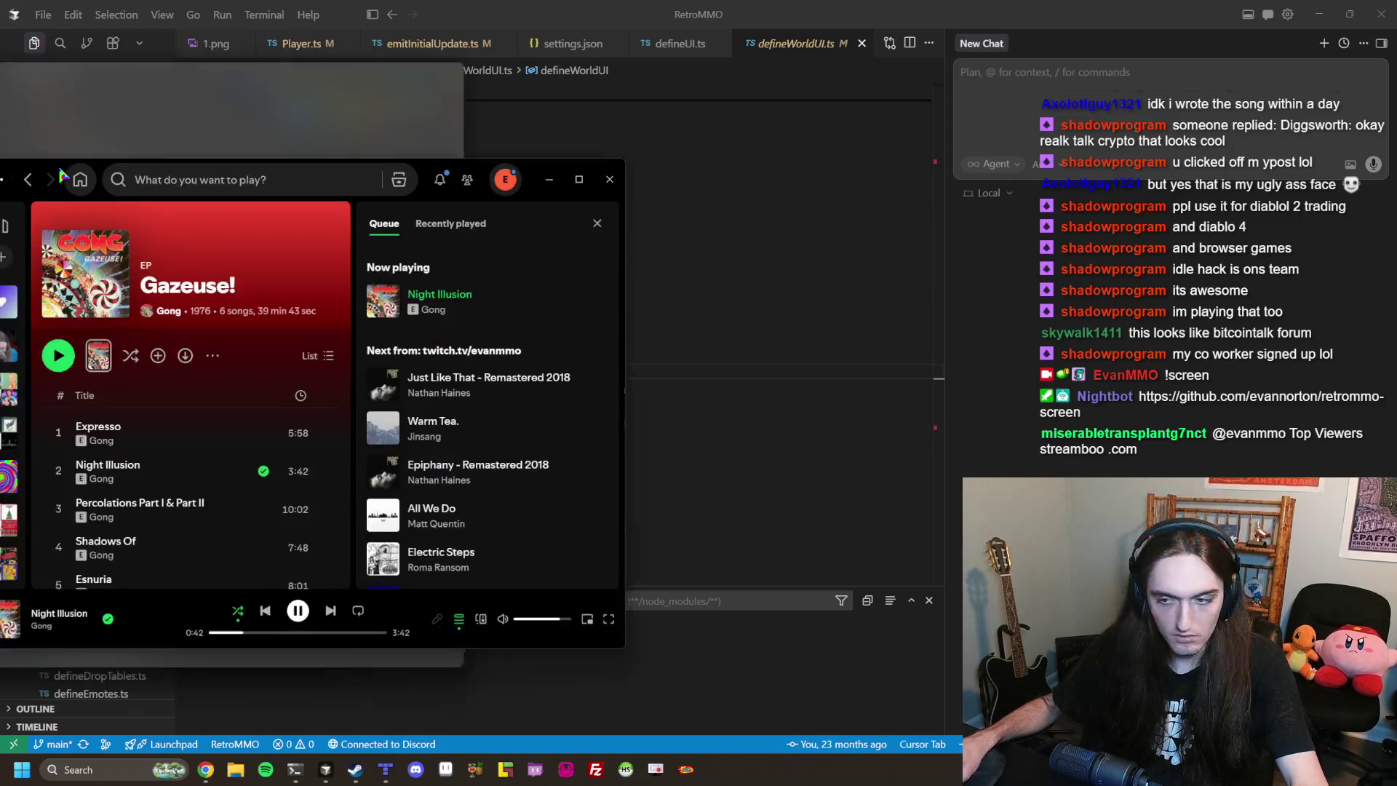
drag(73, 176, 289, 205)
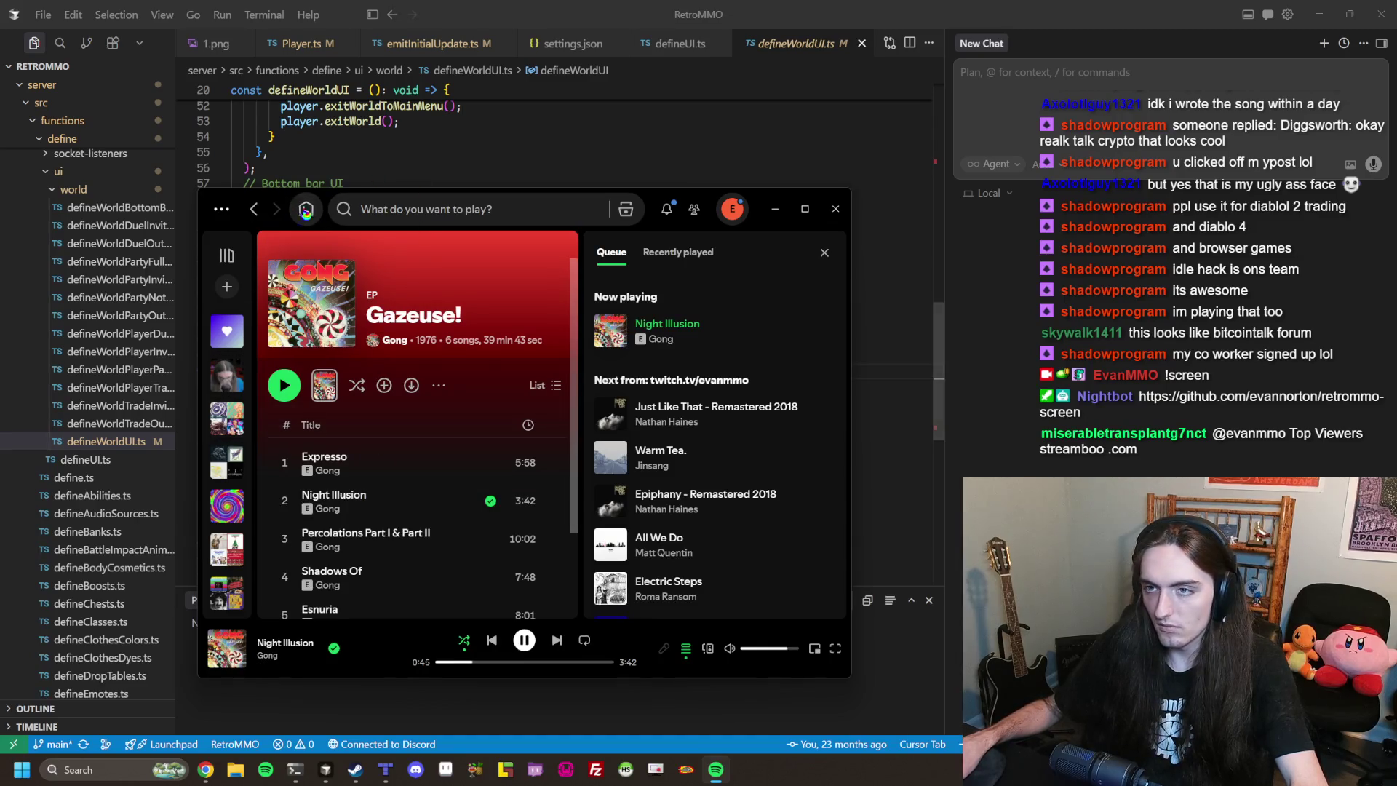
key(alt+Tab)
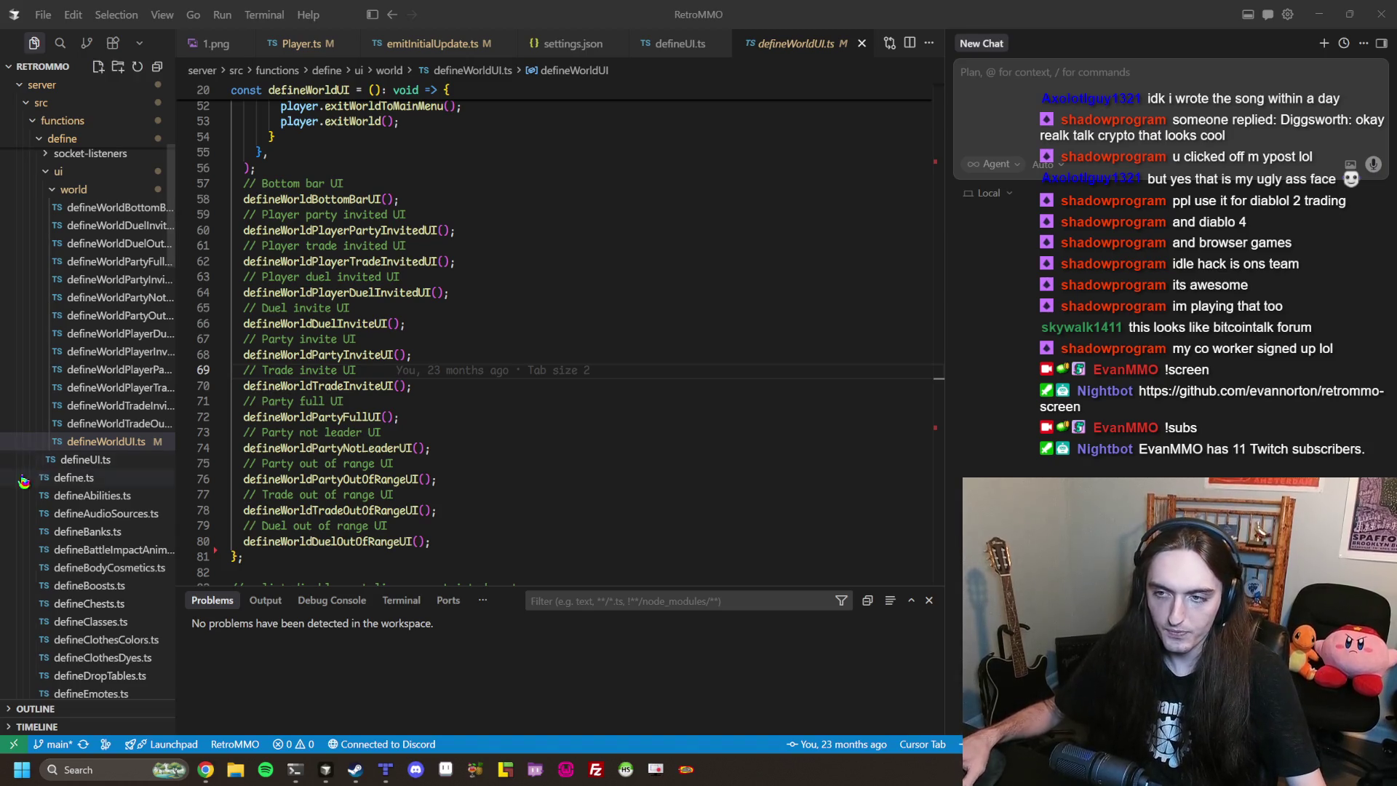
Select the world UI calls from line 70 to the end of the function.
click(452, 373)
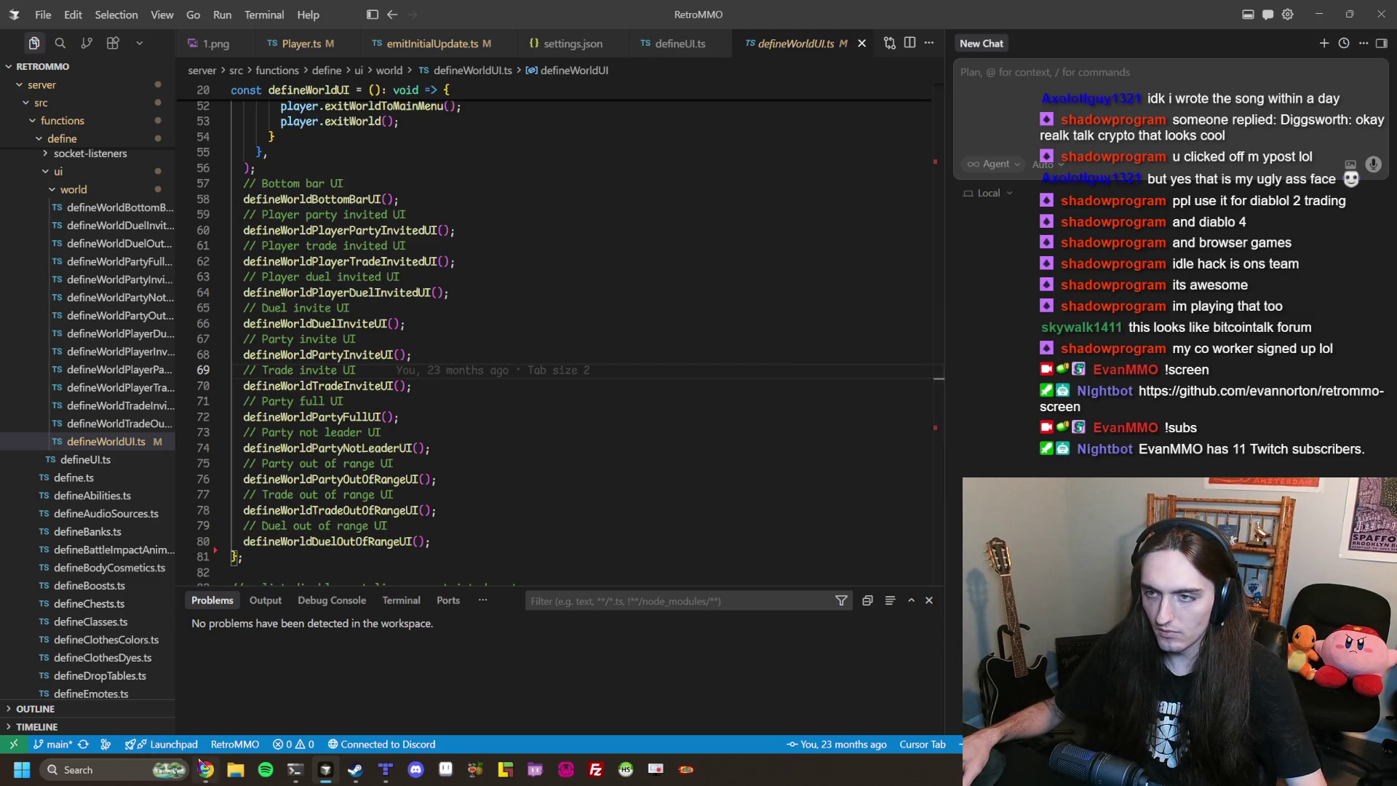
scroll(394, 386, up, 10)
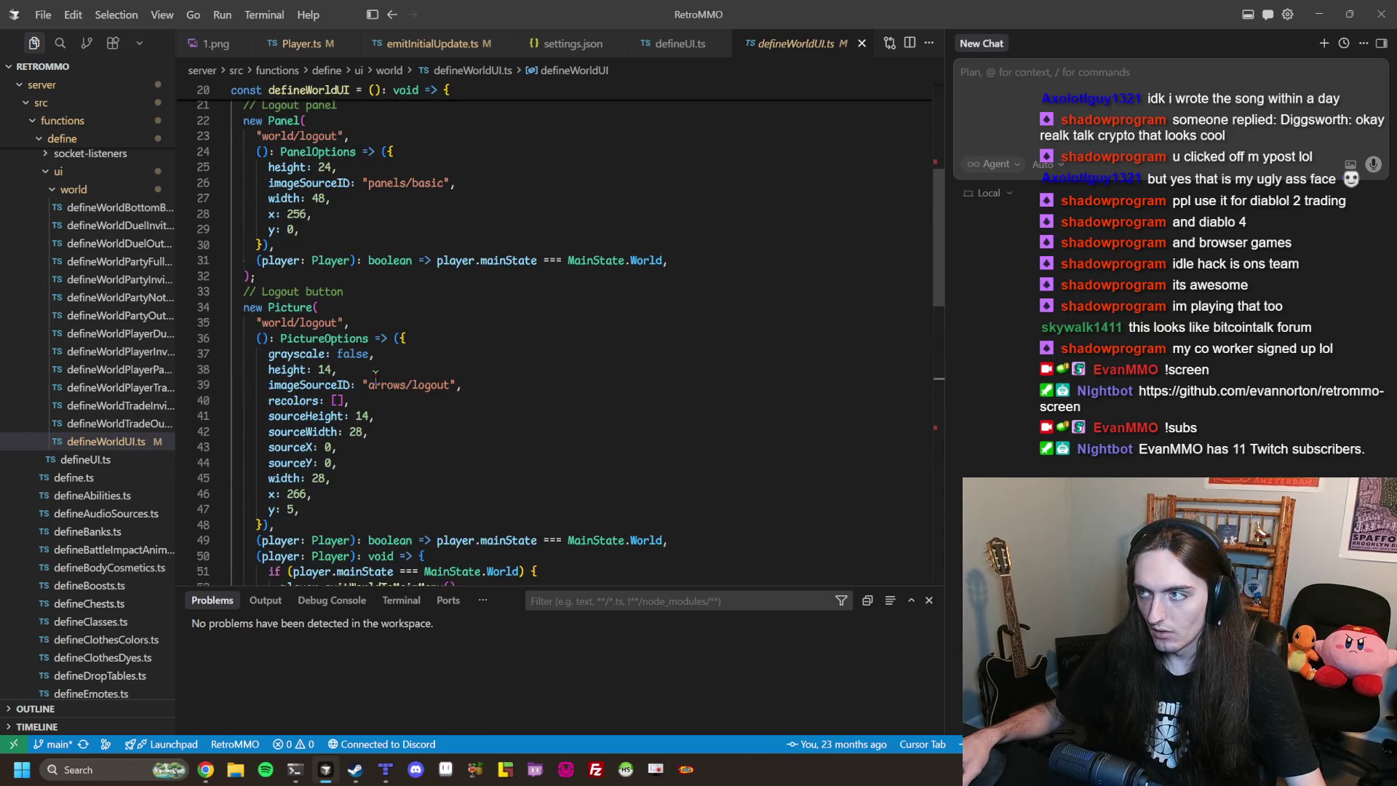
scroll(376, 375, down, 9)
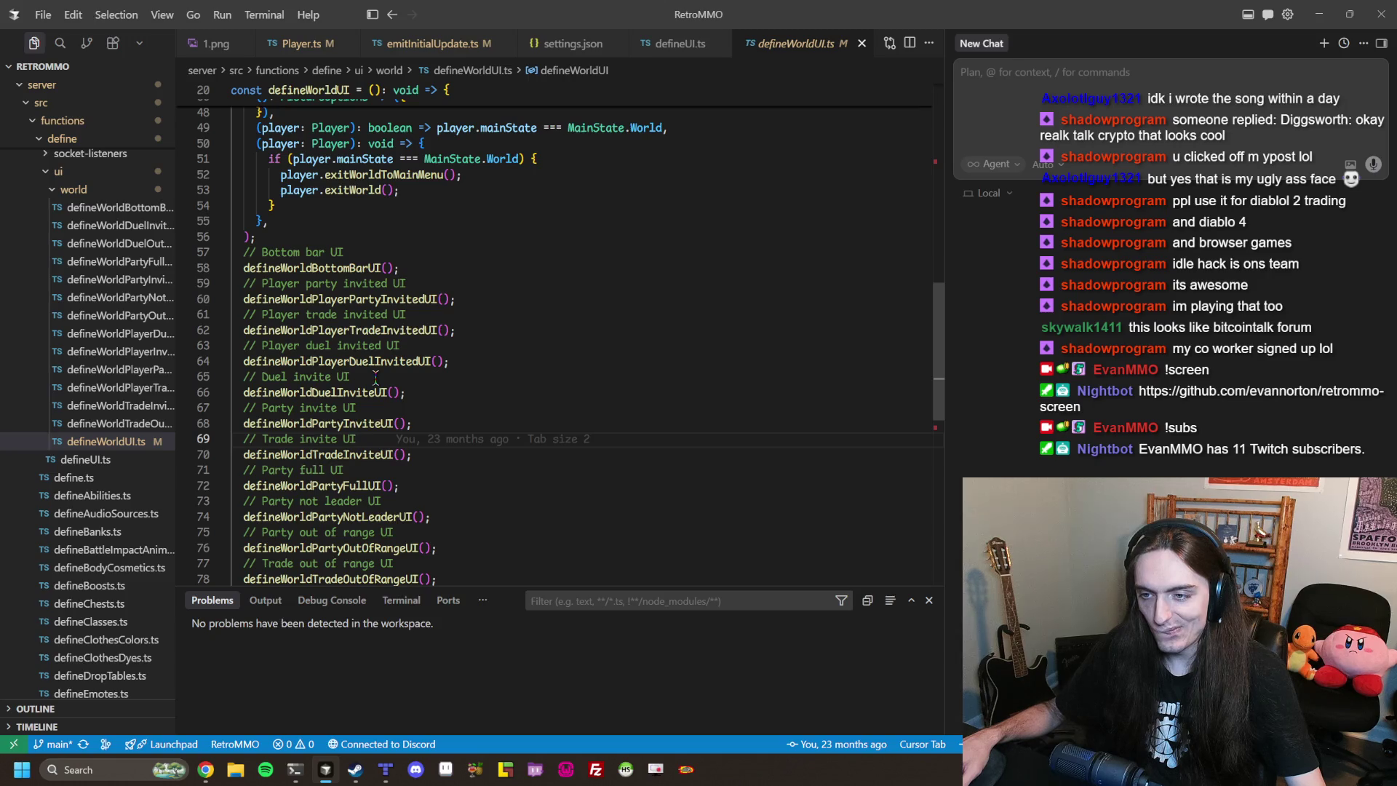
scroll(376, 377, down, 3)
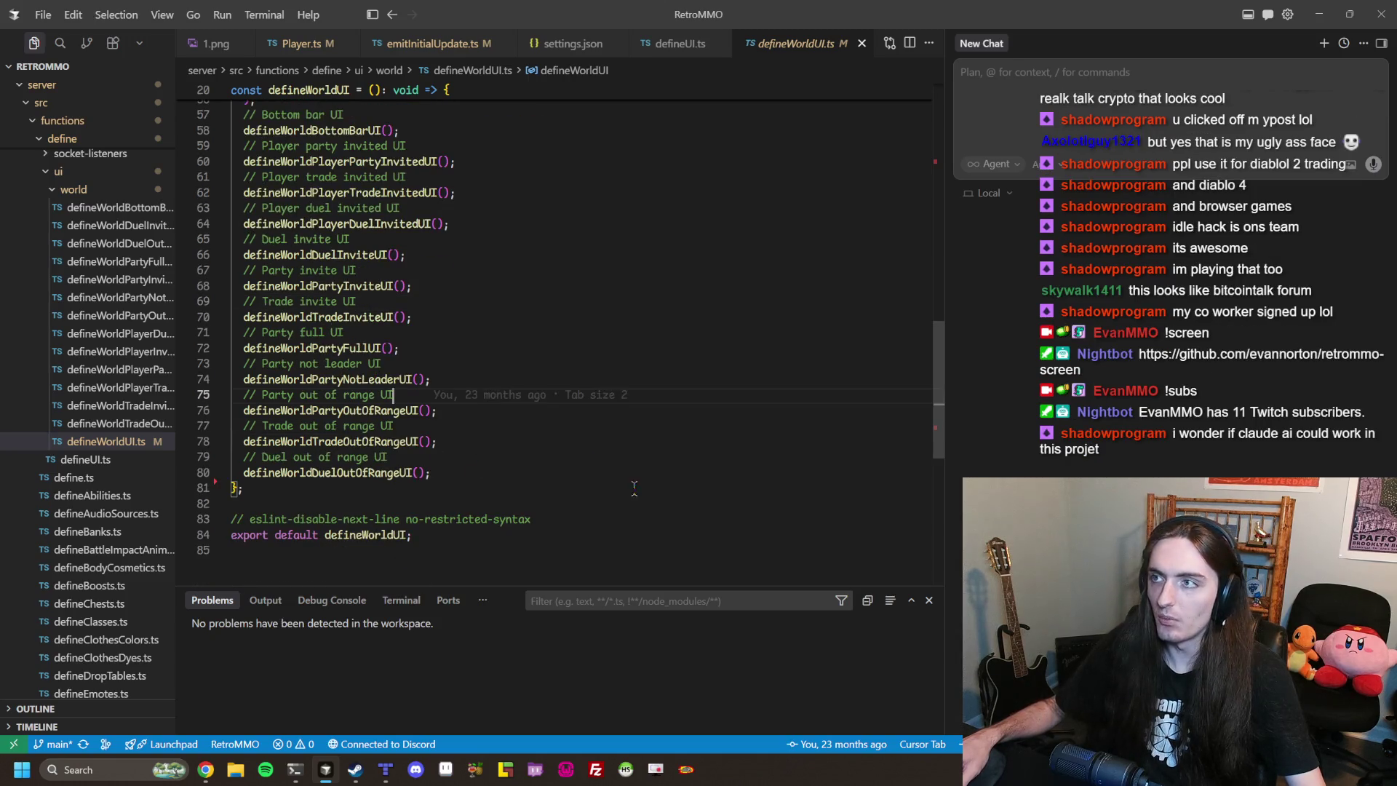
shift+click(244, 489)
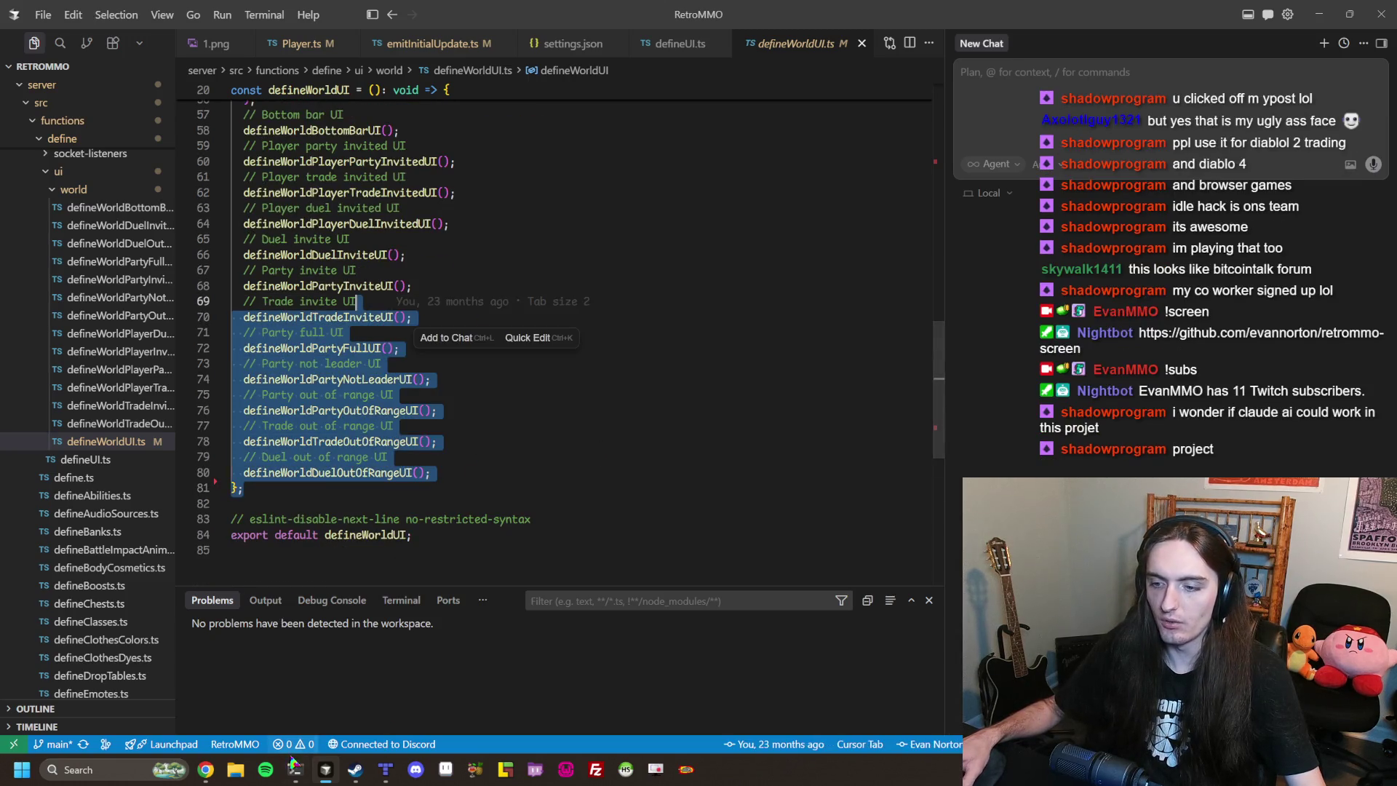
Open the RetroMMO-Screen project in a new Cursor window and maximize it.
right_click(329, 777)
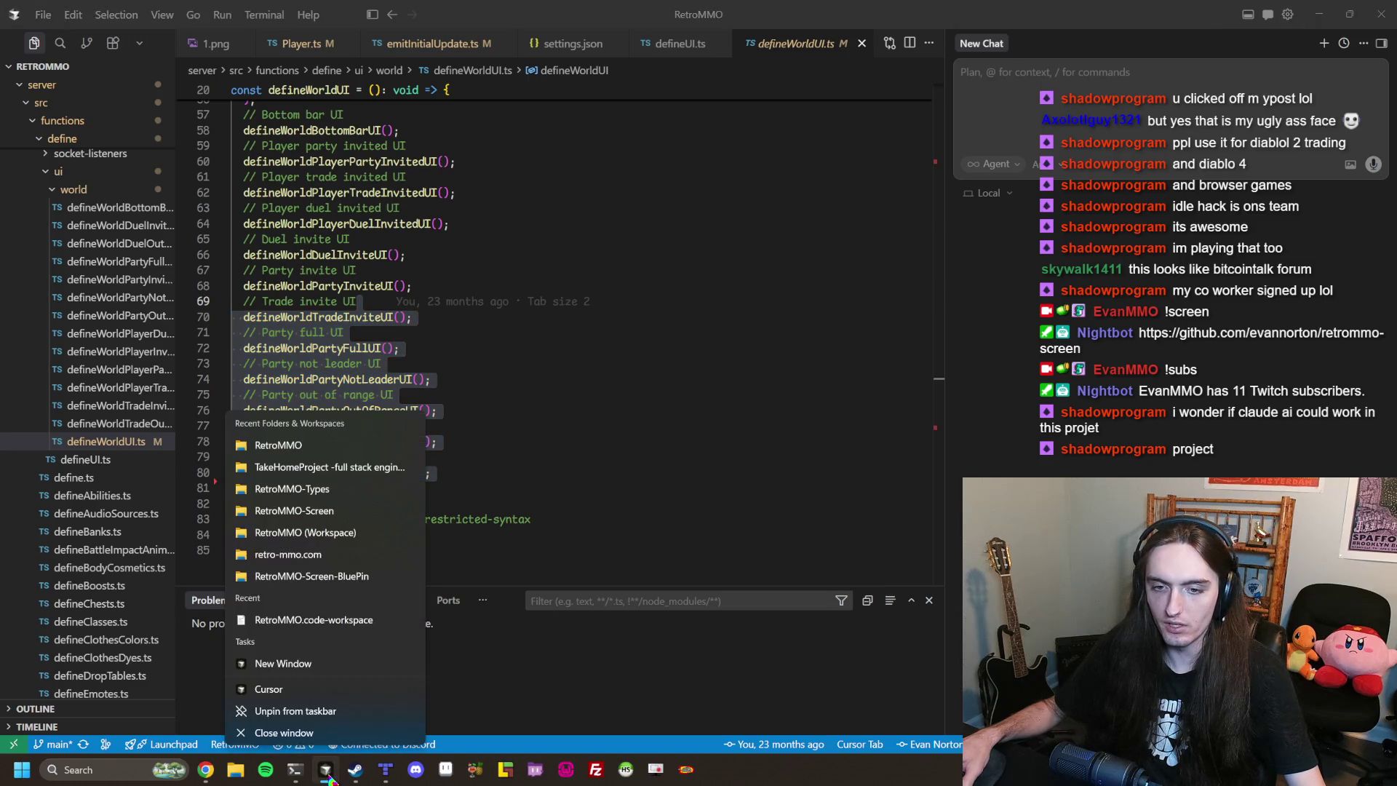
click(335, 511)
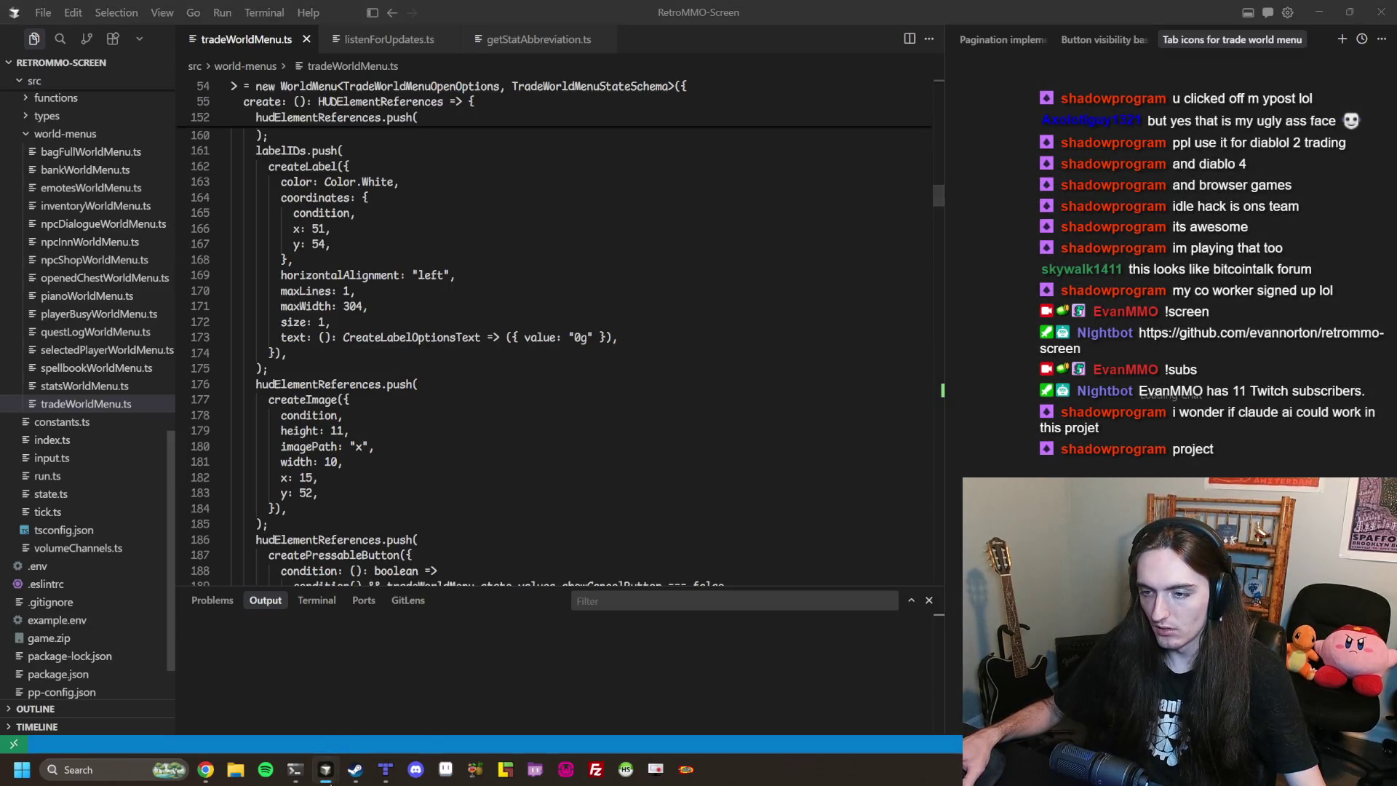
right_click(325, 769)
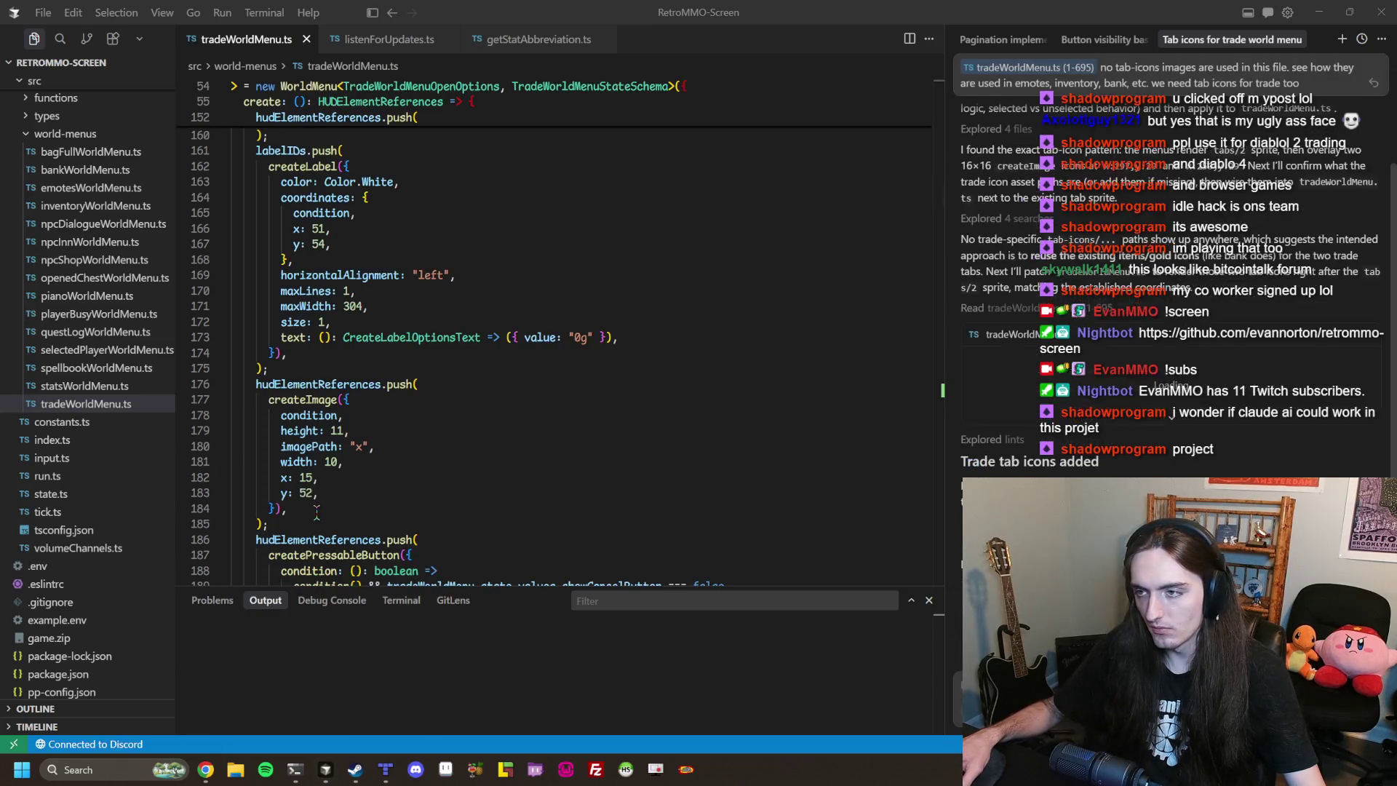
mouse_move(732, 138)
mouse_down()
mouse_move(625, 6)
mouse_move(598, 12)
mouse_up()
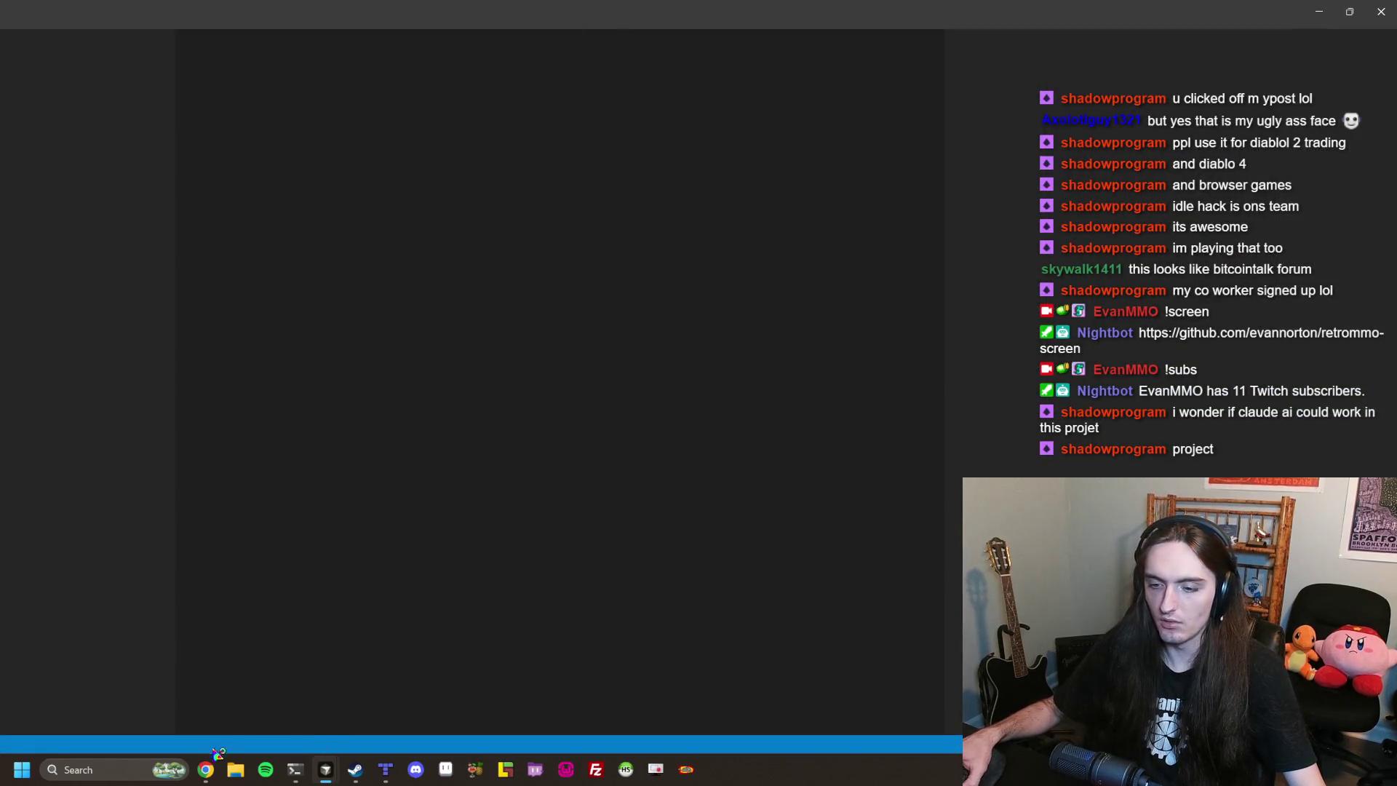
Cycle through the RetroMMO-Screen, RetroMMO-Types and RetroMMO windows, ending on defineWorldUI.ts.
mouse_move(328, 765)
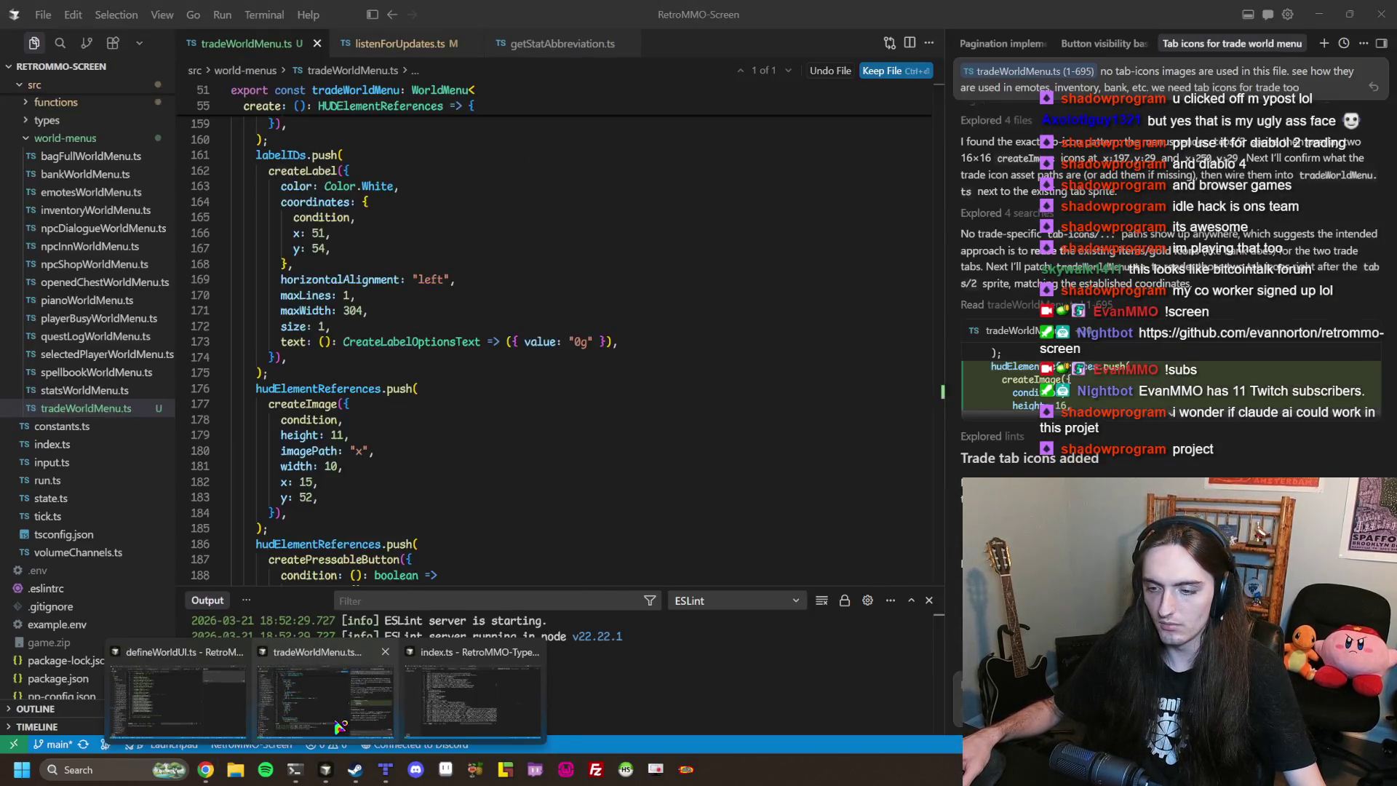
click(329, 724)
click(303, 719)
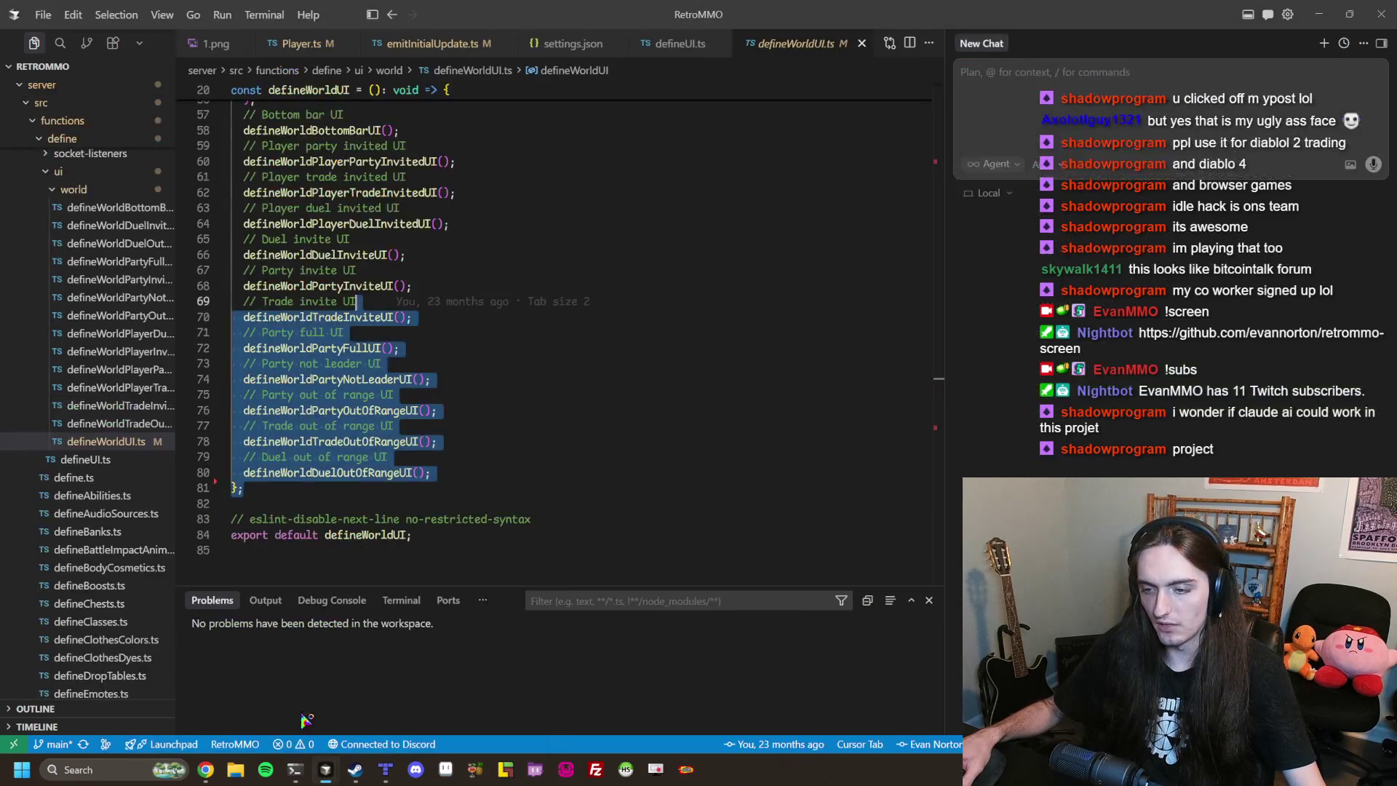
click(469, 702)
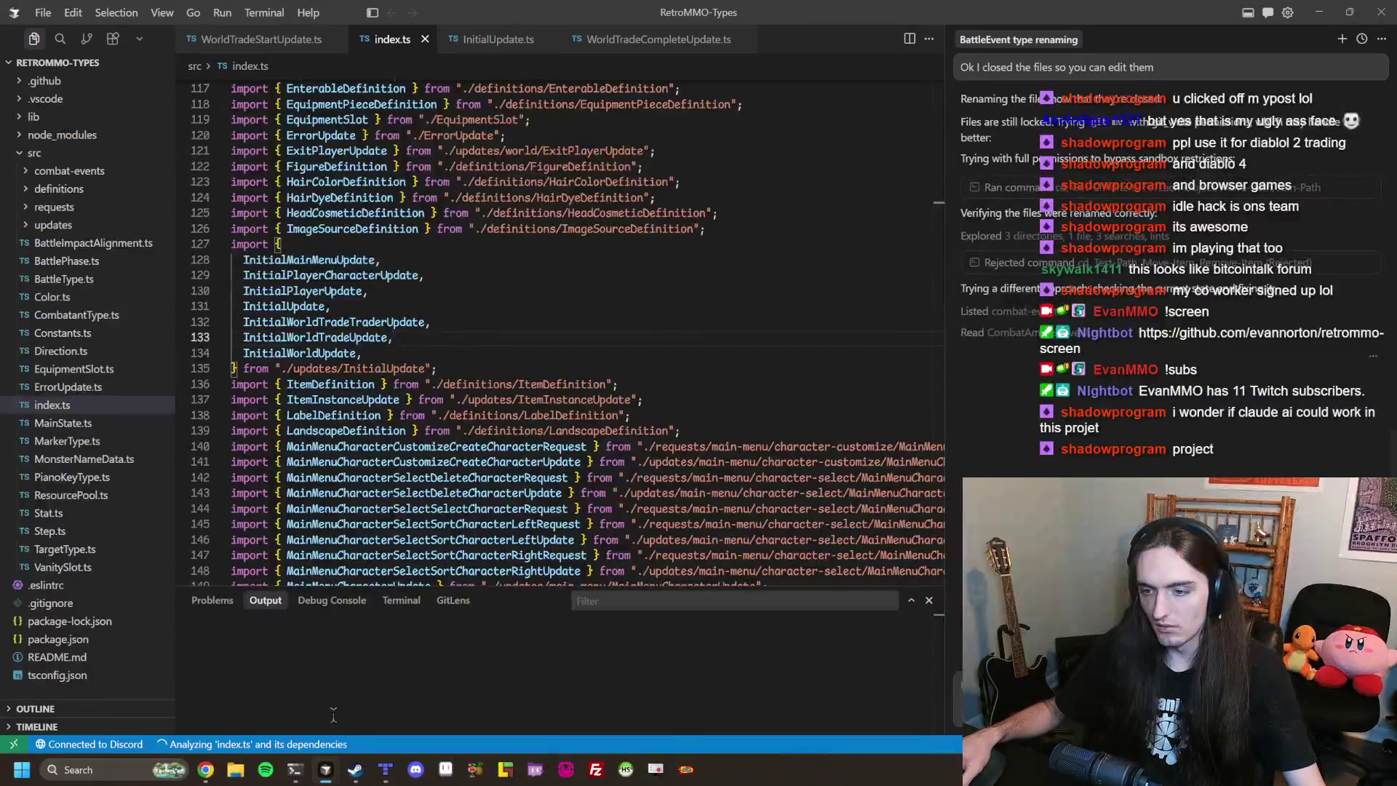
click(303, 712)
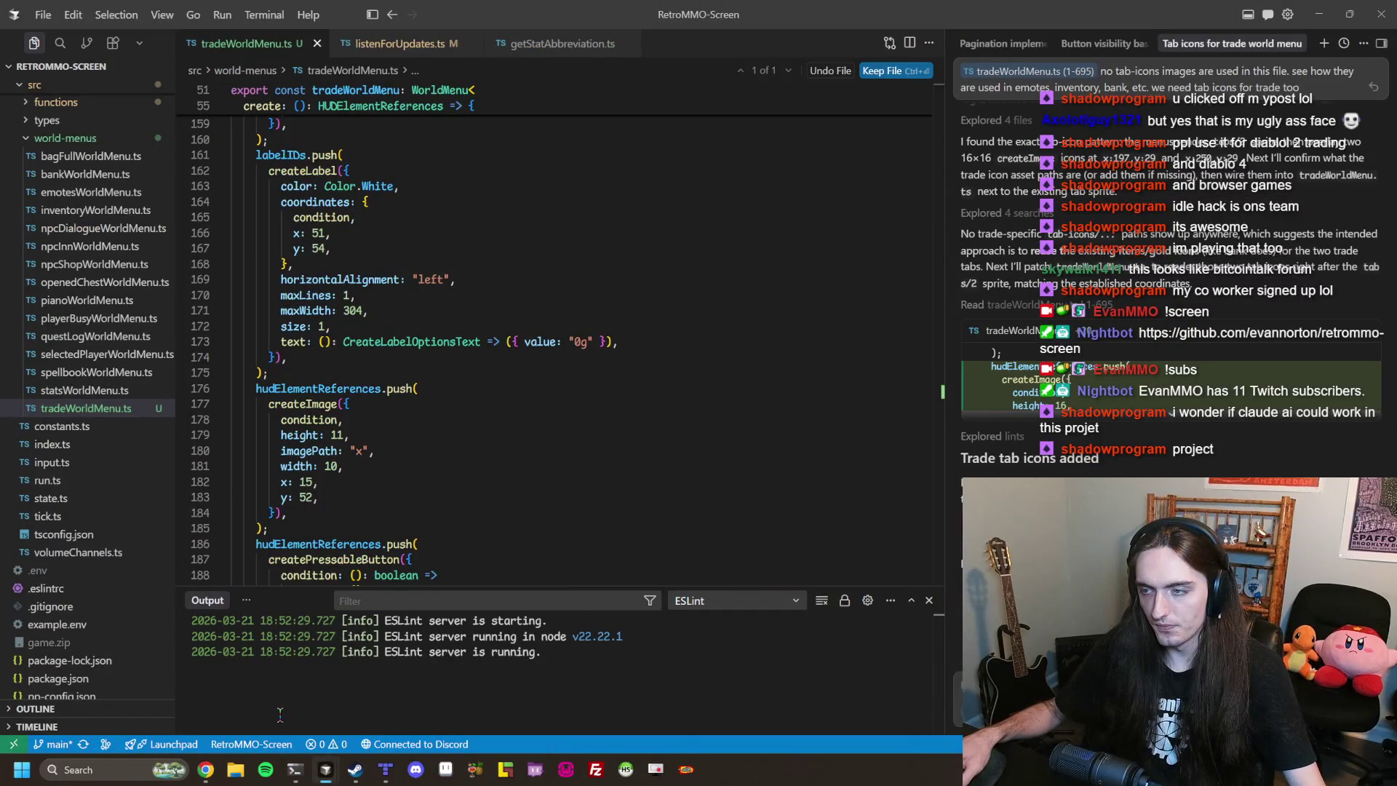
click(226, 691)
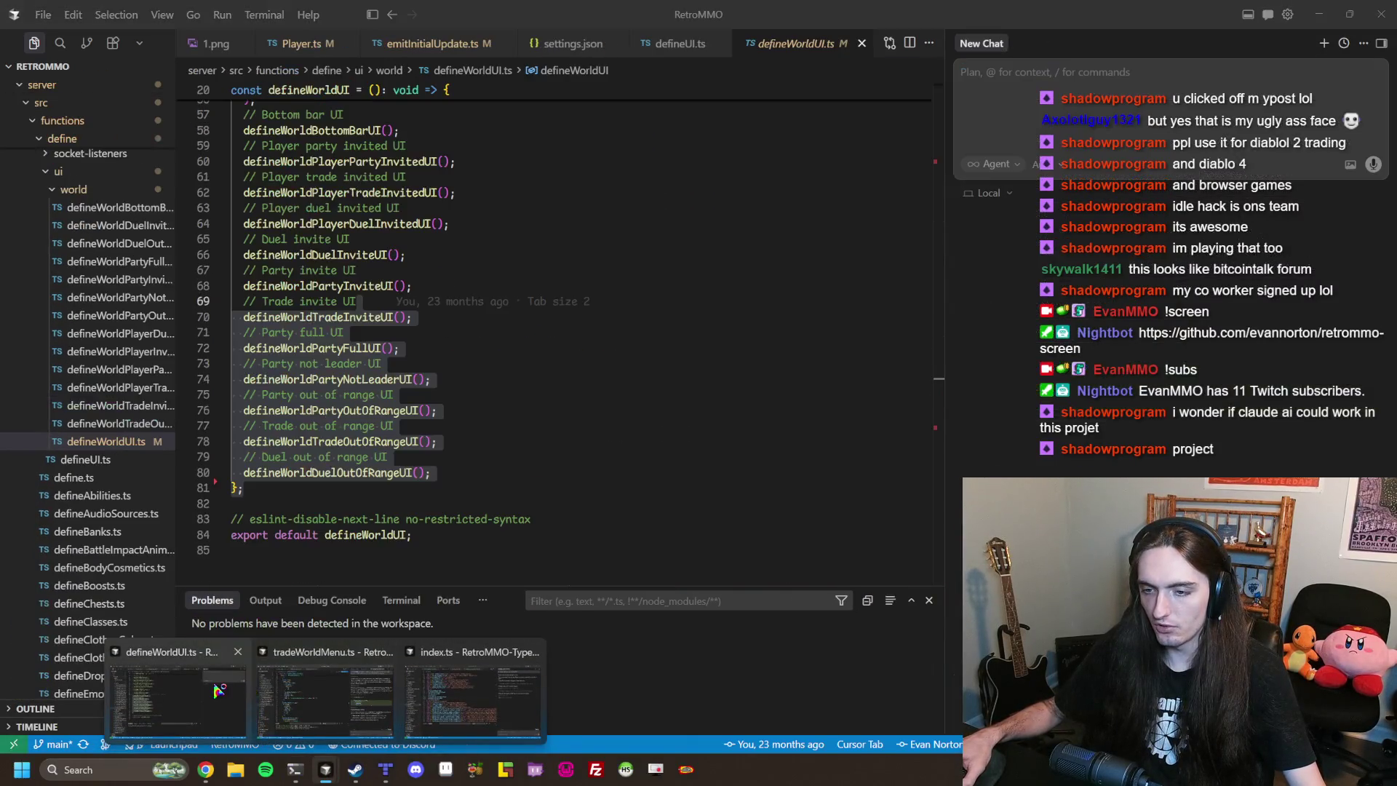
click(399, 473)
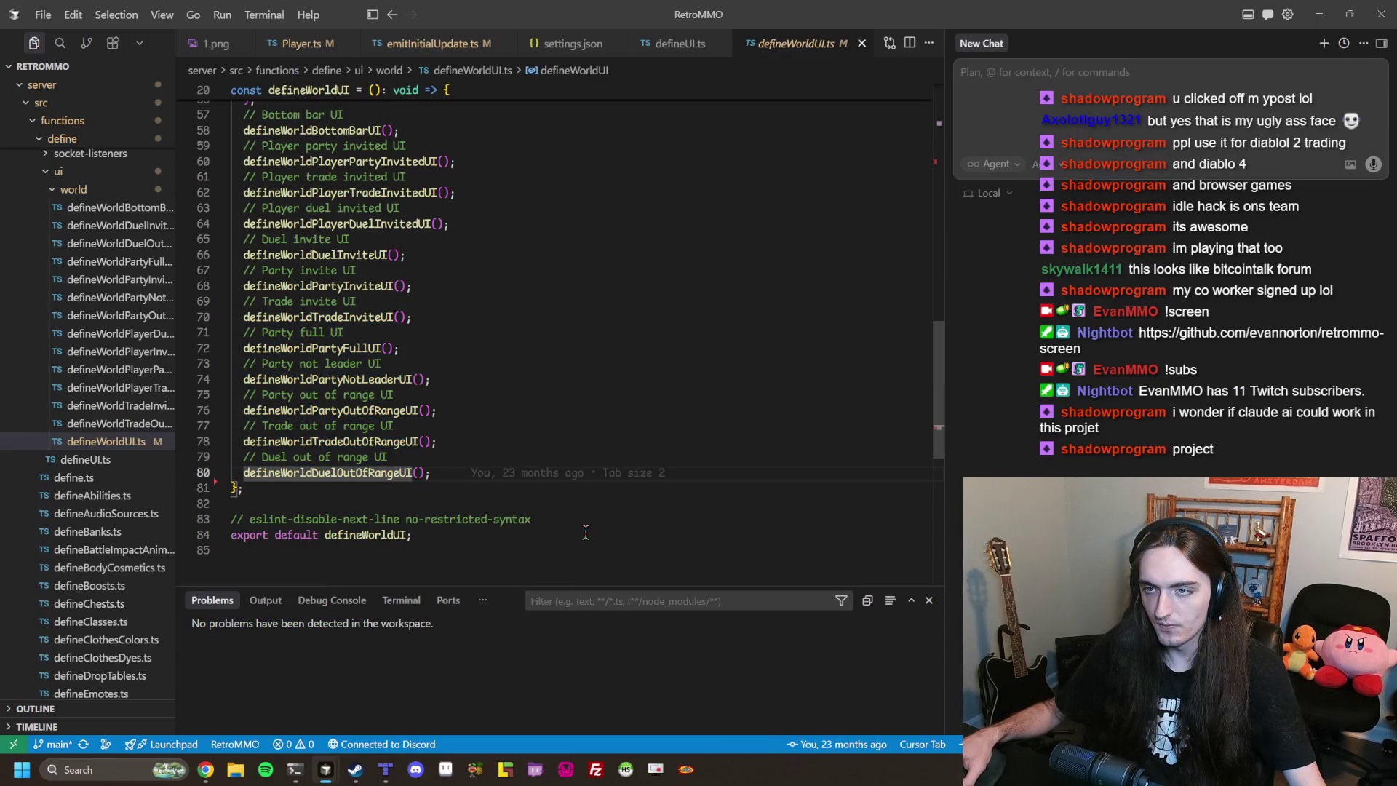
drag(584, 532, 581, 503)
scroll(579, 490, up, 10)
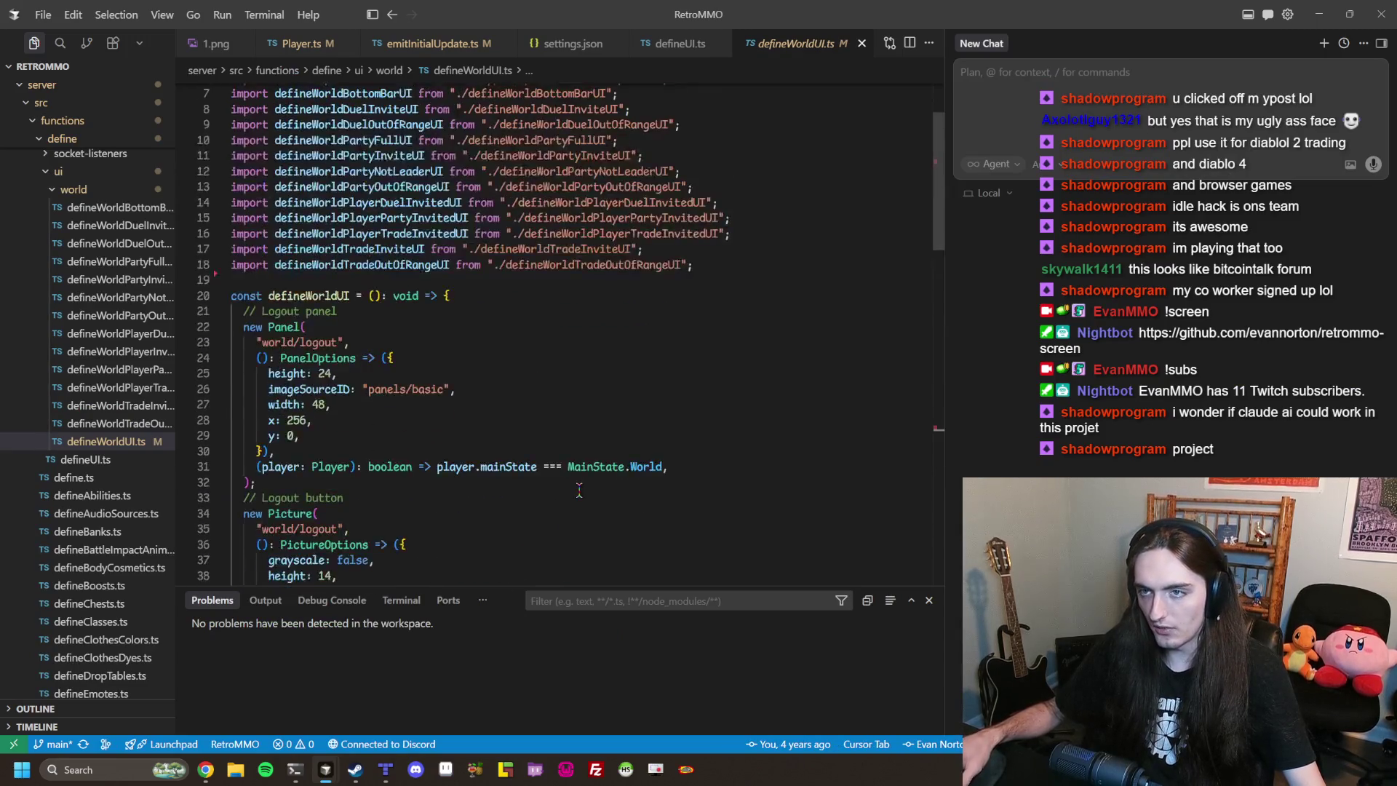
scroll(579, 489, up, 2)
scroll(580, 489, down, 3)
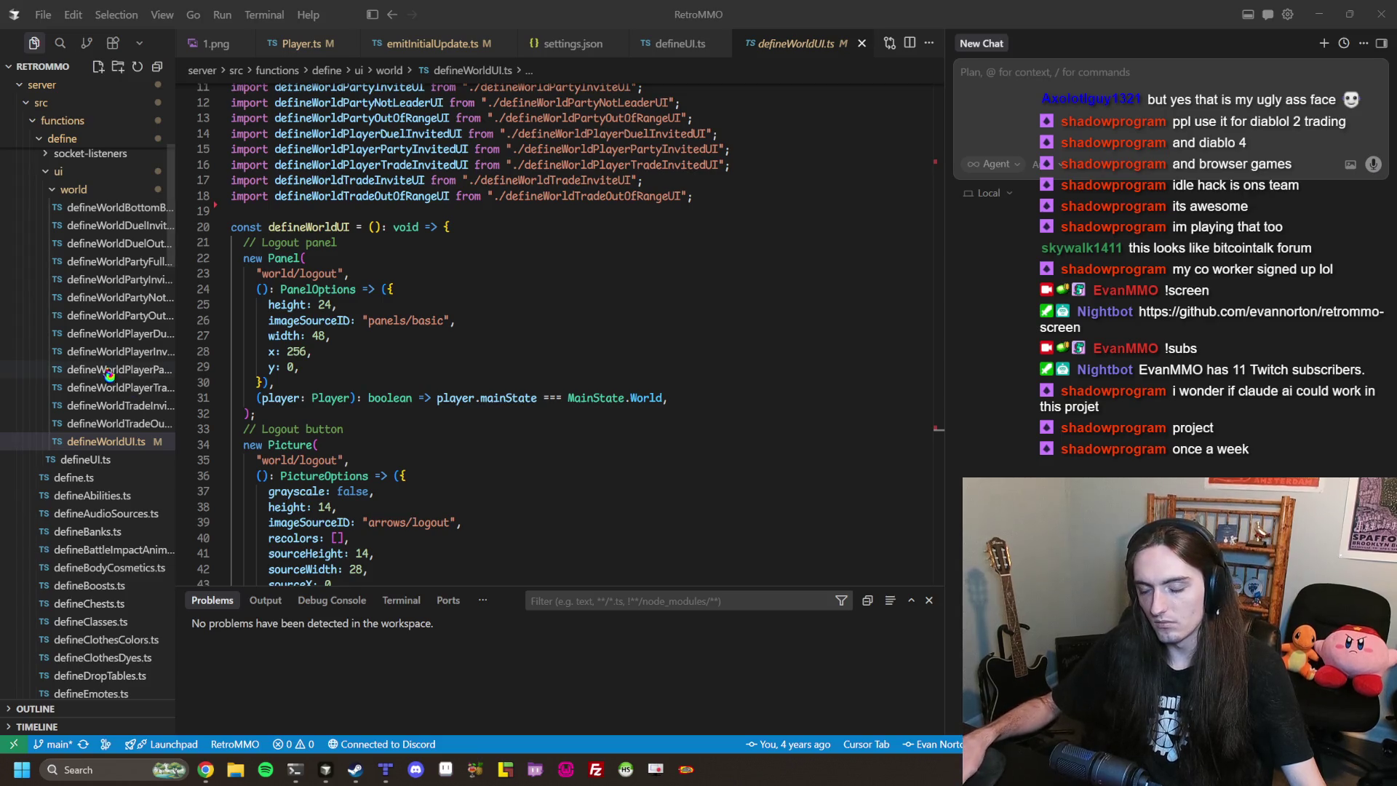
click(525, 373)
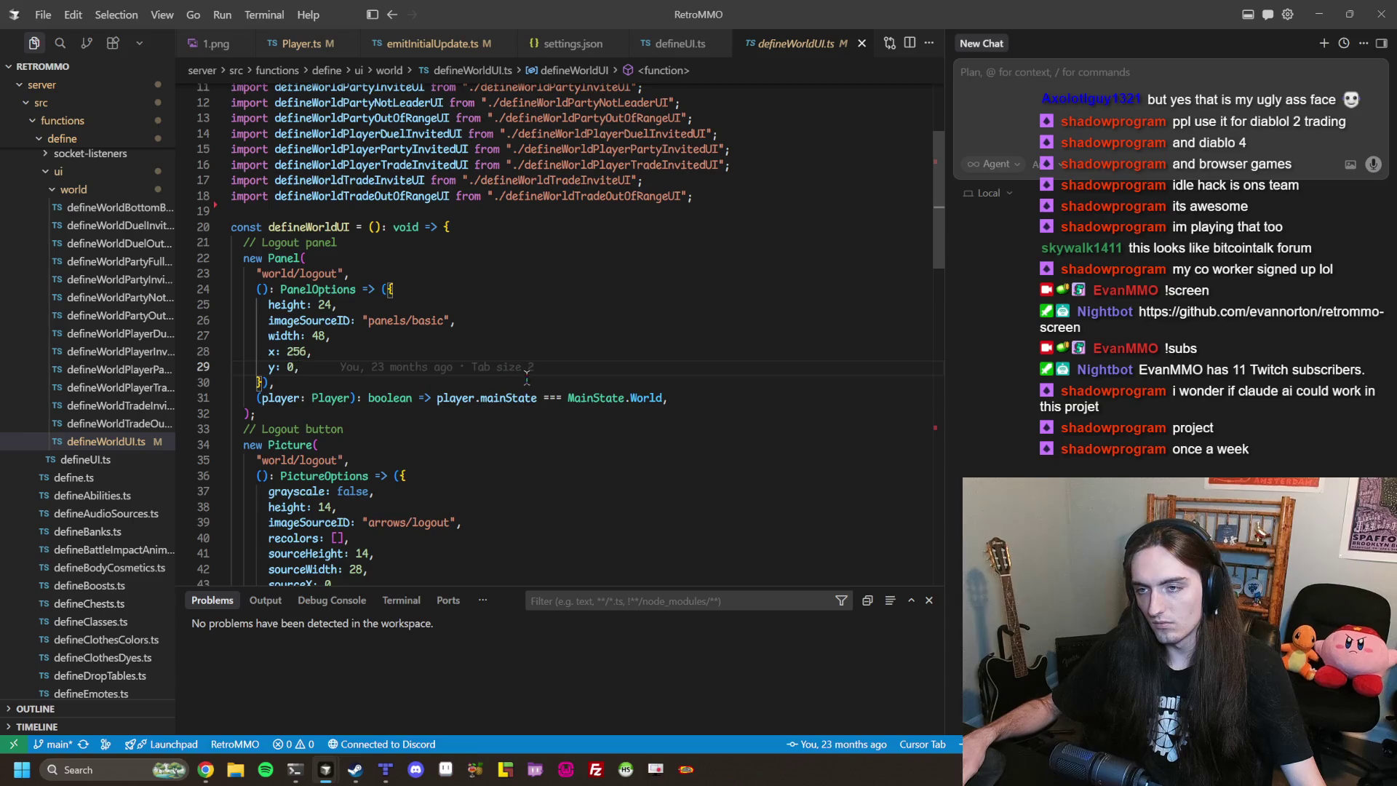
drag(232, 242, 669, 398)
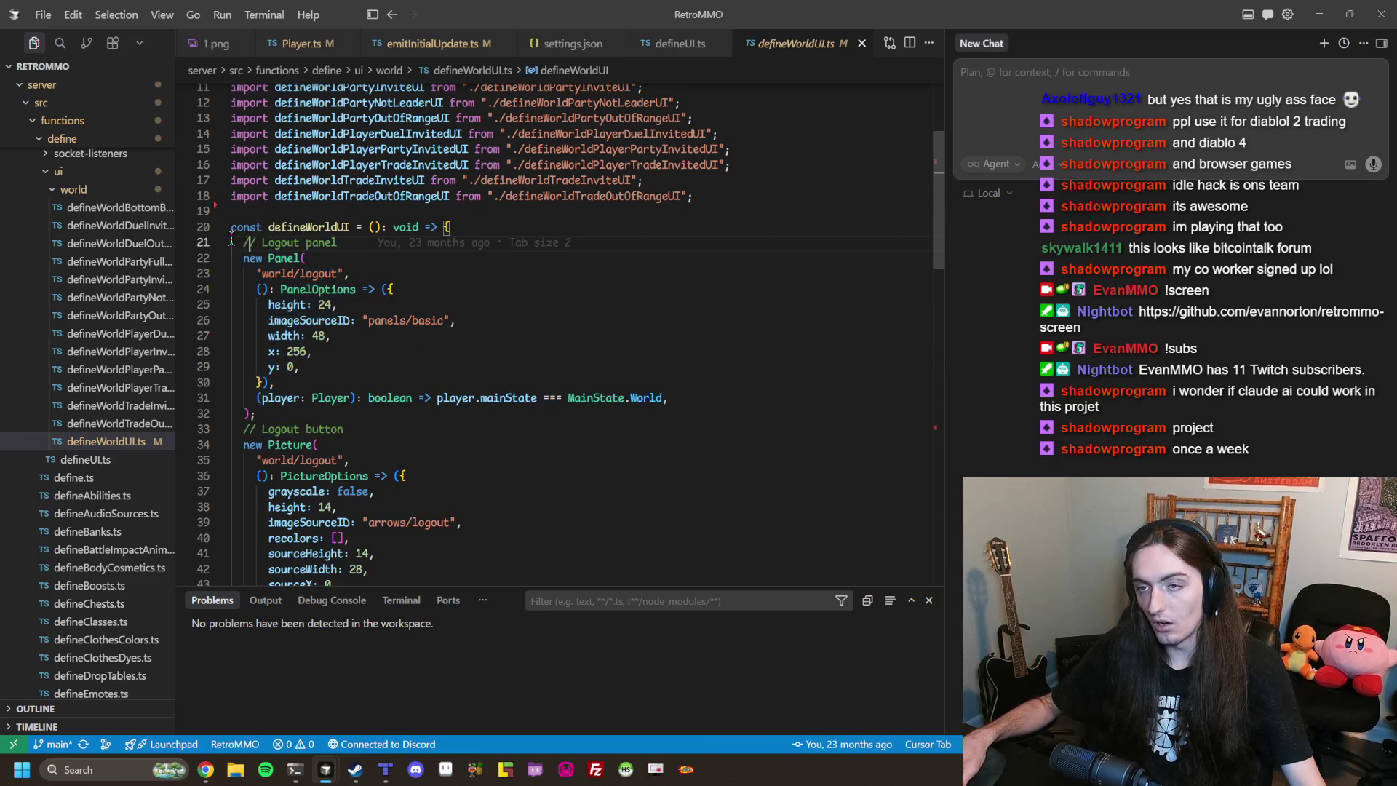
drag(232, 243, 584, 380)
click(343, 429)
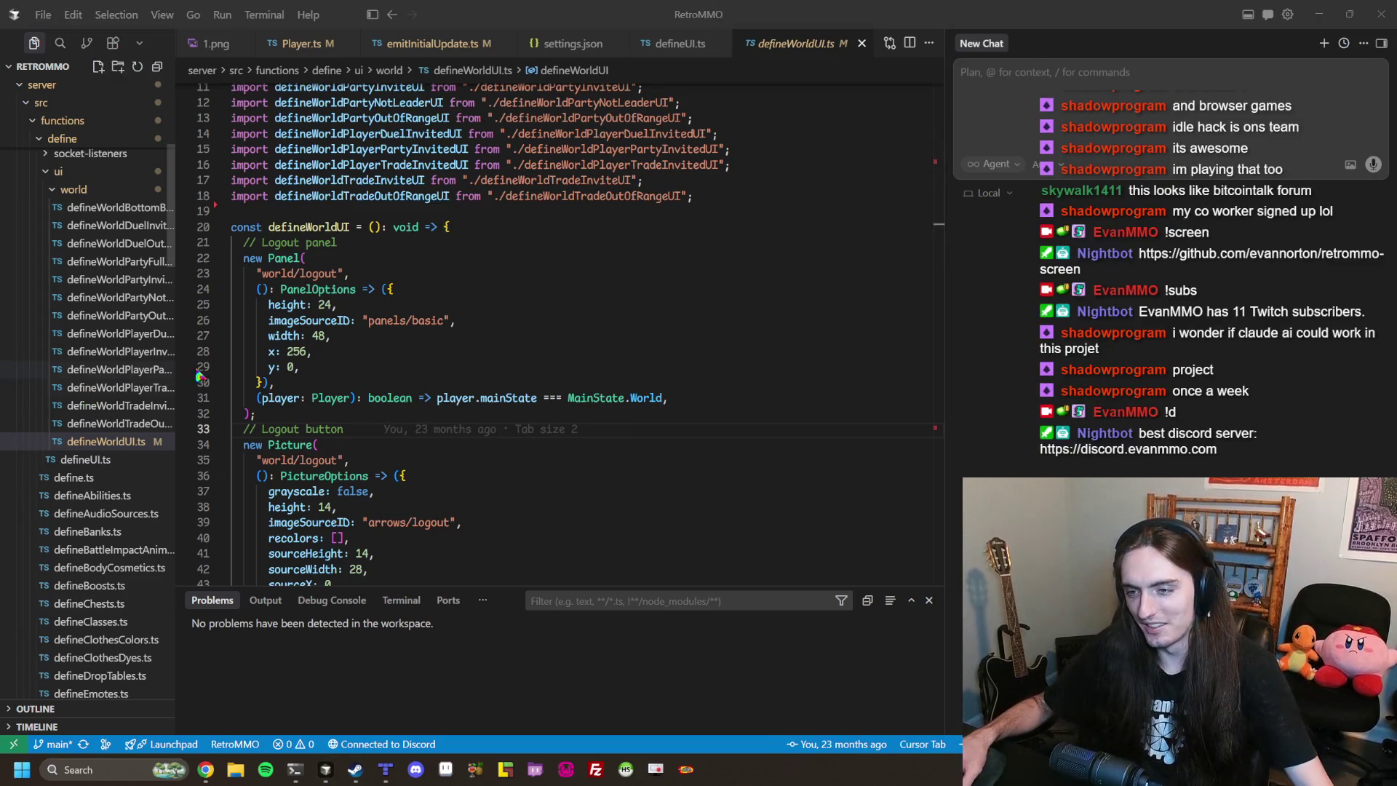
mouse_move(618, 392)
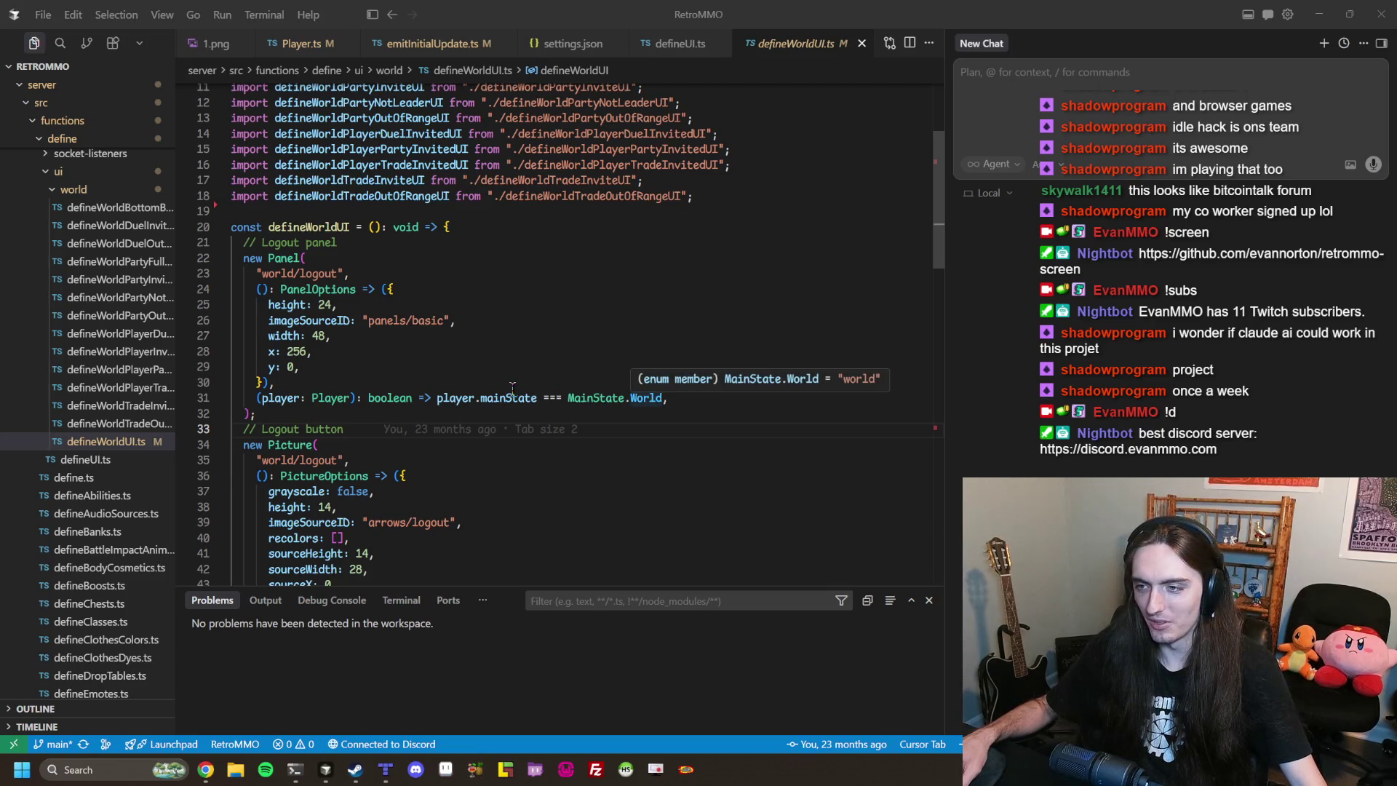
mouse_move(505, 399)
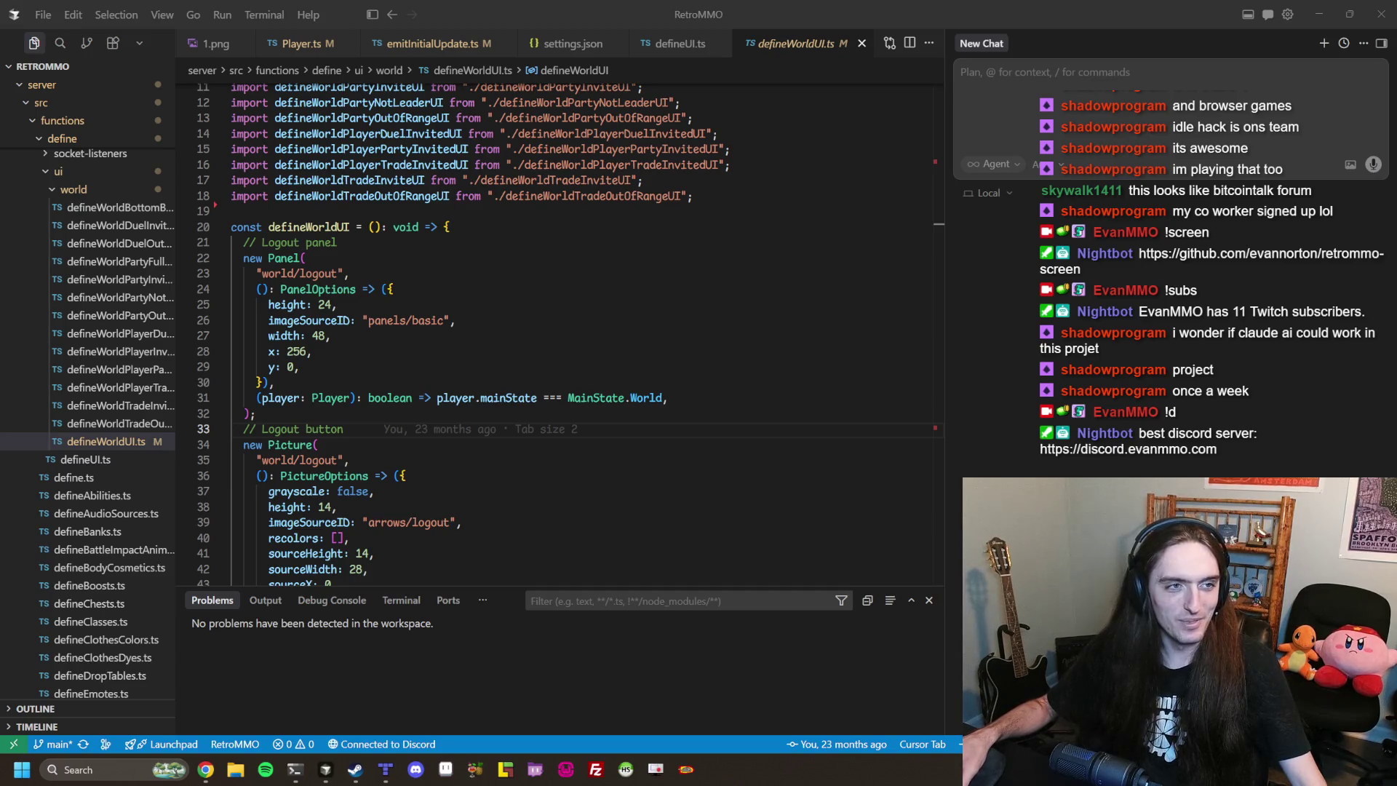
key(alt+Tab)
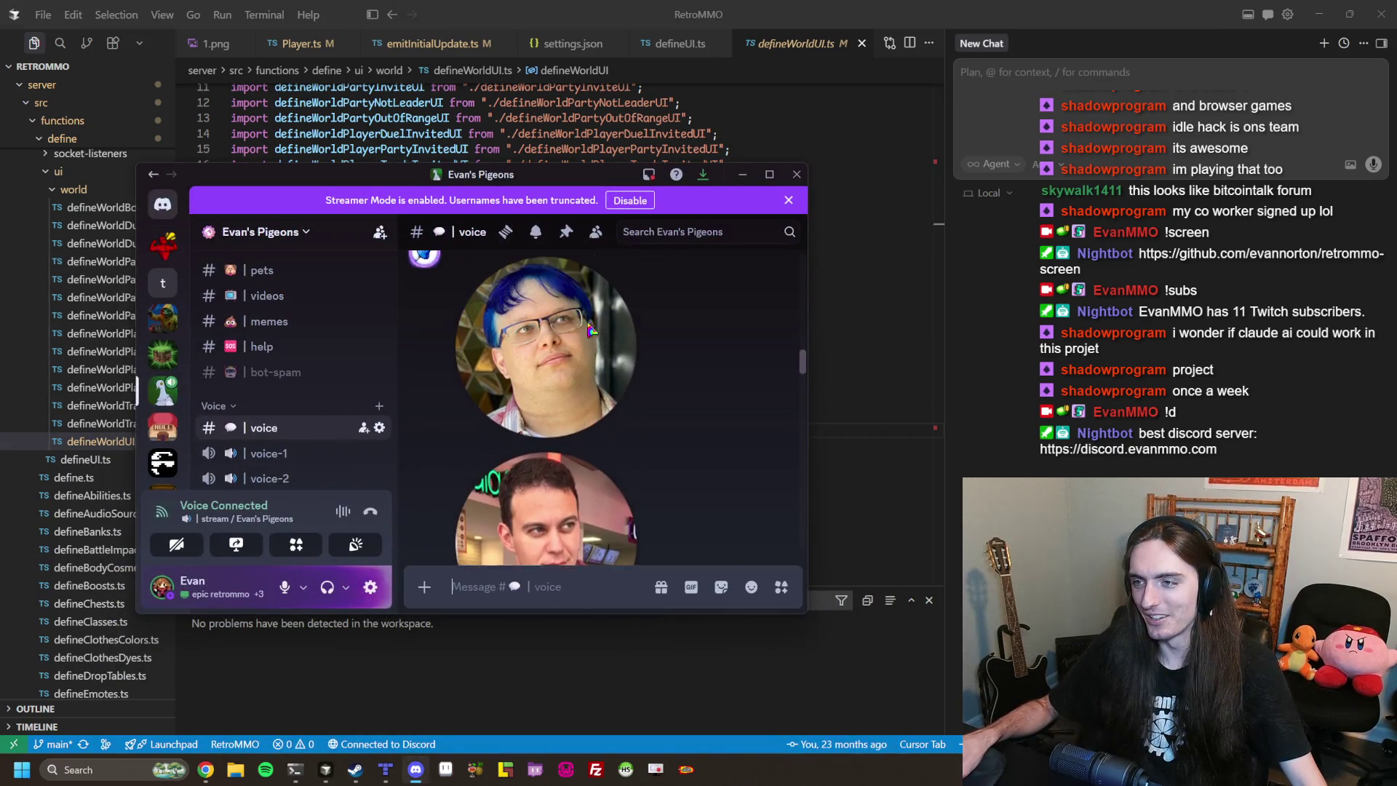
Scroll the voice channel chat and view the avatar image enlarged.
scroll(655, 393, down, 3)
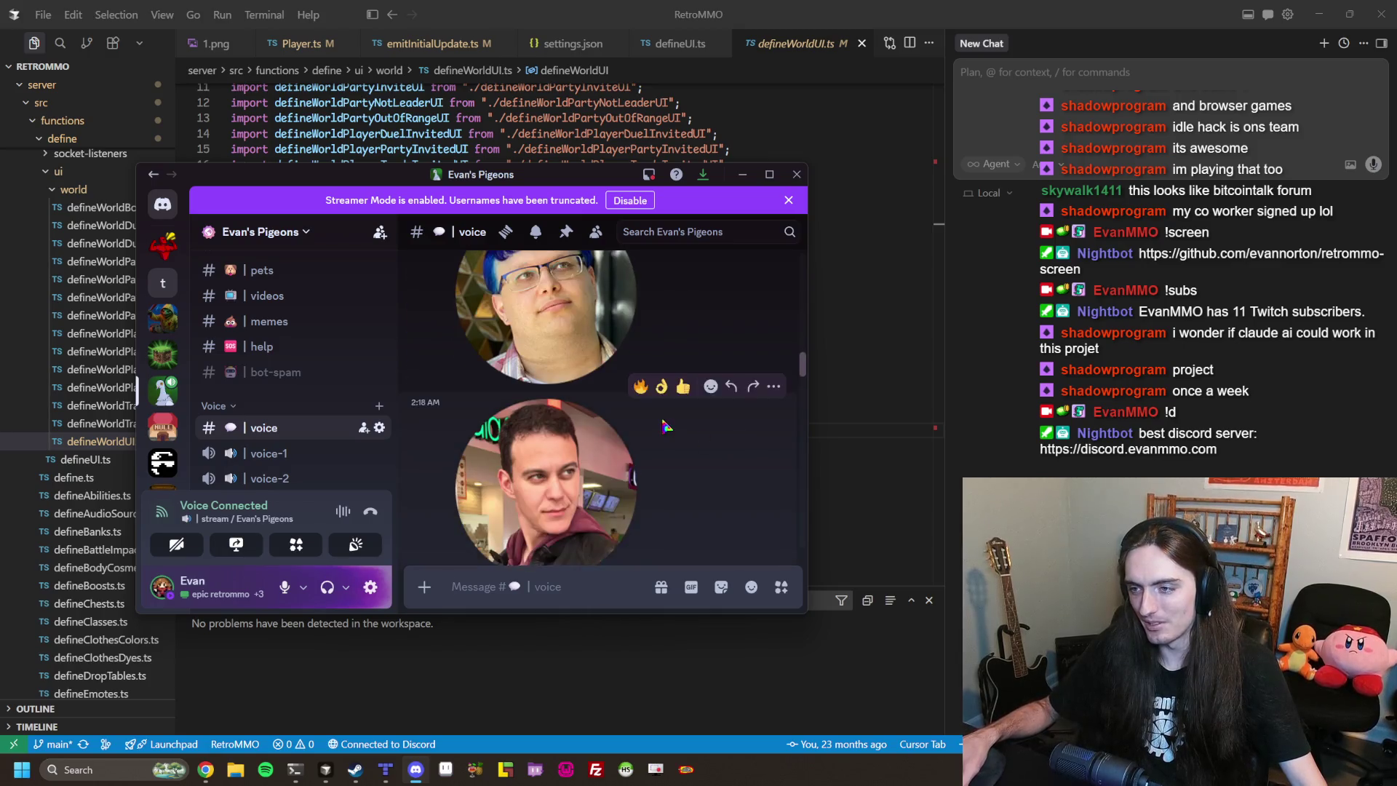
scroll(697, 413, down, 2)
scroll(683, 418, up, 4)
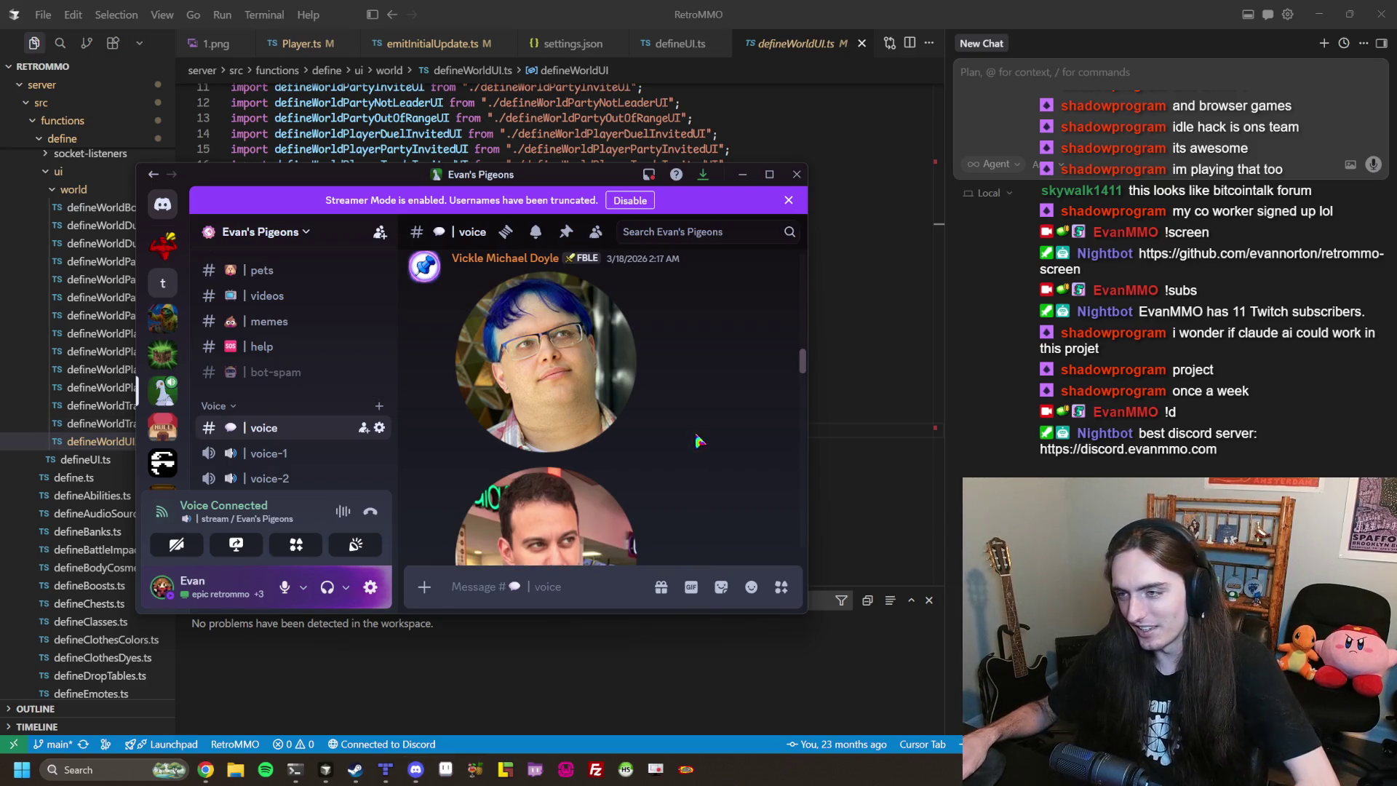
scroll(640, 407, down, 8)
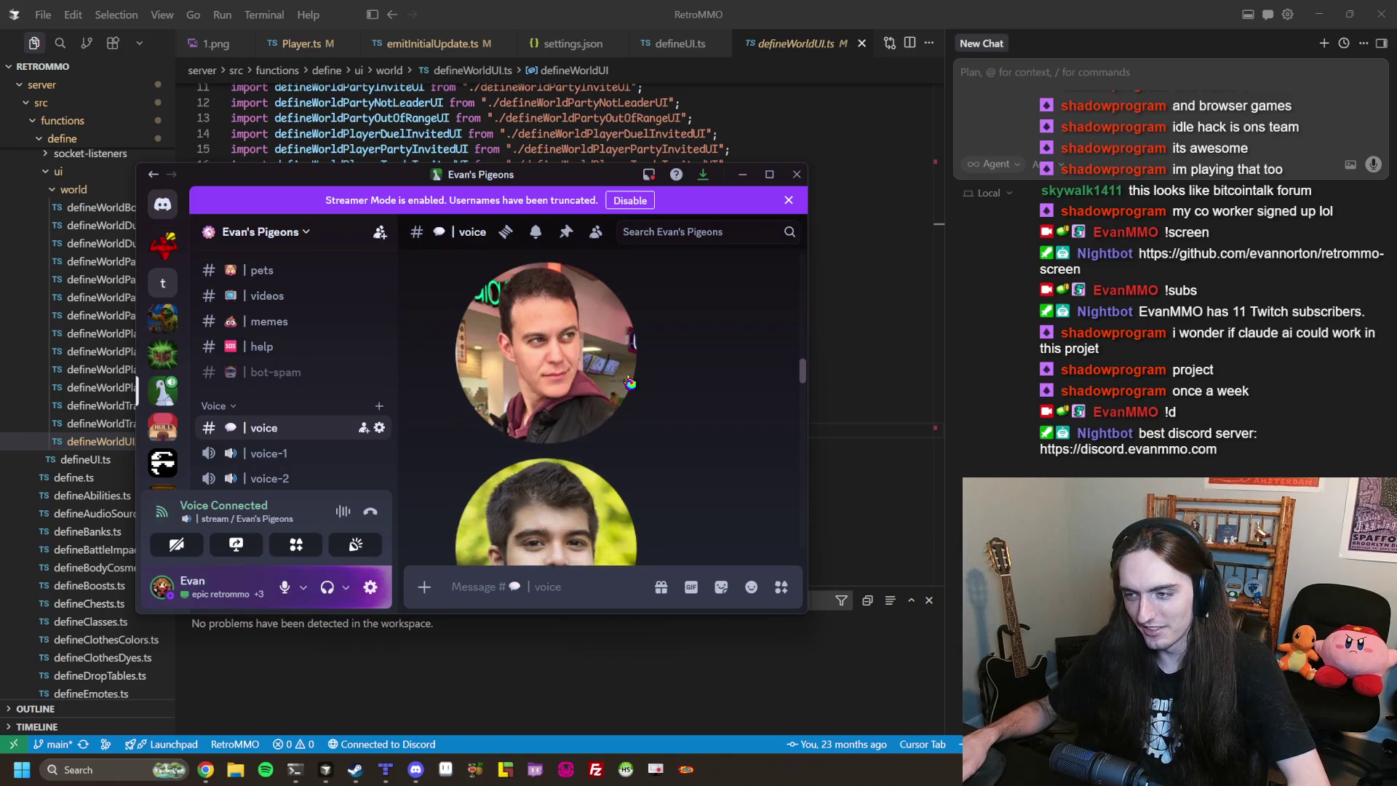
click(561, 407)
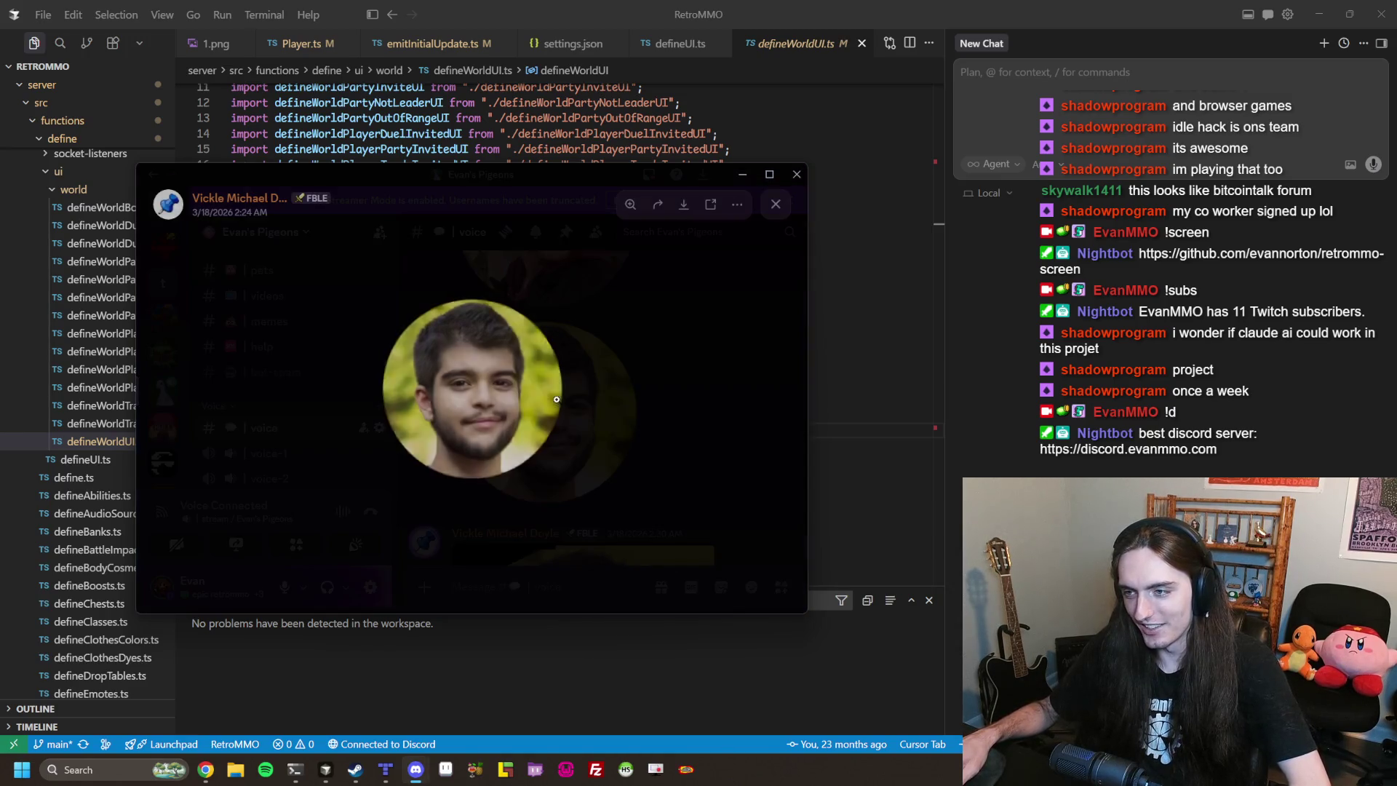
click(659, 382)
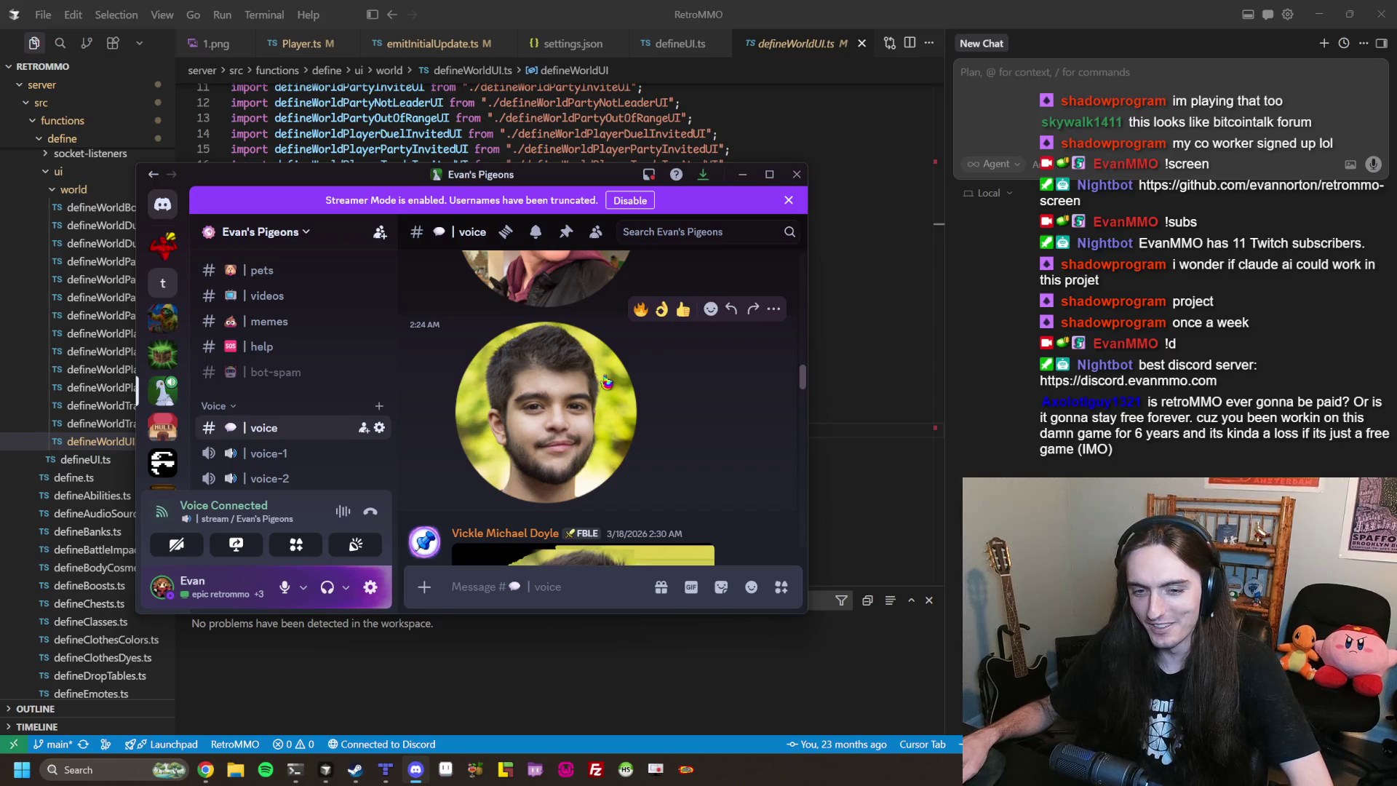
Scroll further down the chat and view the bearded child photo at full size.
scroll(625, 375, down, 5)
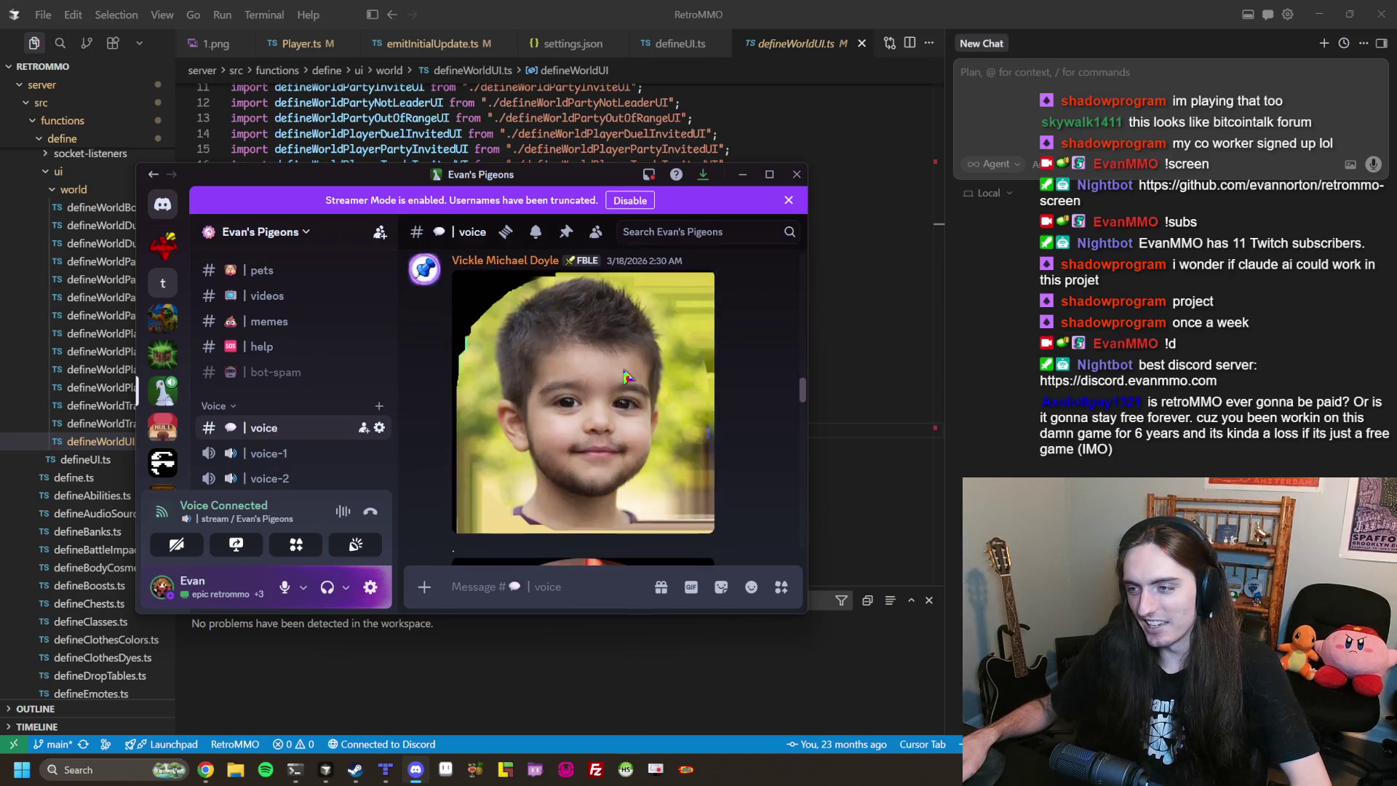
scroll(688, 374, down, 2)
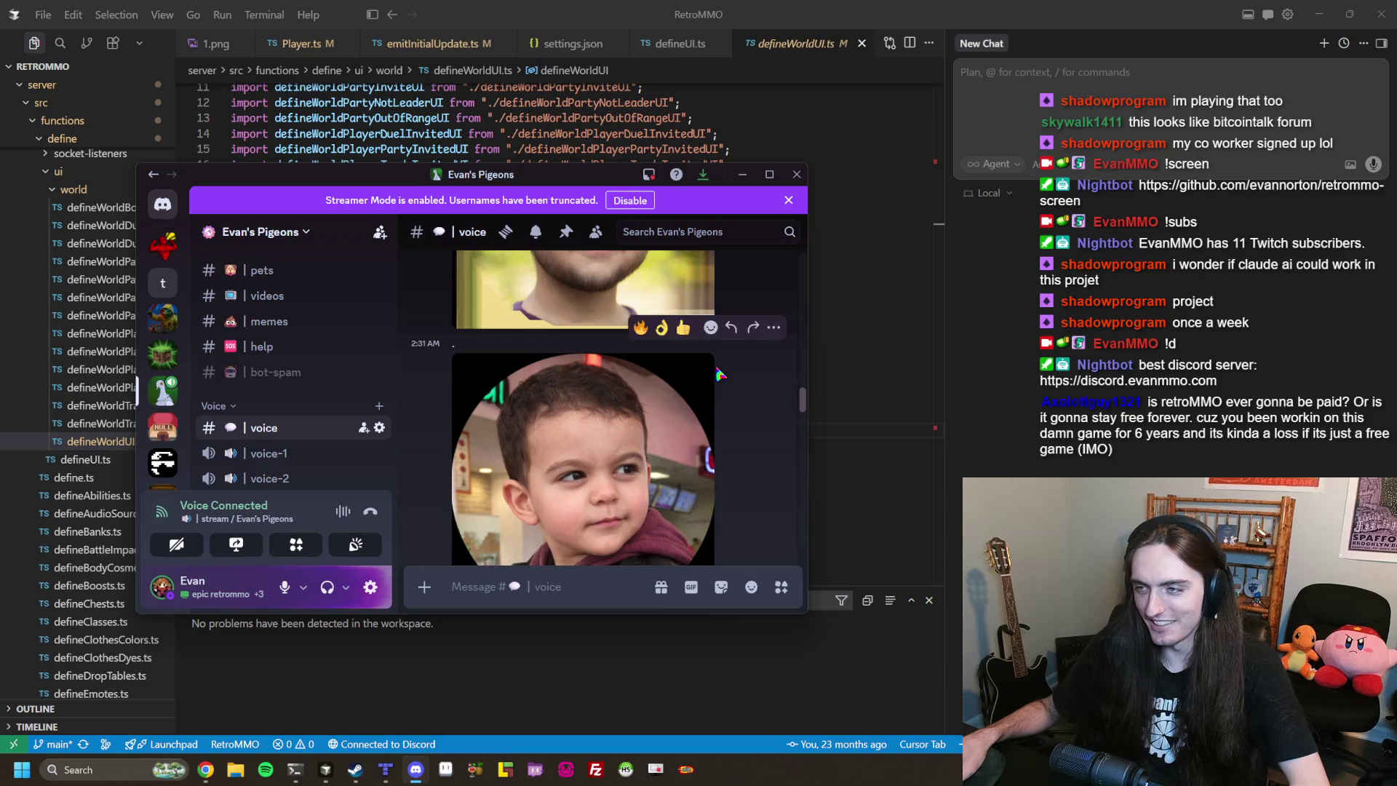
scroll(698, 378, down, 3)
scroll(711, 386, up, 3)
scroll(711, 386, down, 3)
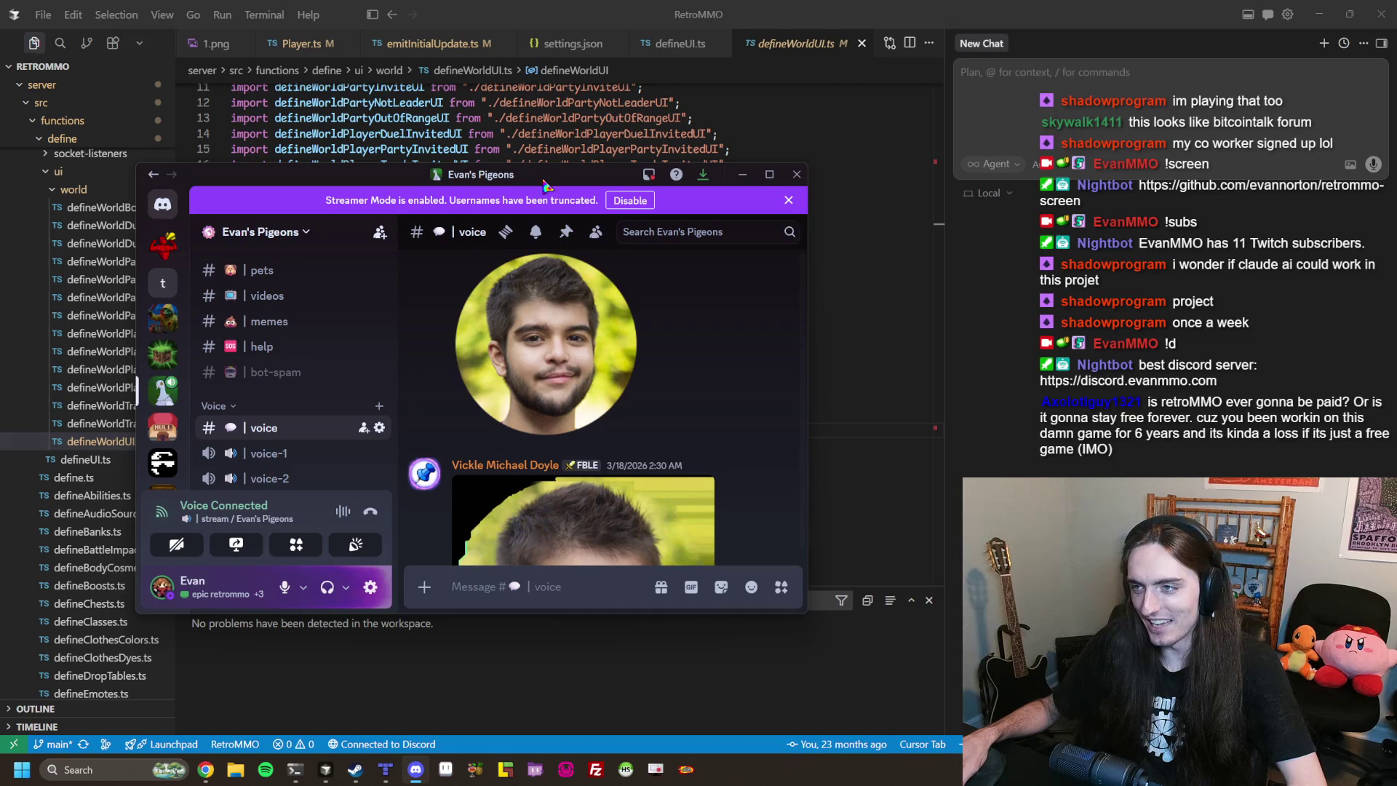
scroll(695, 394, down, 10)
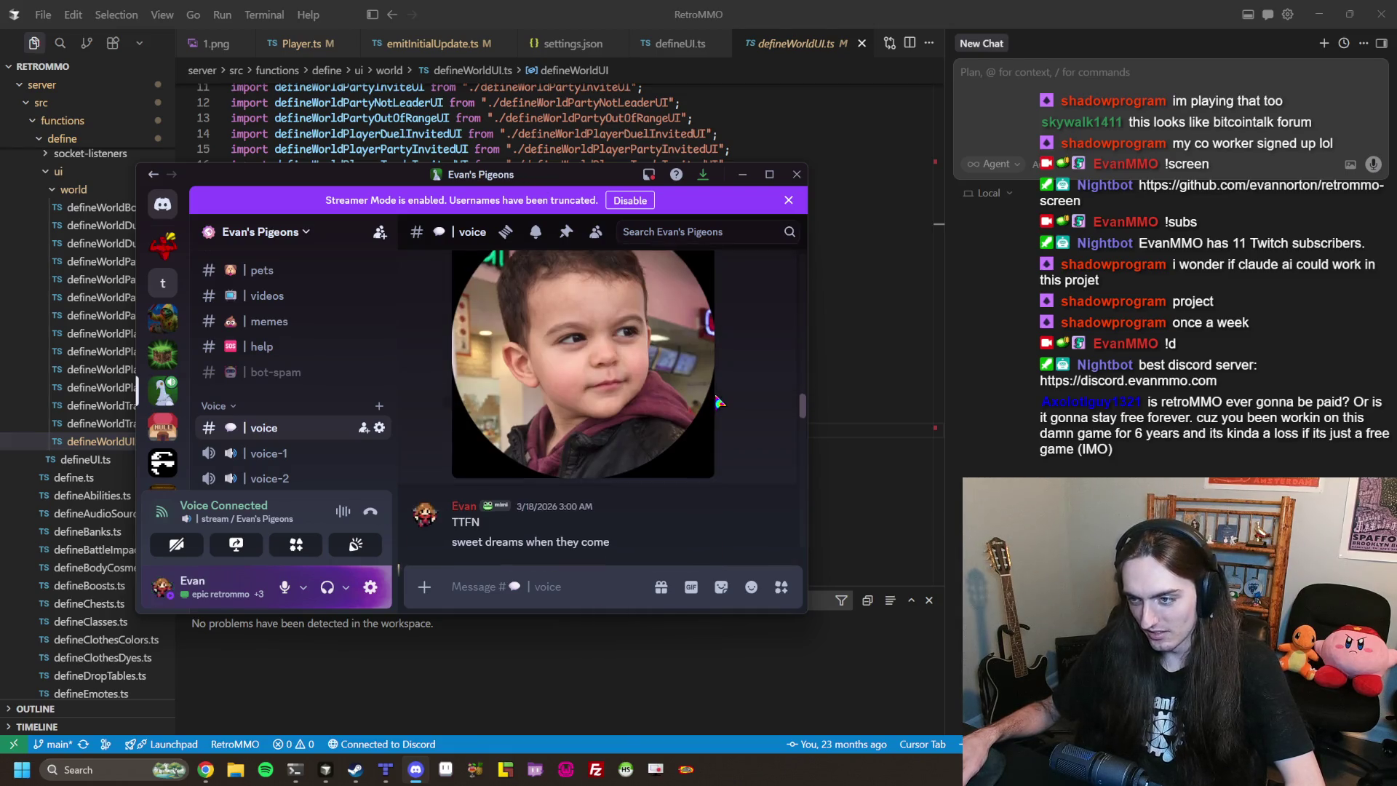
scroll(717, 405, down, 10)
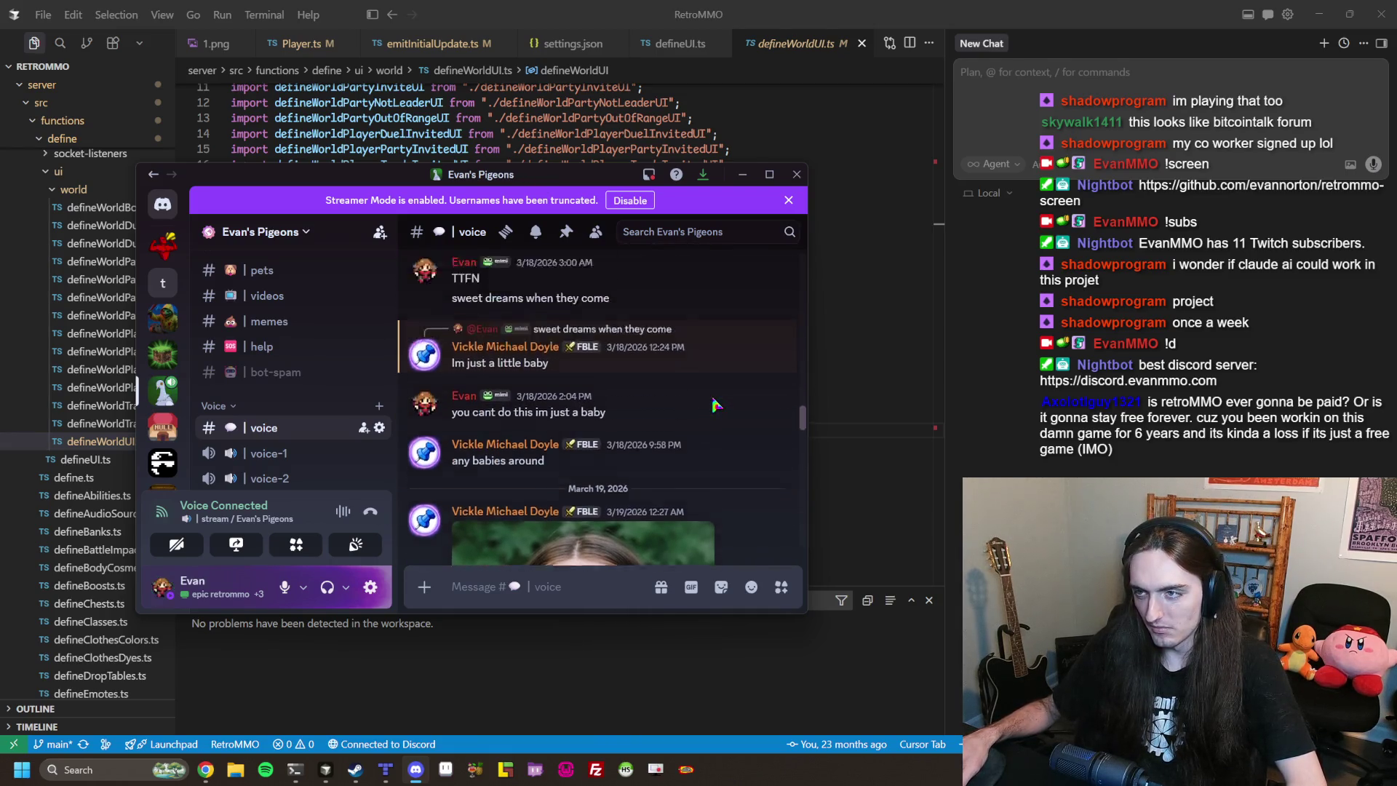
scroll(717, 405, down, 10)
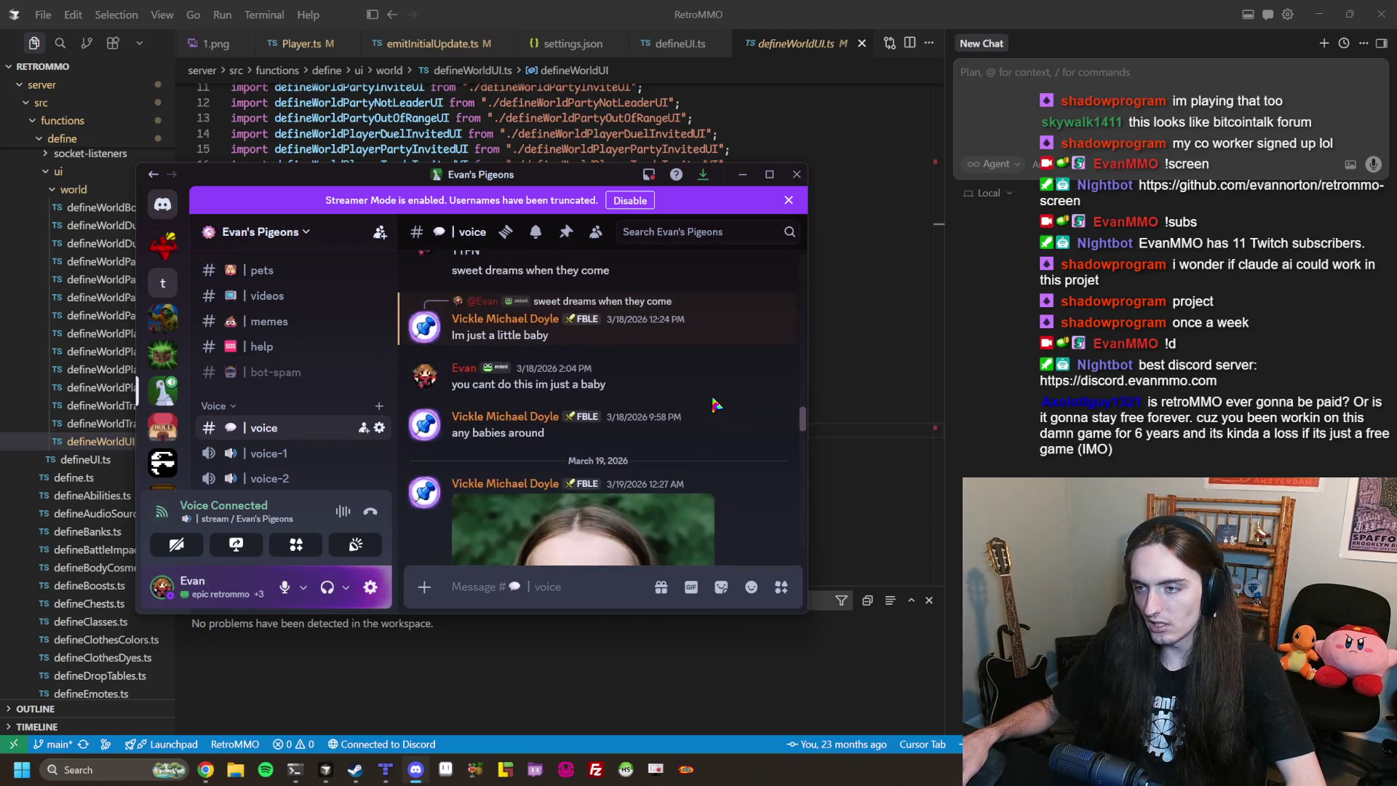
scroll(717, 404, down, 5)
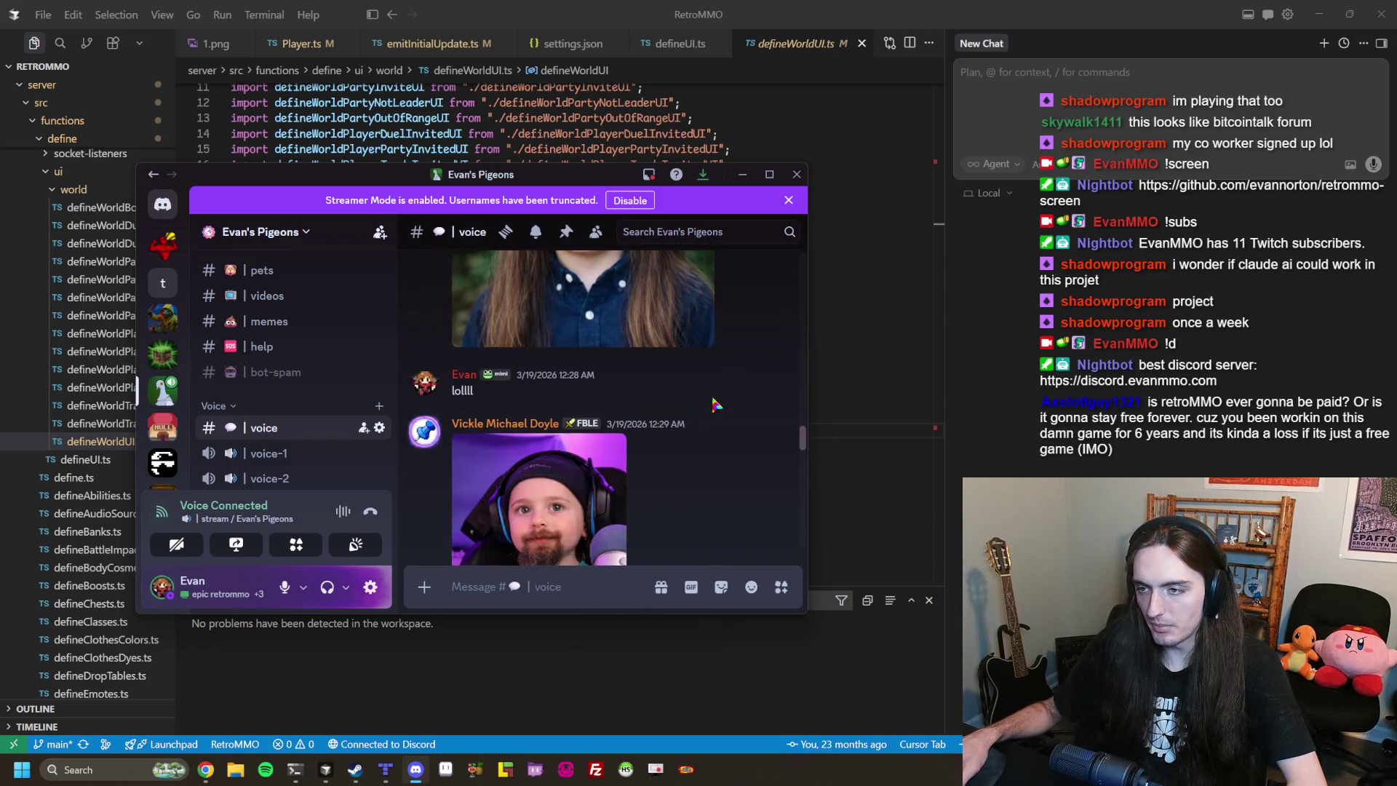
scroll(716, 405, down, 5)
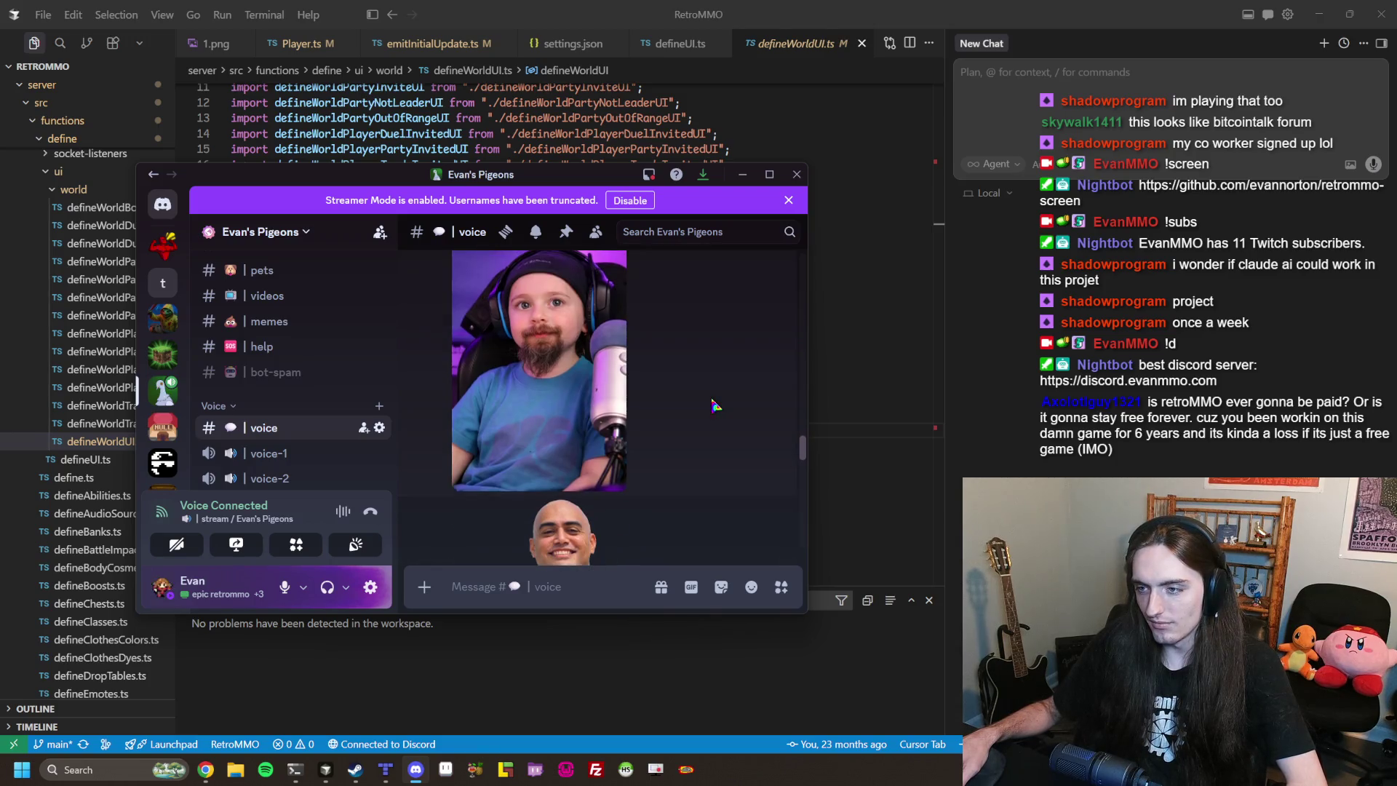
click(631, 406)
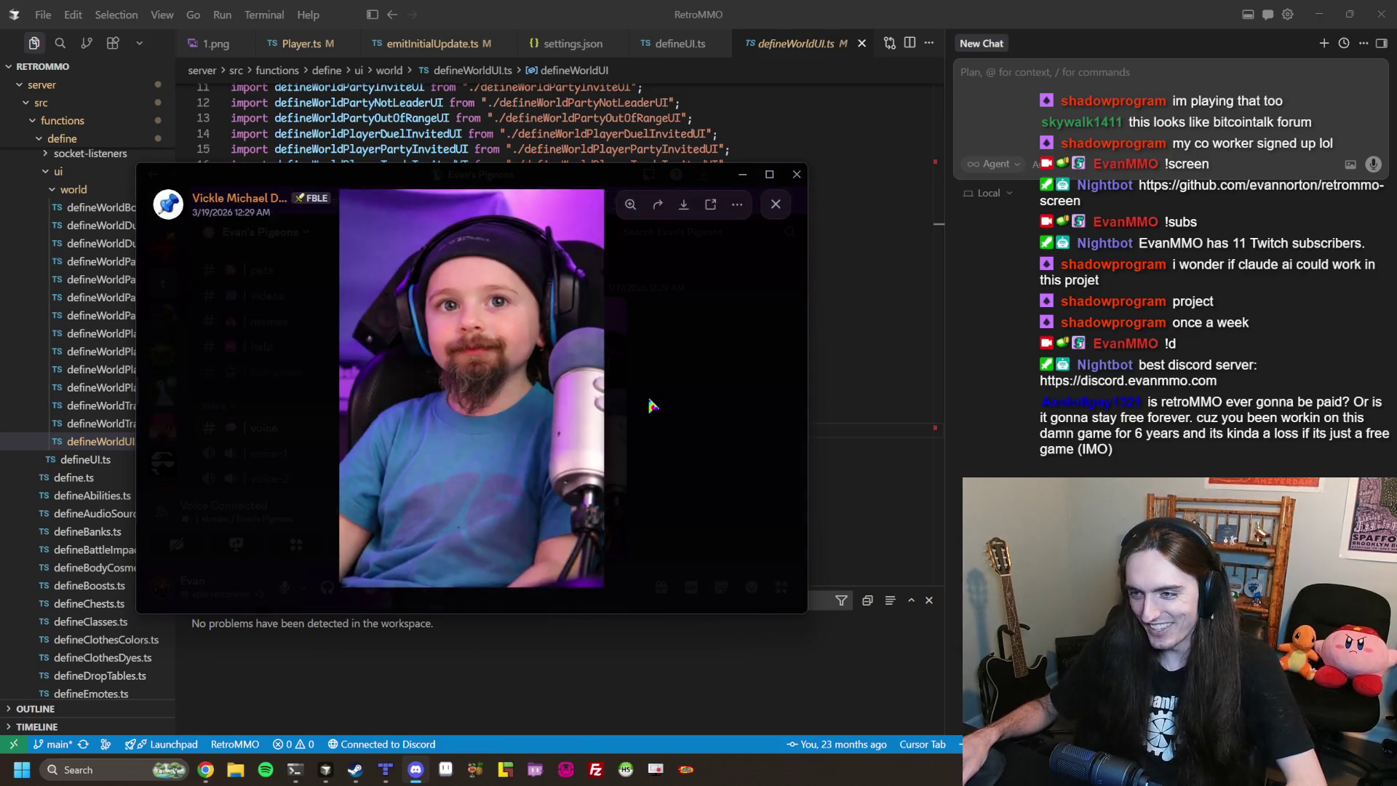
click(696, 400)
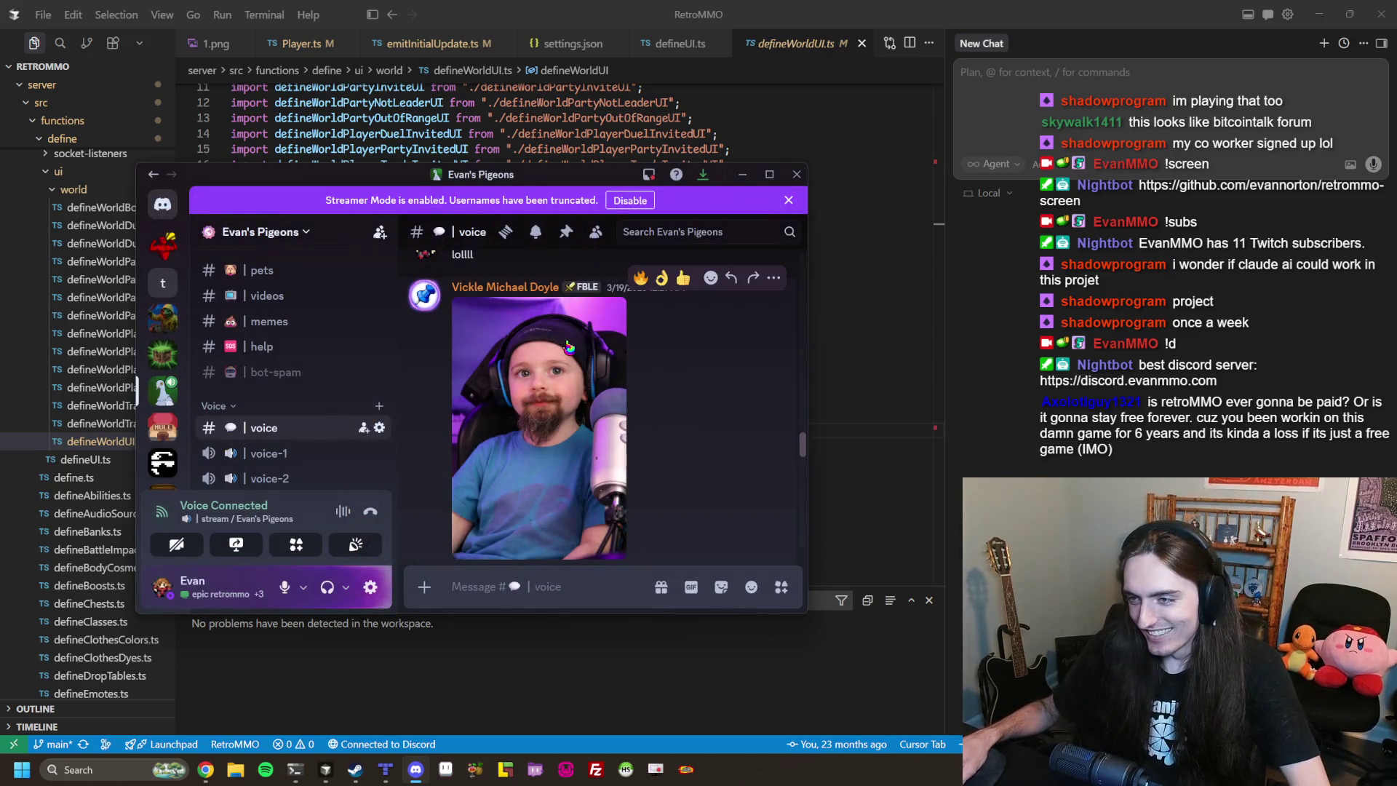
Scroll on, glance at the Twitch stream chat, then return to Discord.
scroll(570, 352, down, 4)
scroll(579, 365, down, 3)
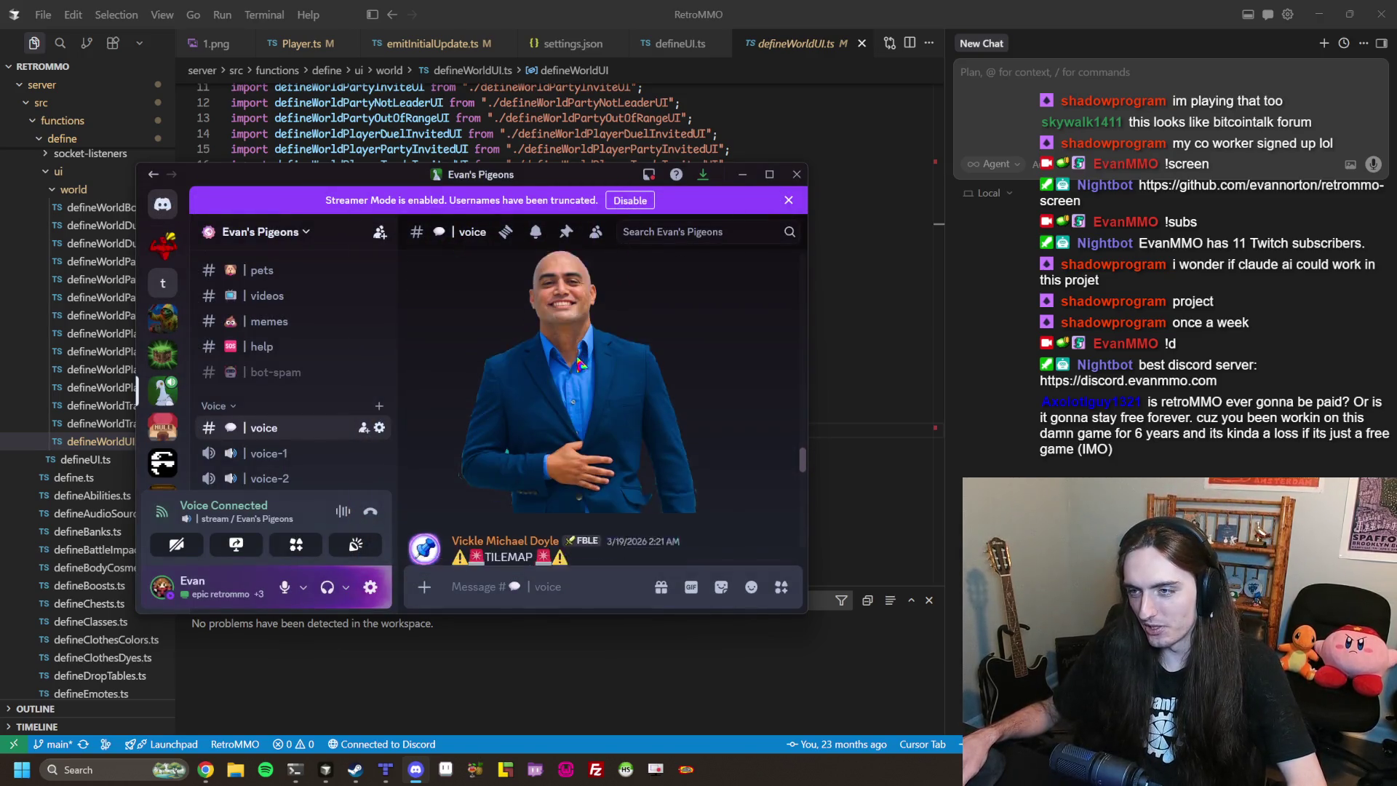
scroll(583, 354, down, 3)
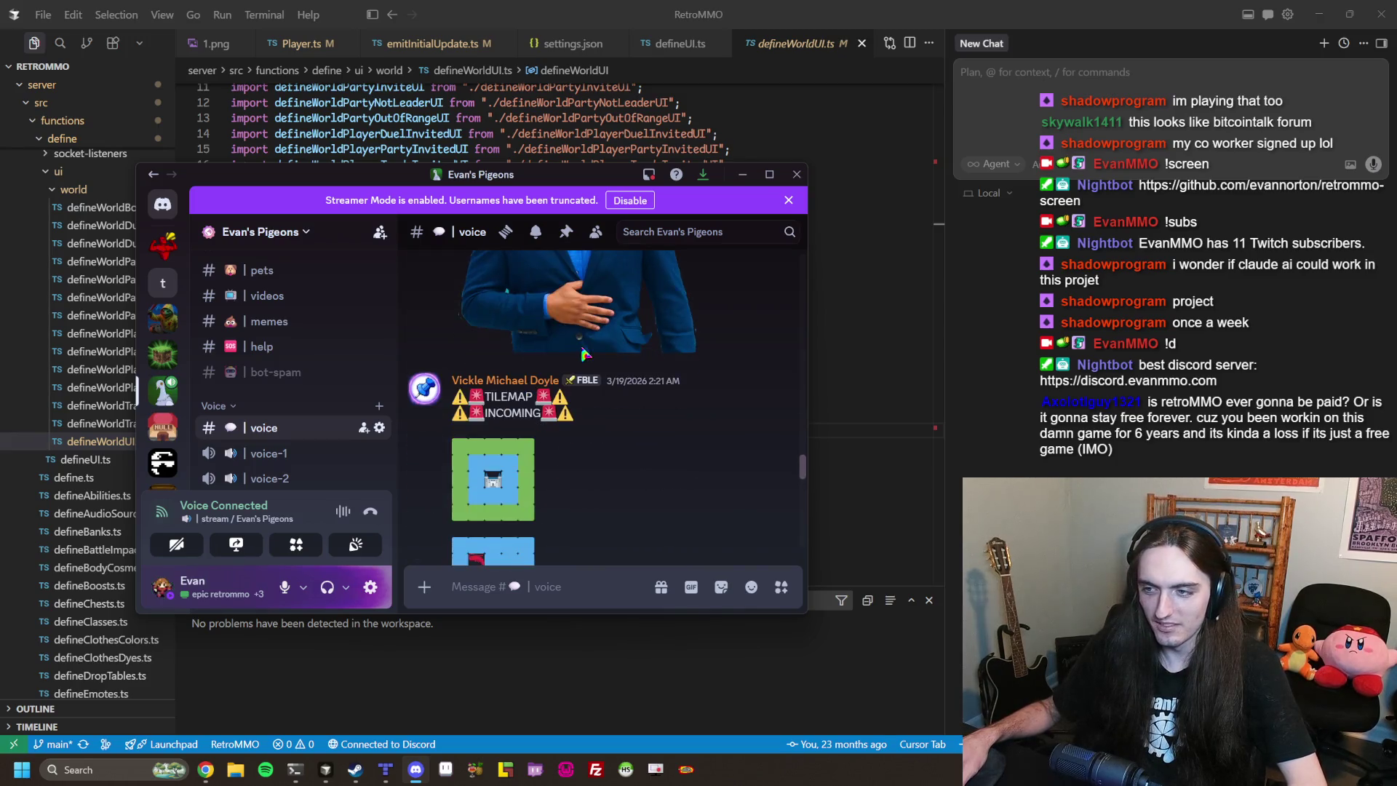
scroll(493, 334, down, 2)
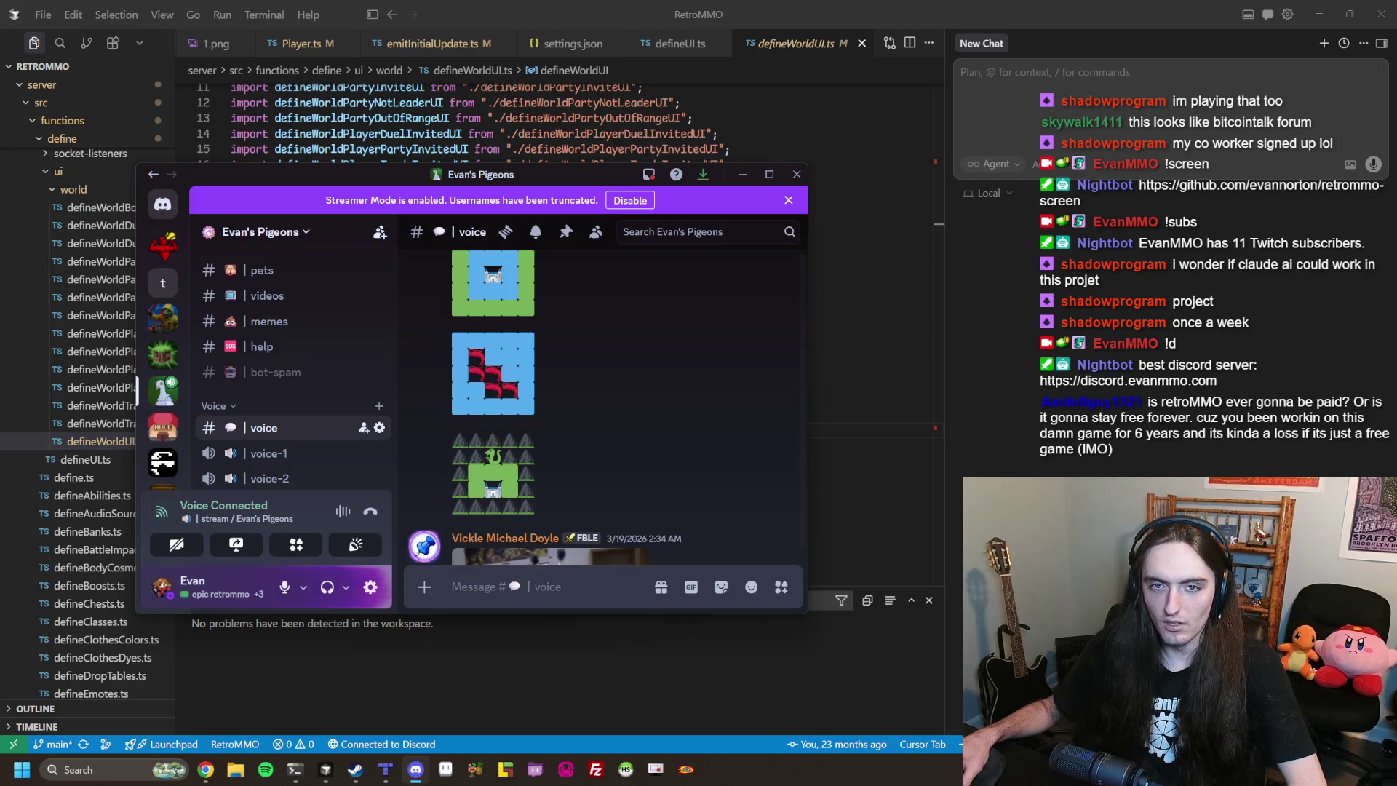
key(alt+Tab)
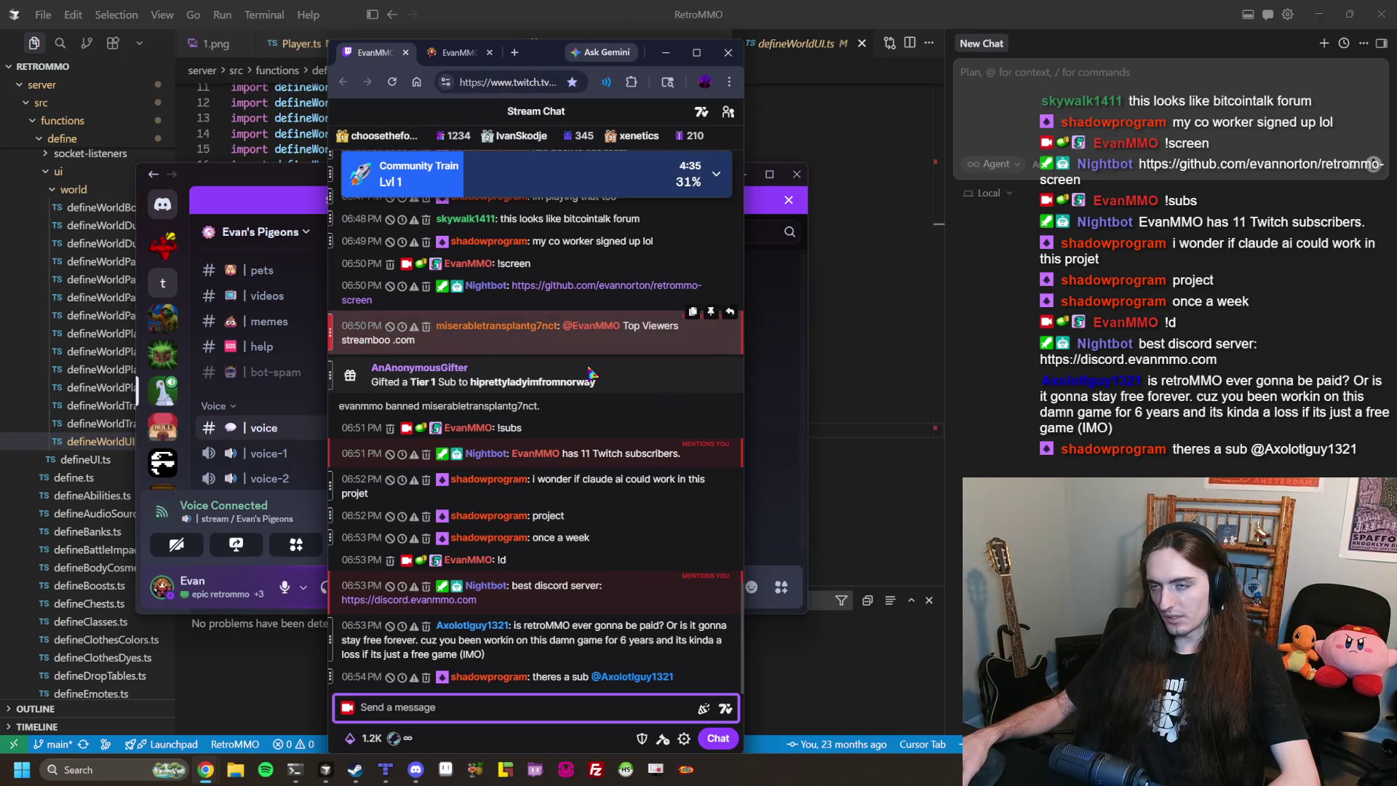
click(666, 52)
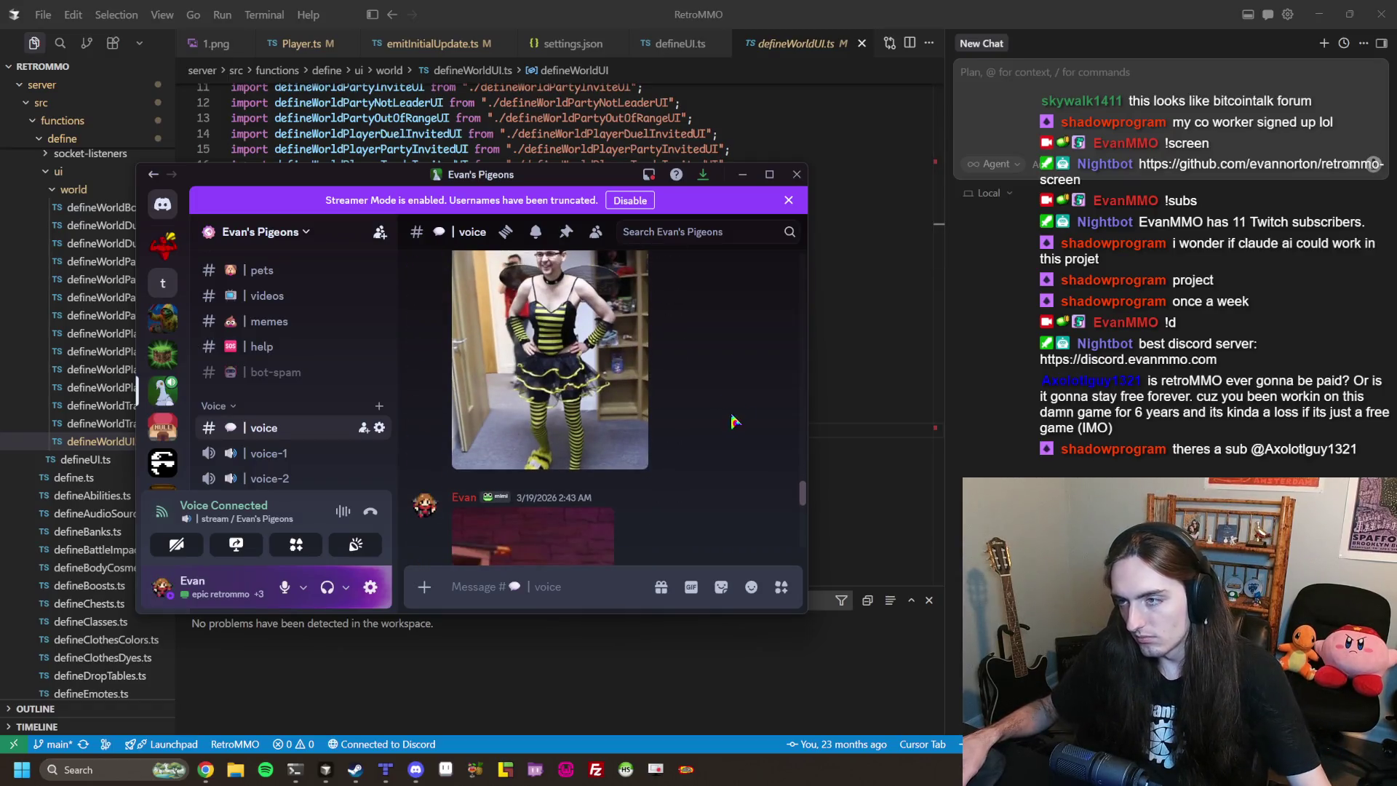
View the bee-costume photo and the image above the YouTube link enlarged.
scroll(742, 424, down, 1)
click(644, 414)
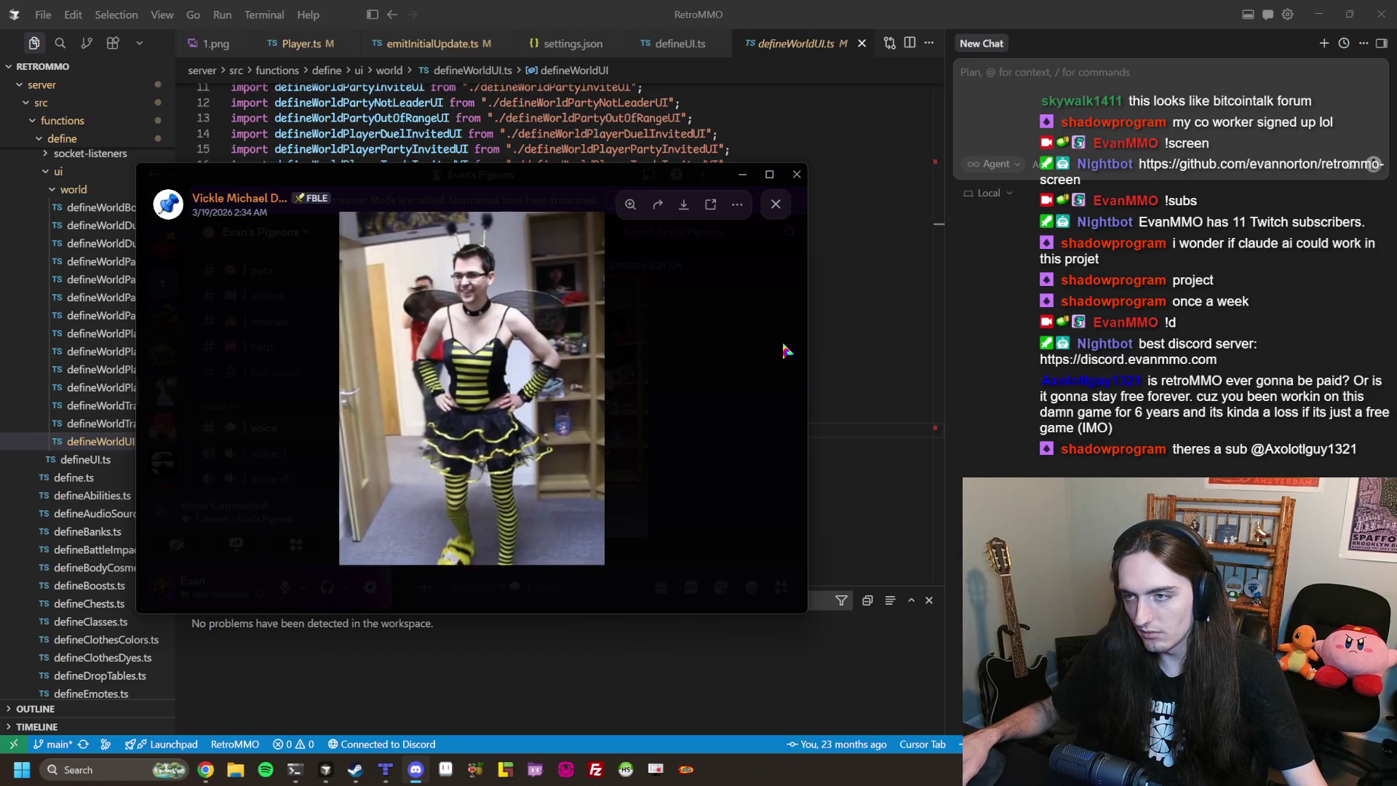
click(674, 325)
scroll(648, 340, down, 3)
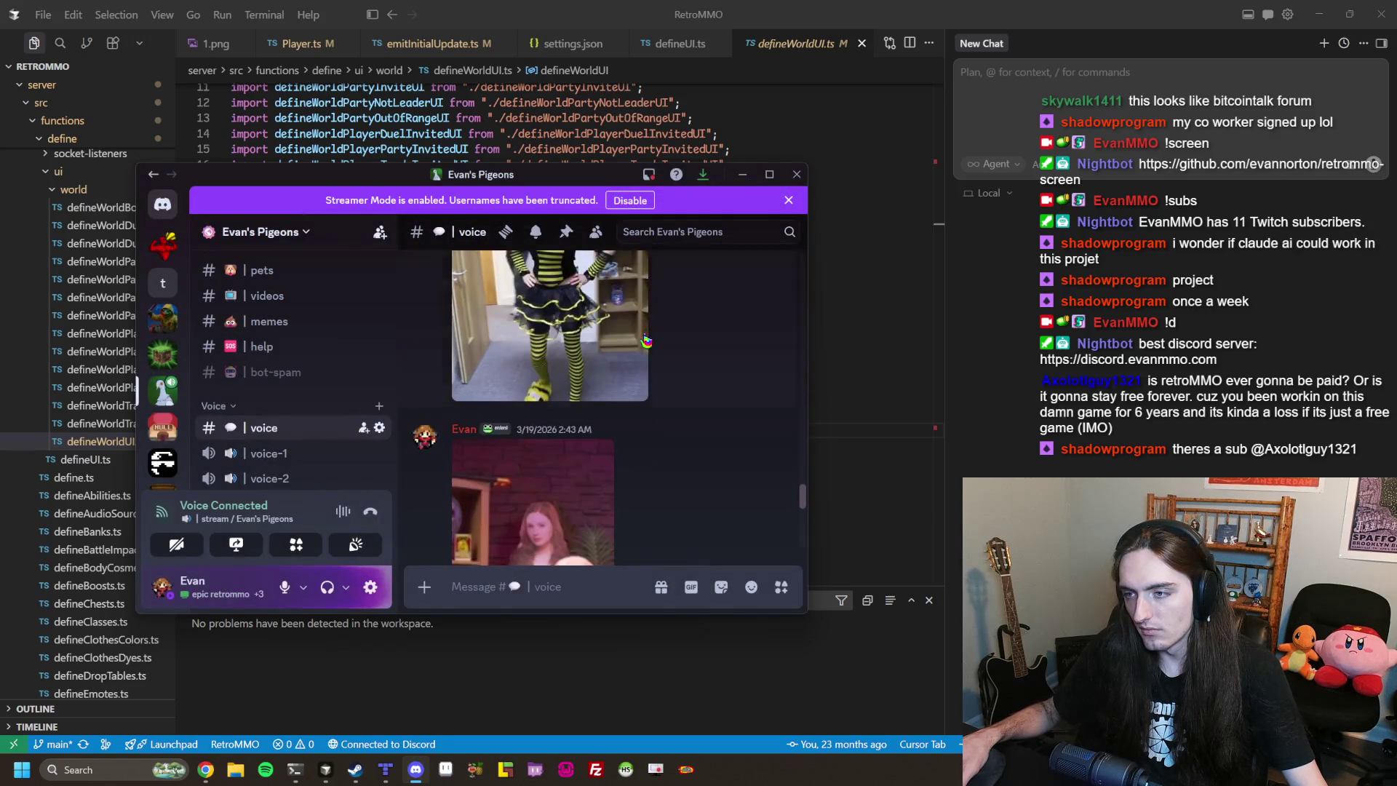
scroll(647, 340, down, 2)
click(604, 407)
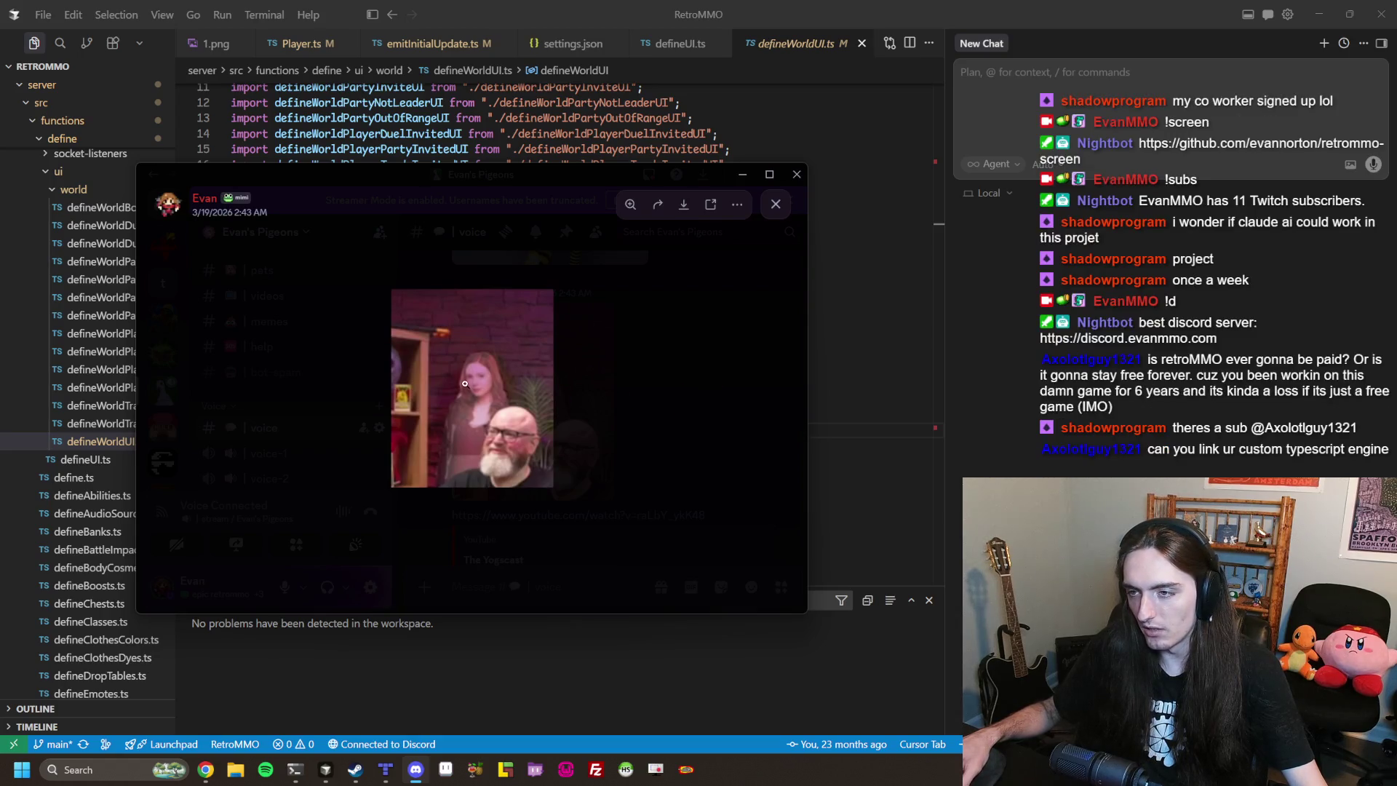
click(603, 380)
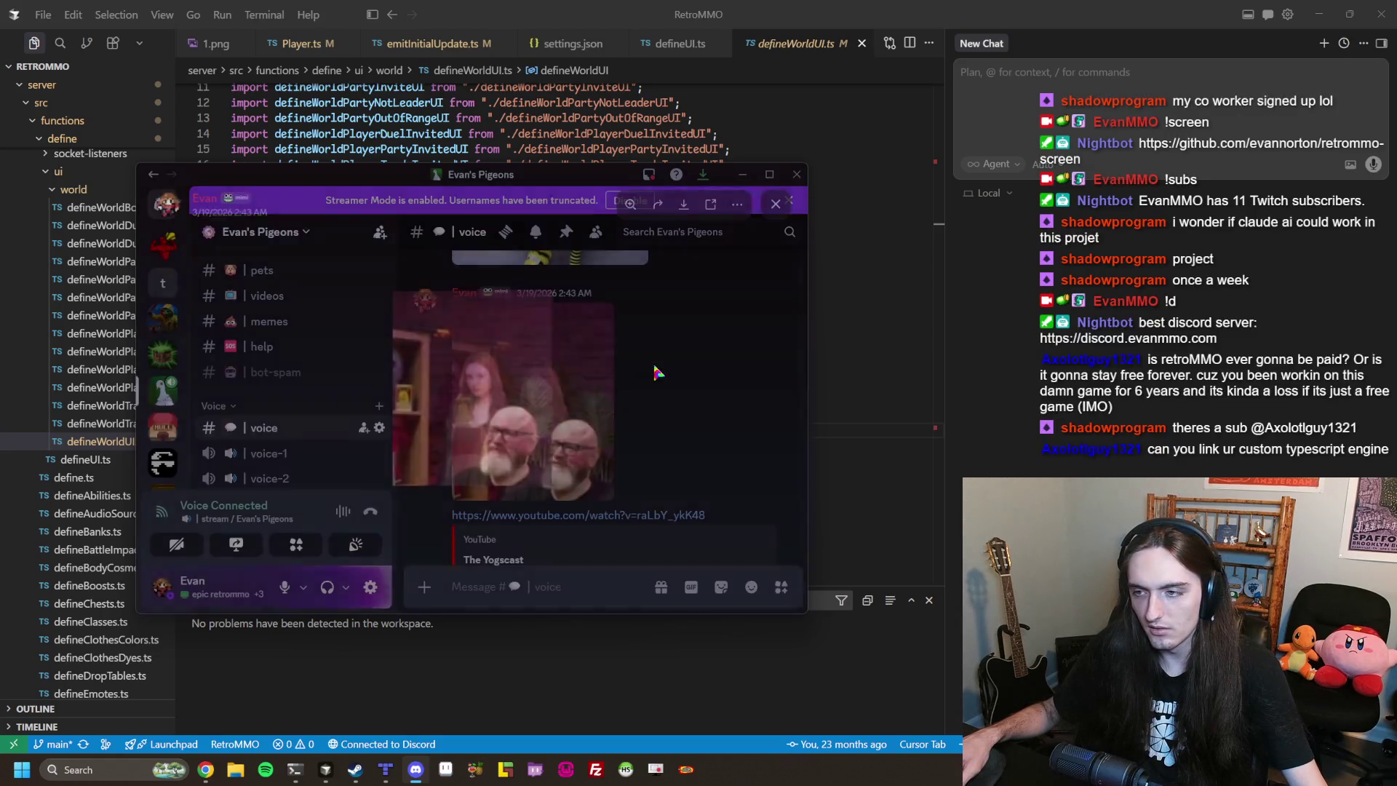
Switch to the #stream channel, then hide Discord and bring up the live RetroMMO game.
scroll(625, 397, down, 3)
scroll(646, 378, down, 5)
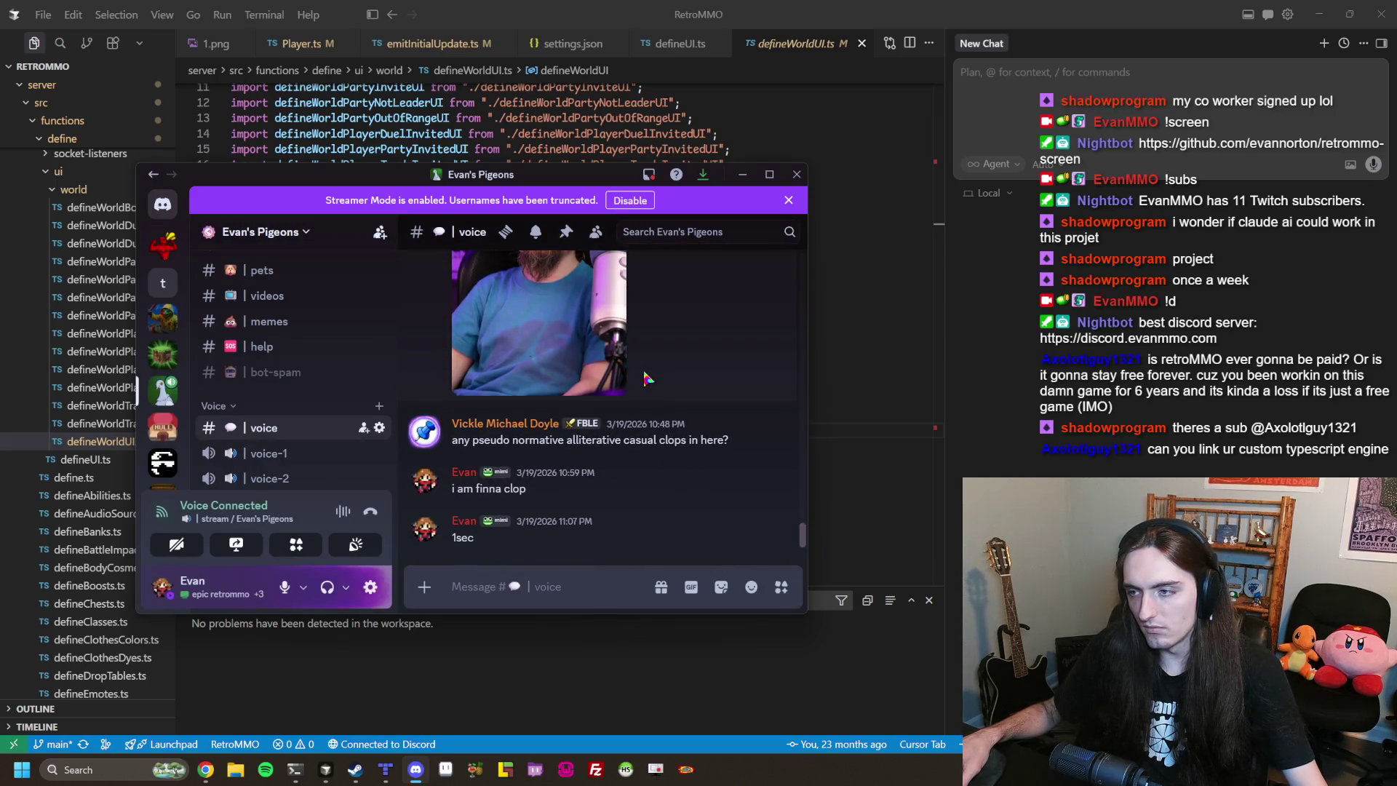
scroll(646, 378, up, 1)
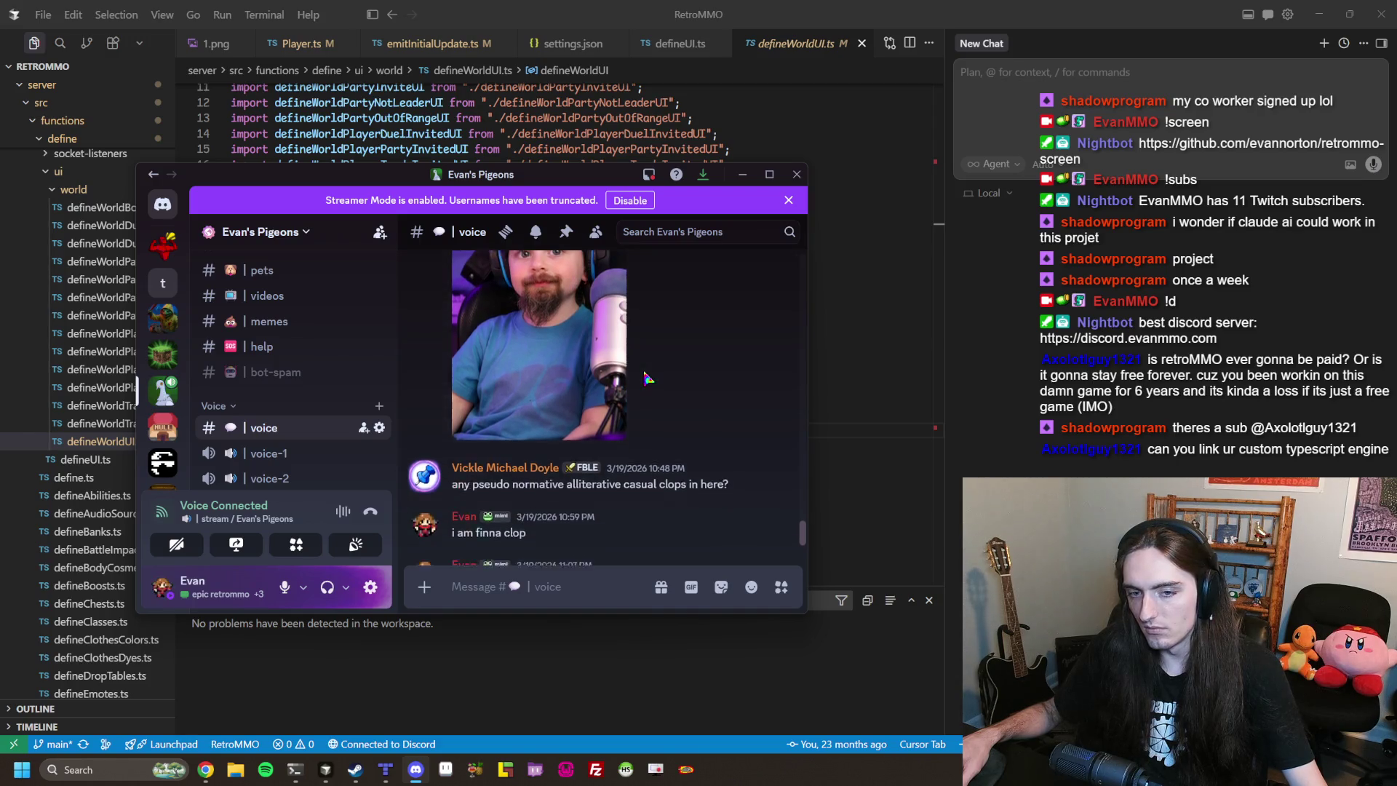
scroll(646, 378, down, 1)
scroll(270, 342, down, 5)
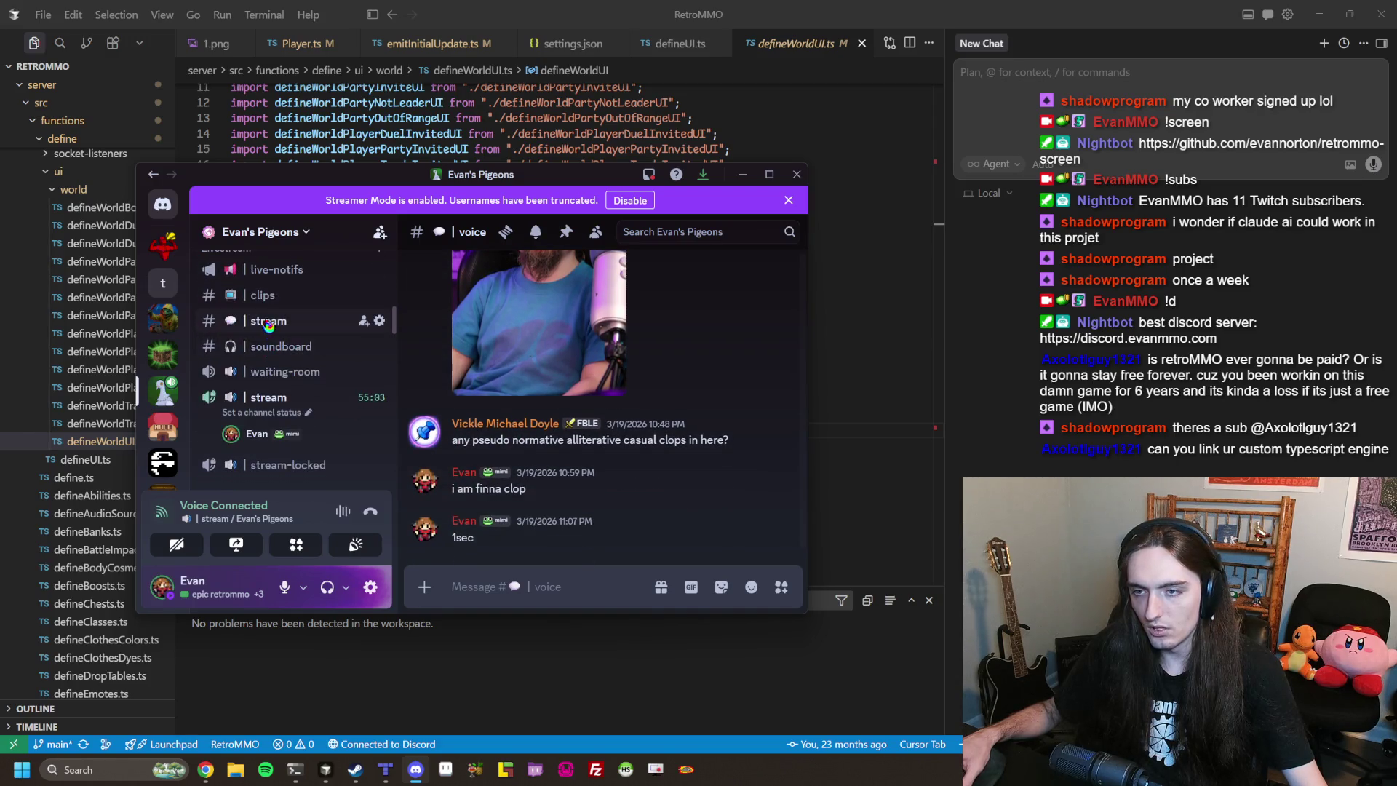
click(251, 331)
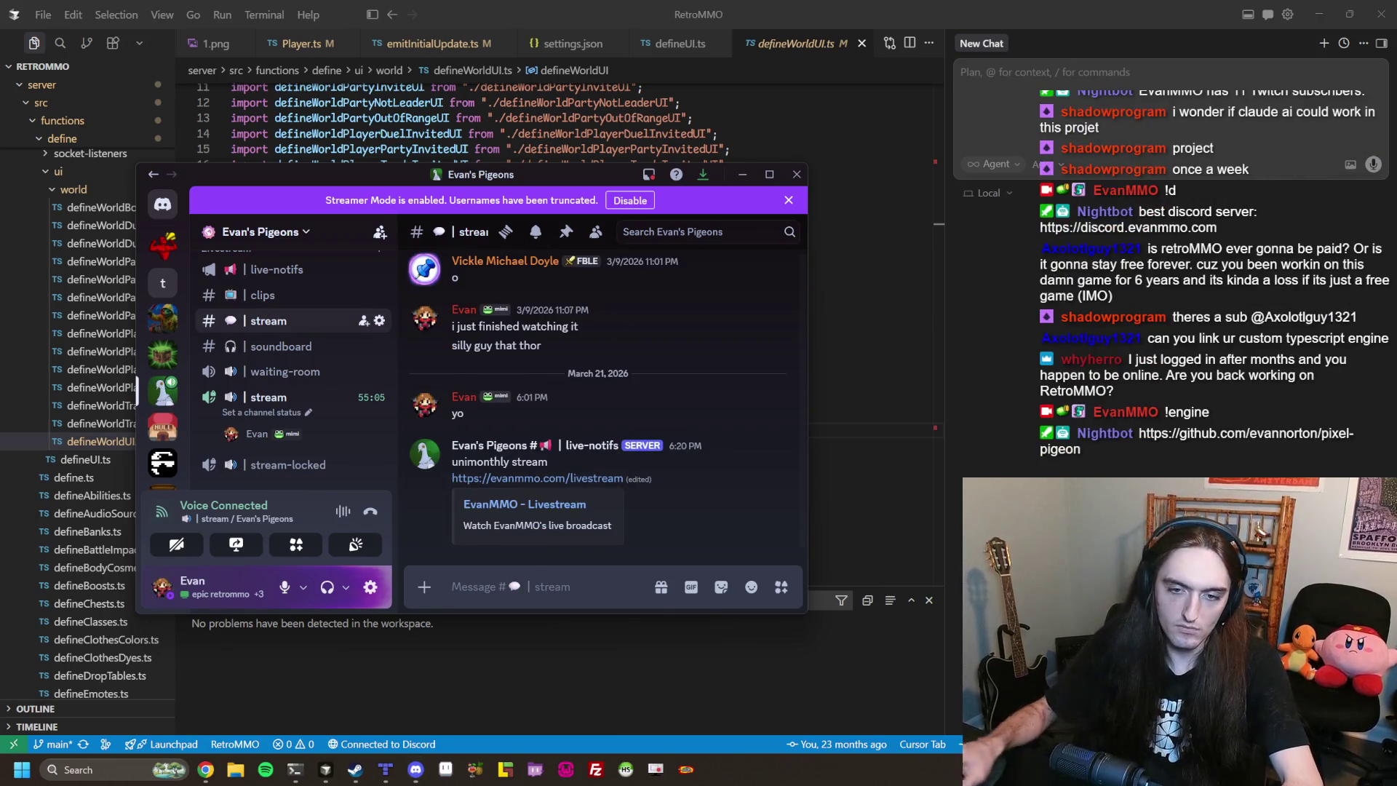
key(alt+Tab)
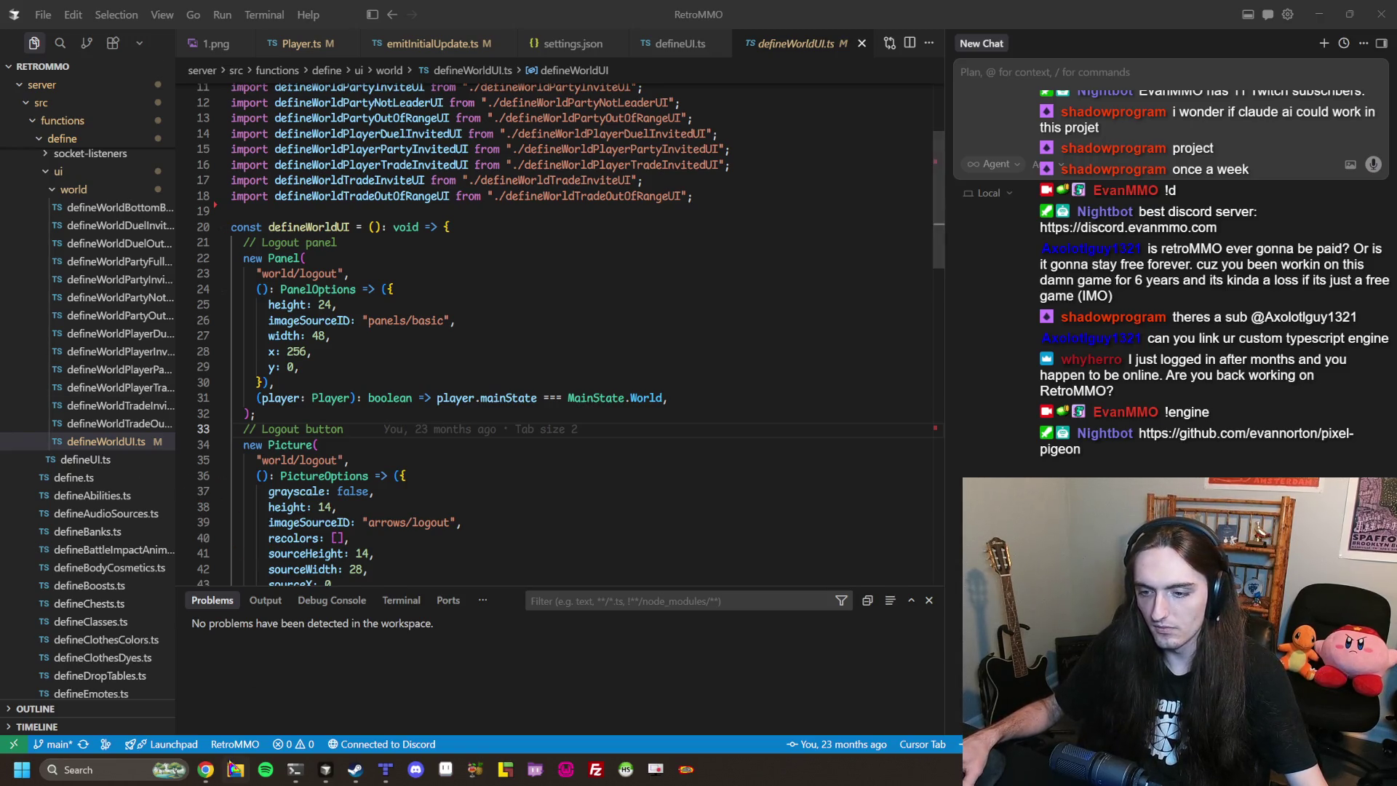
click(206, 769)
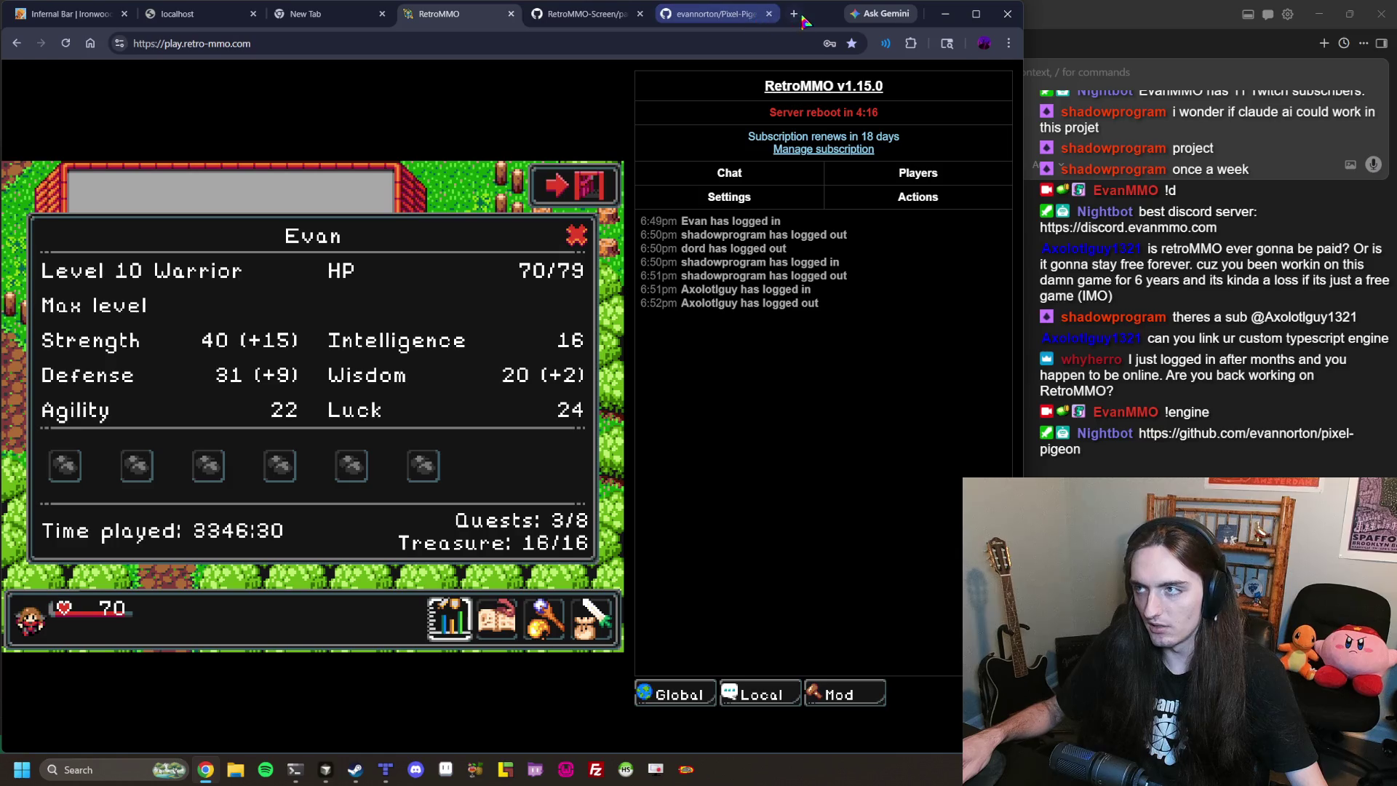
click(577, 236)
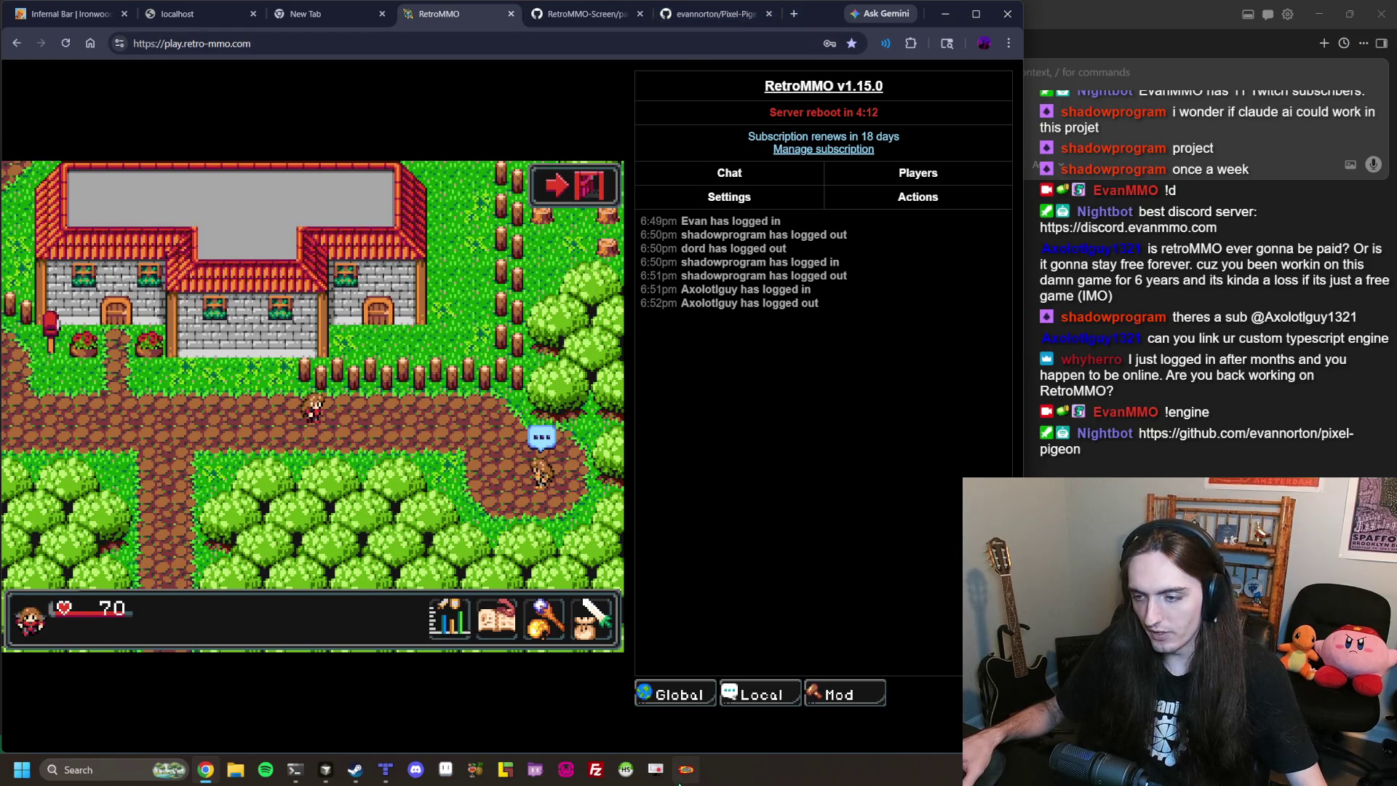
click(359, 769)
click(178, 698)
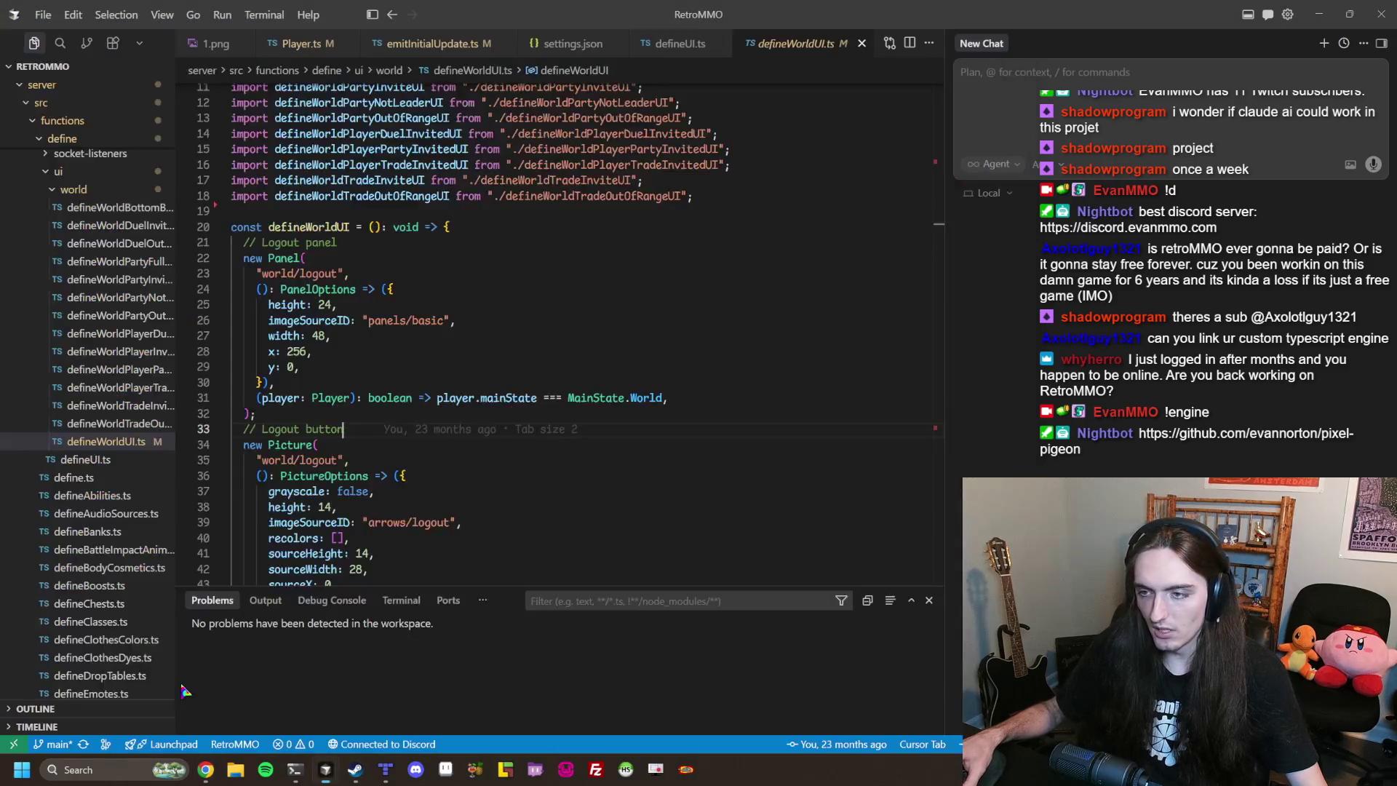
Check the logout panel width, line 30 and the recolors line in defineWorldUI.ts, then open Discord.
click(520, 334)
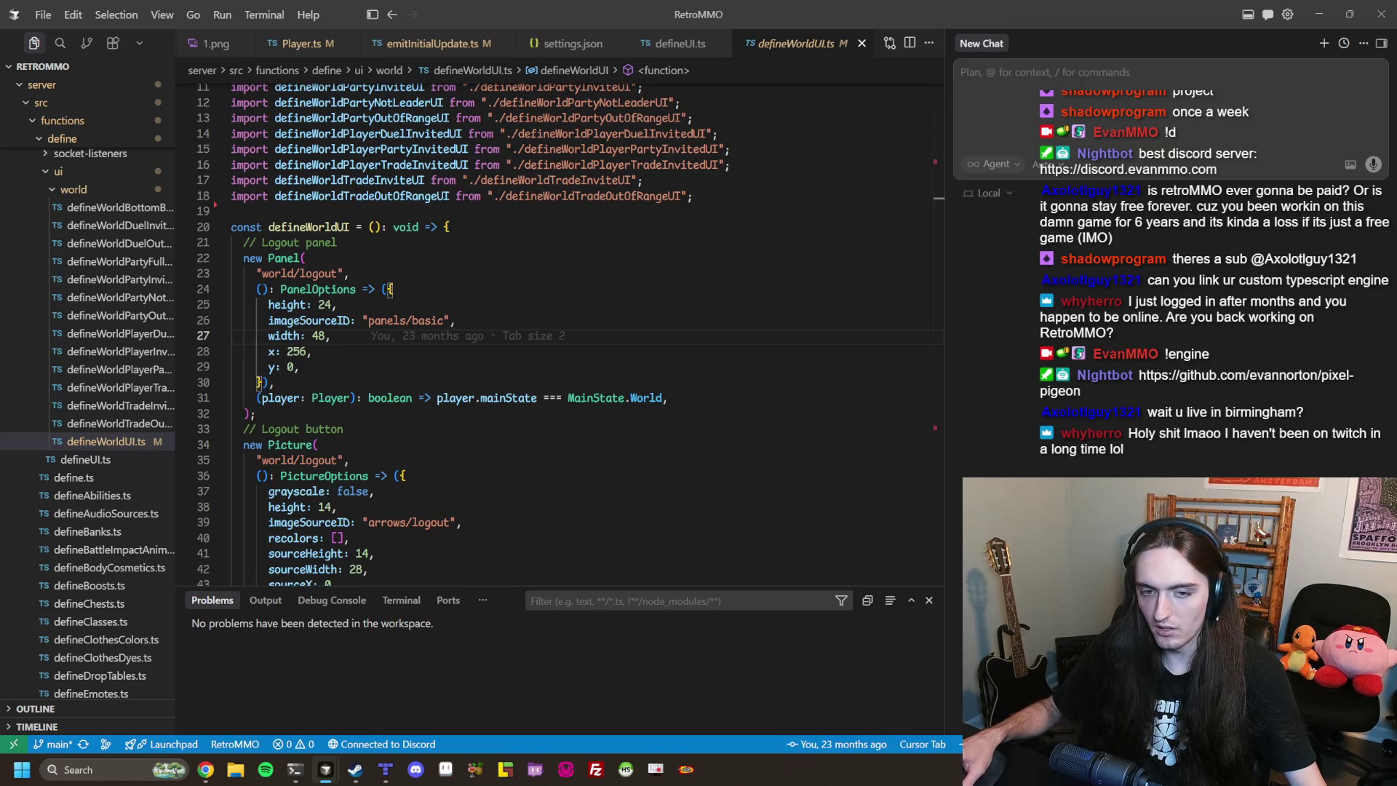
click(499, 380)
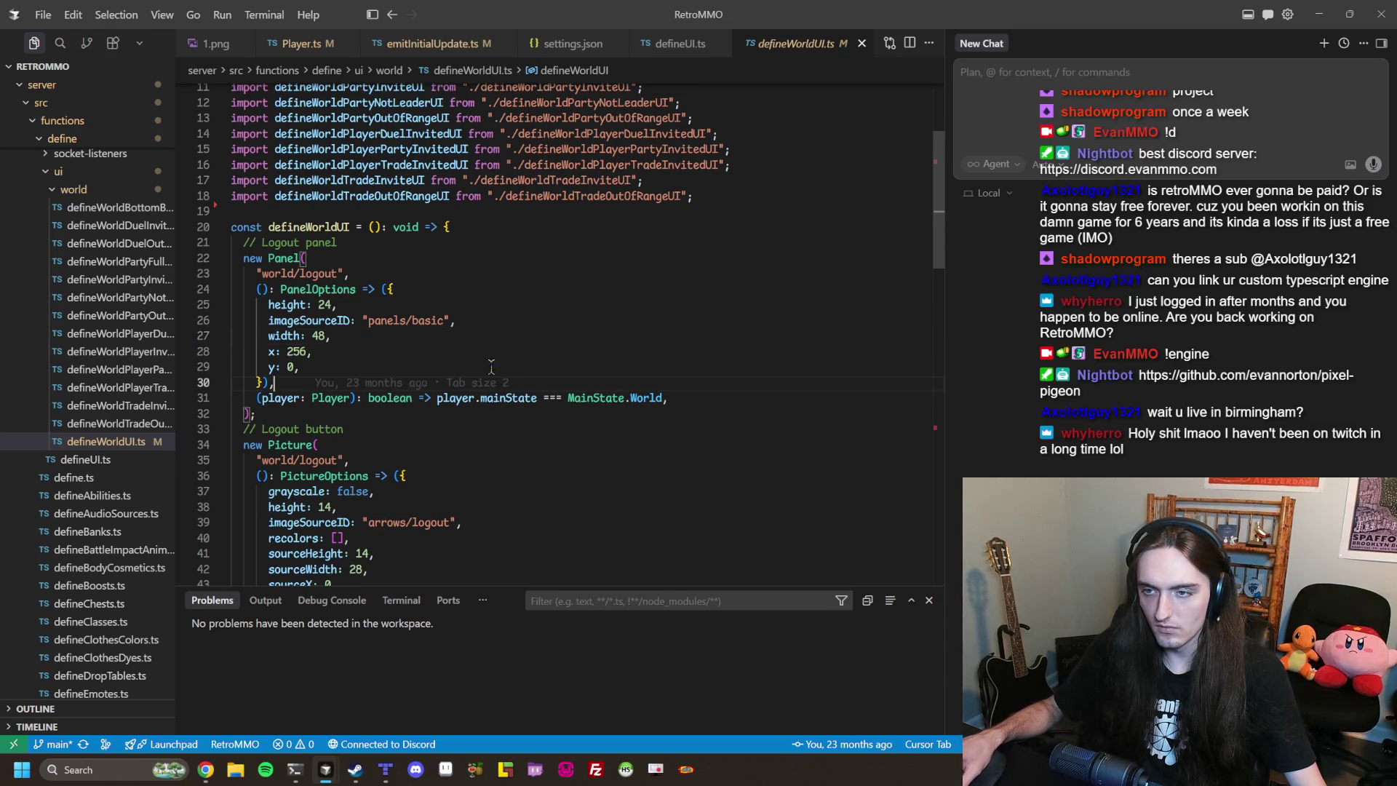
click(436, 538)
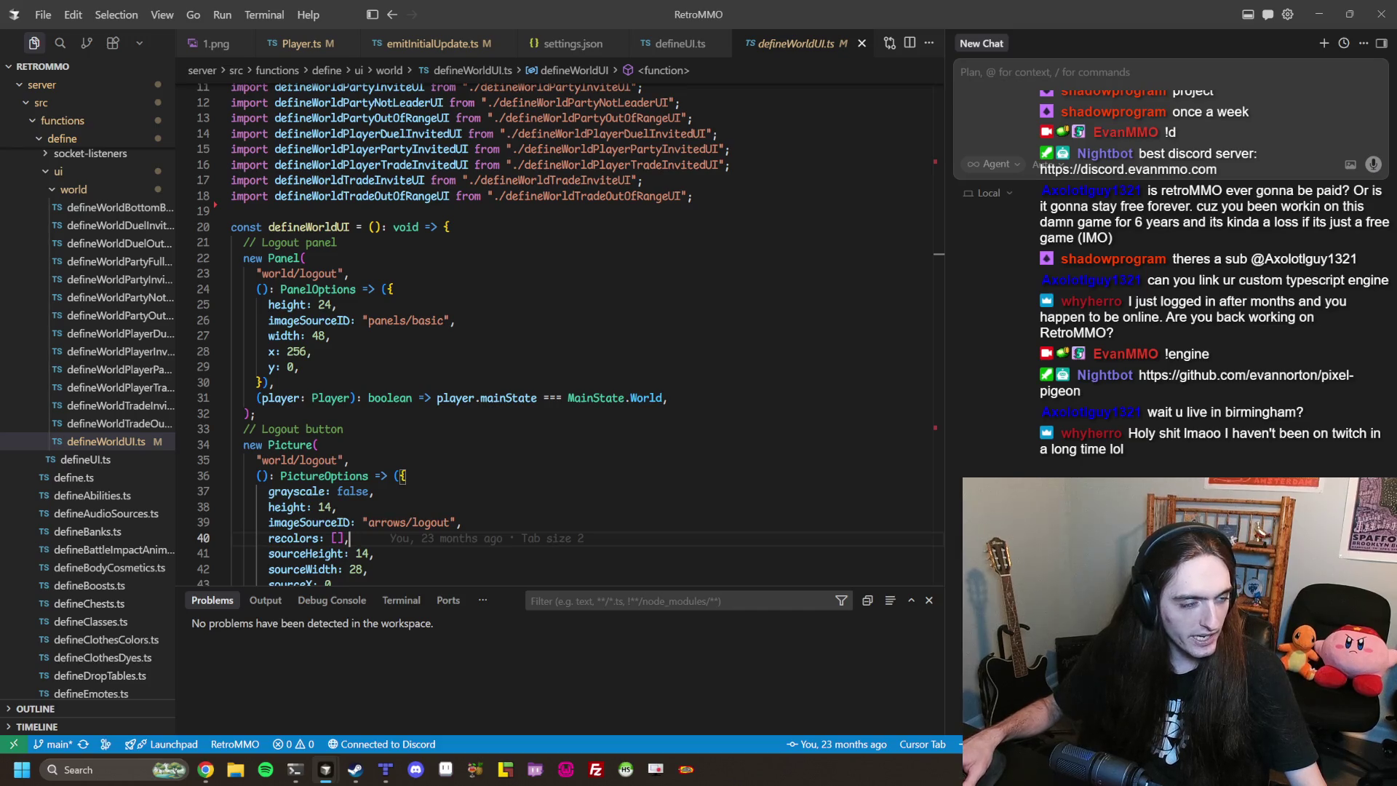
click(415, 769)
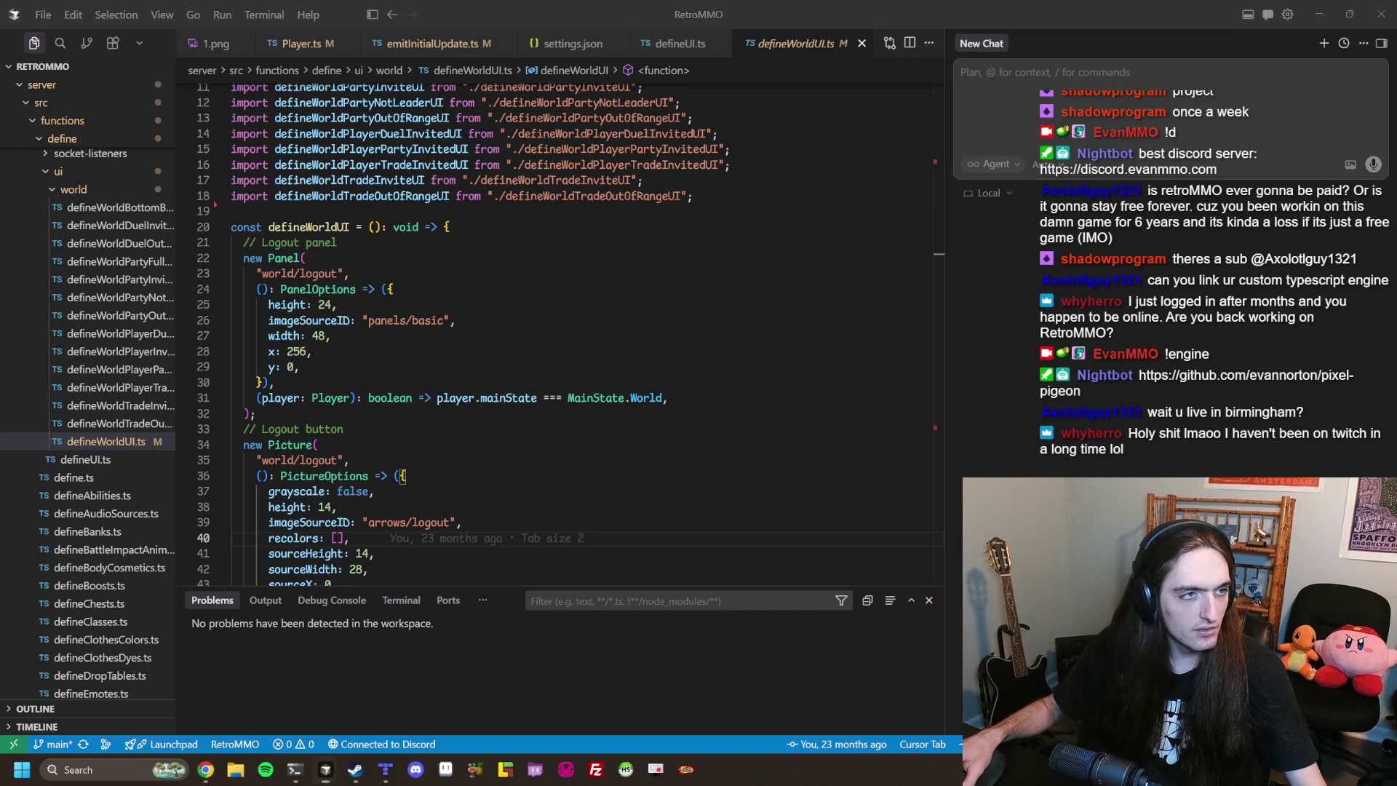
Scroll the changelog back up to the early 2023 v1.1.0 posts and start reading forward.
scroll(576, 420, up, 20)
scroll(576, 420, up, 10)
scroll(575, 416, up, 10)
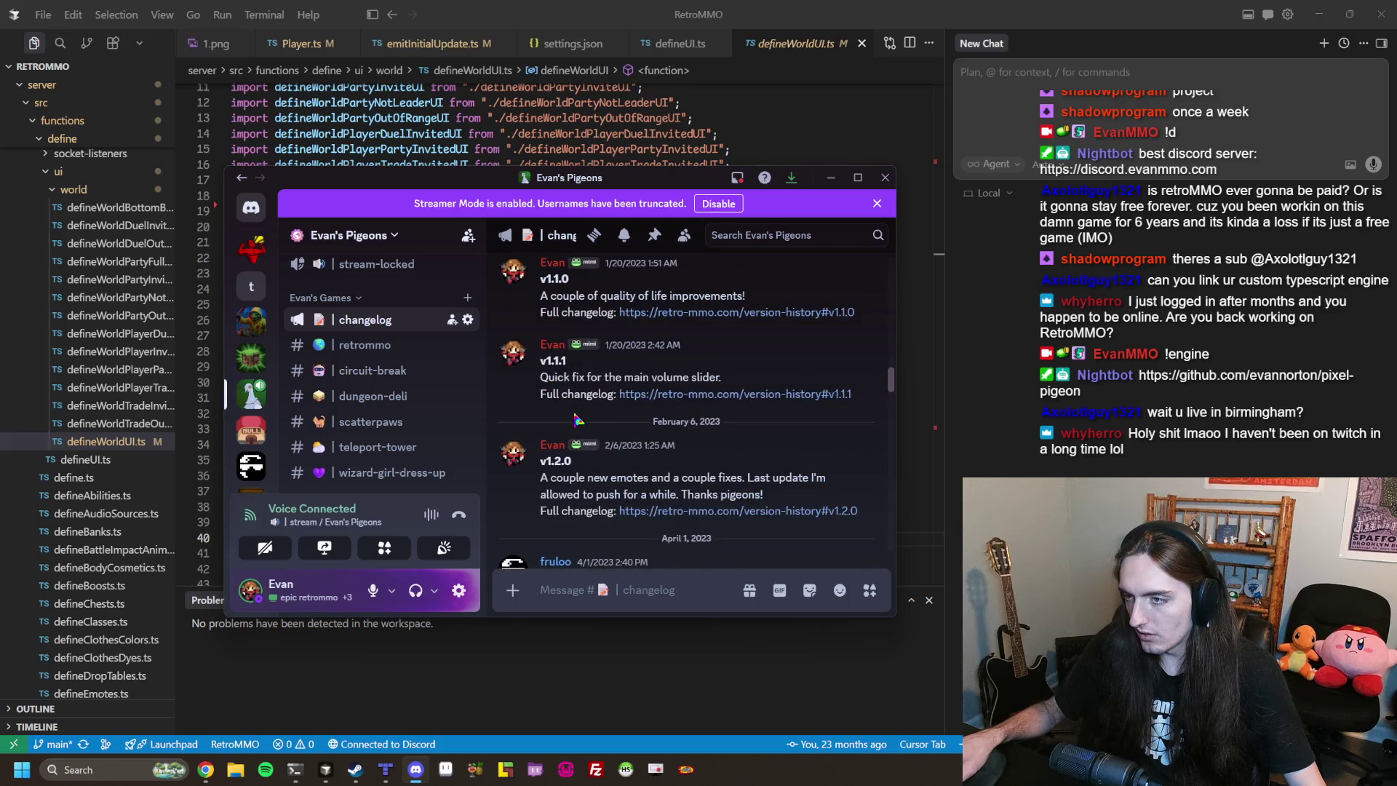
scroll(515, 472, up, 2)
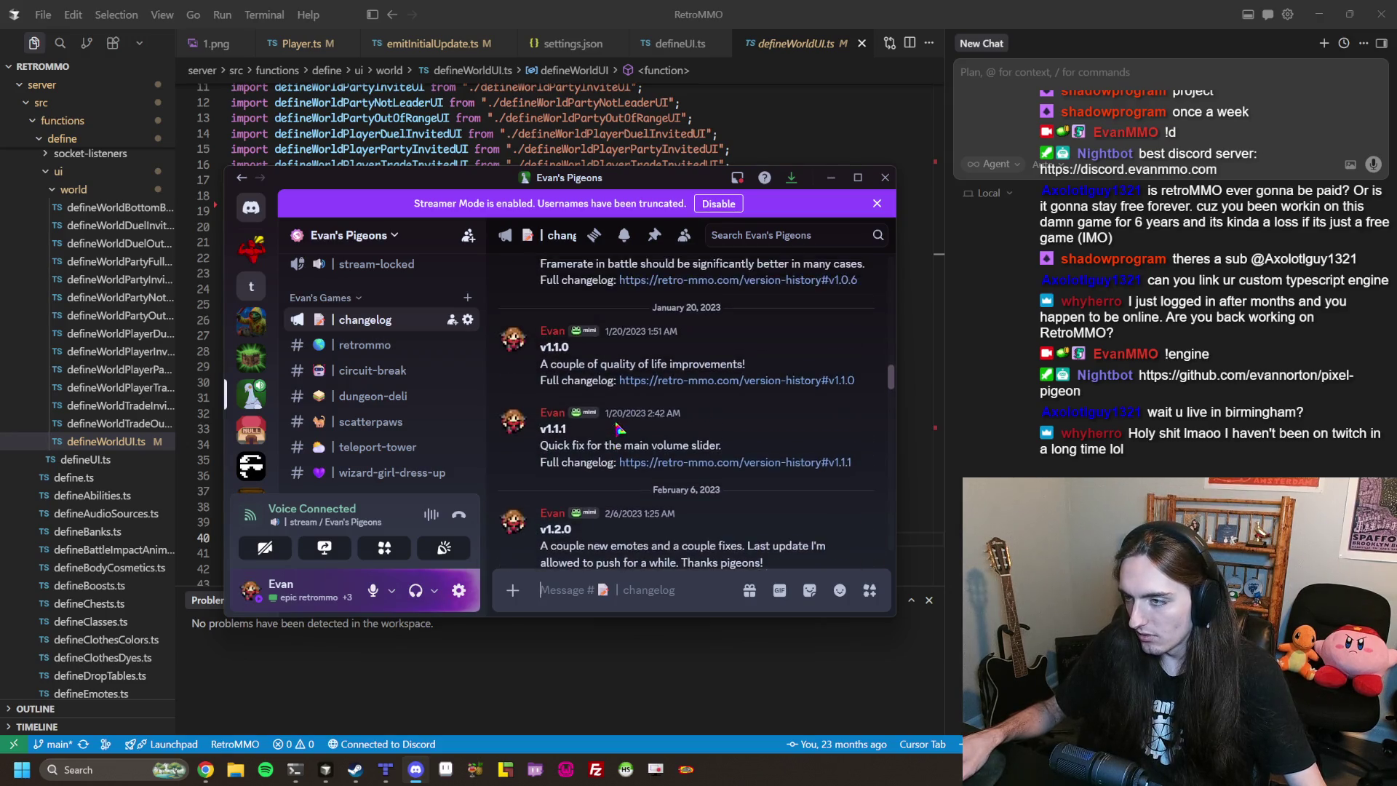
scroll(662, 406, down, 4)
mouse_move(662, 405)
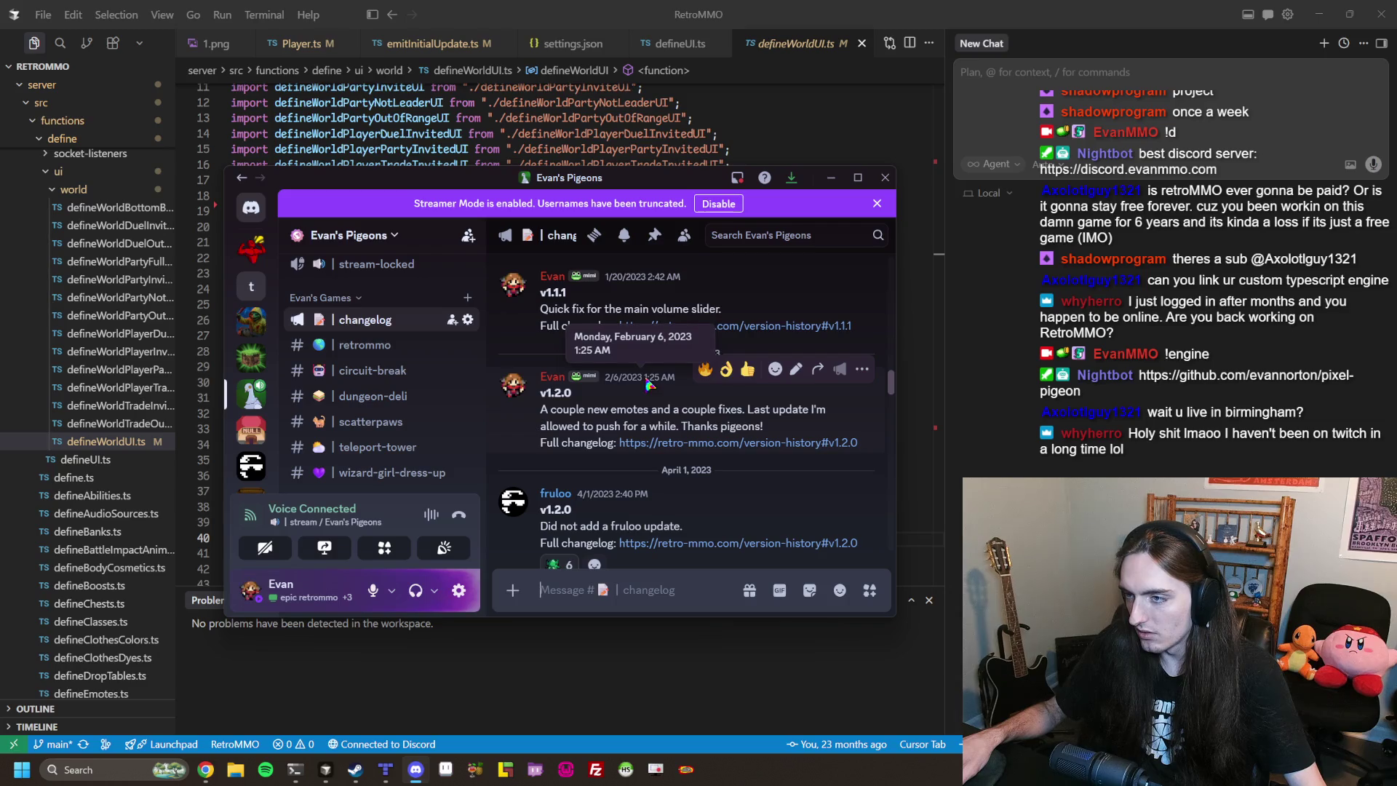
scroll(664, 416, down, 3)
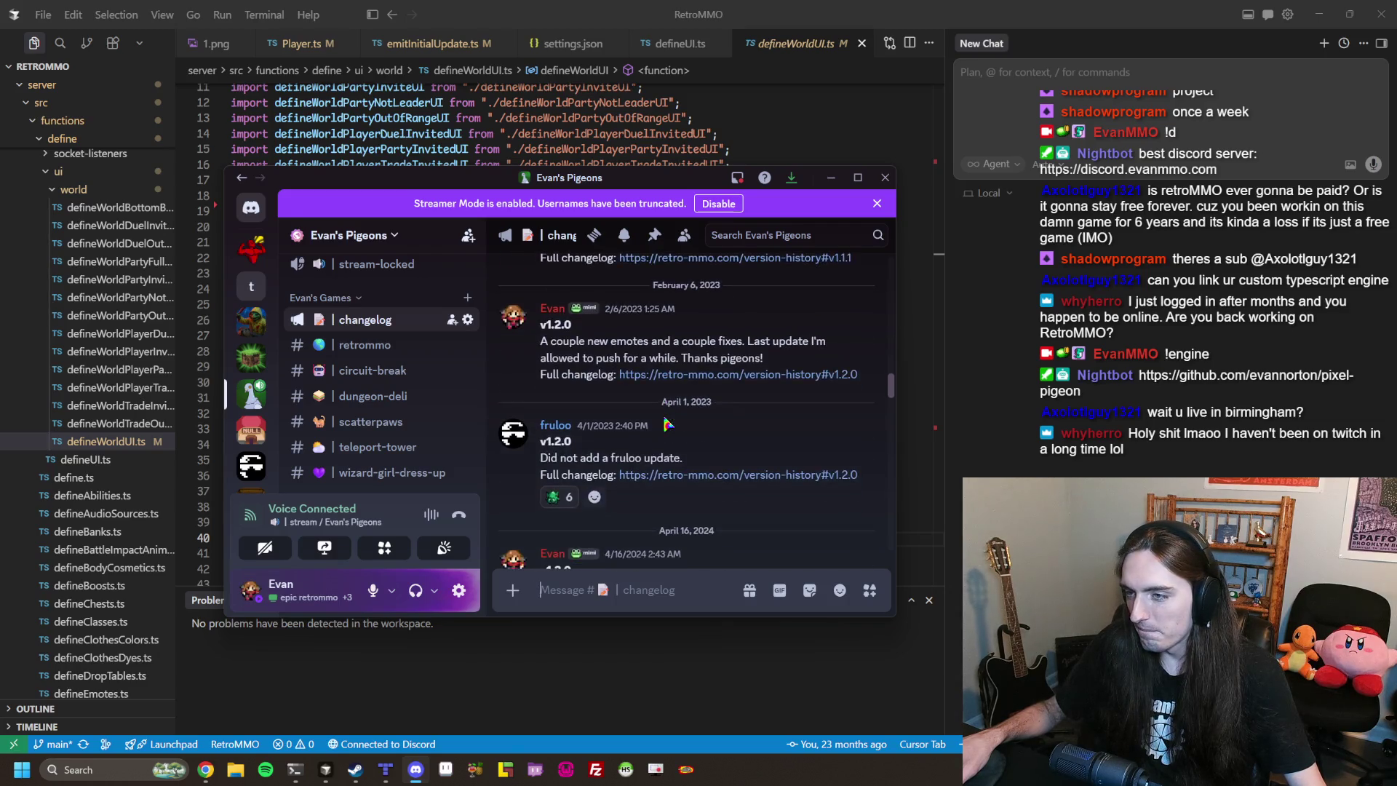
scroll(664, 423, down, 3)
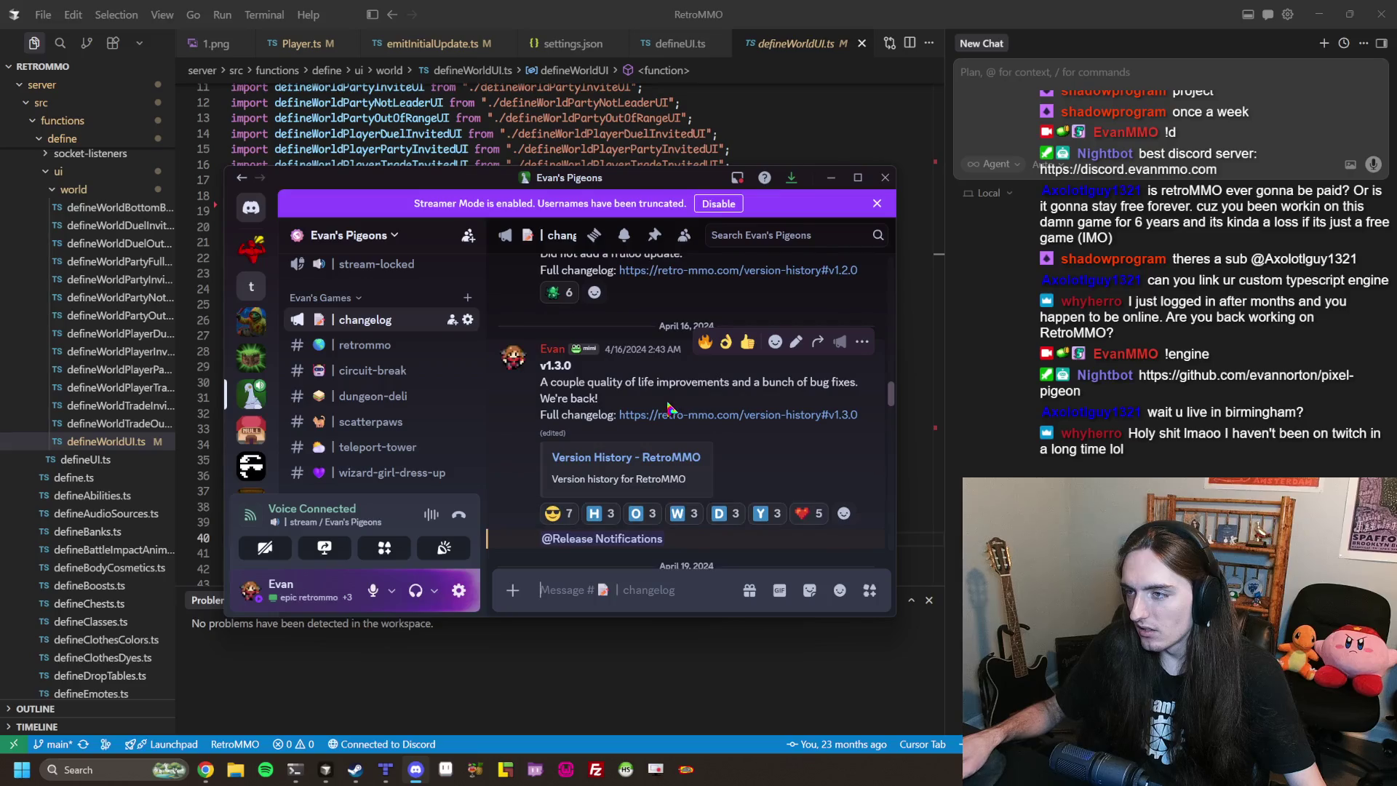
Continue down past the 'More bug fixes =3' line to the August 2024 v1.4.0 birthday update.
mouse_move(631, 357)
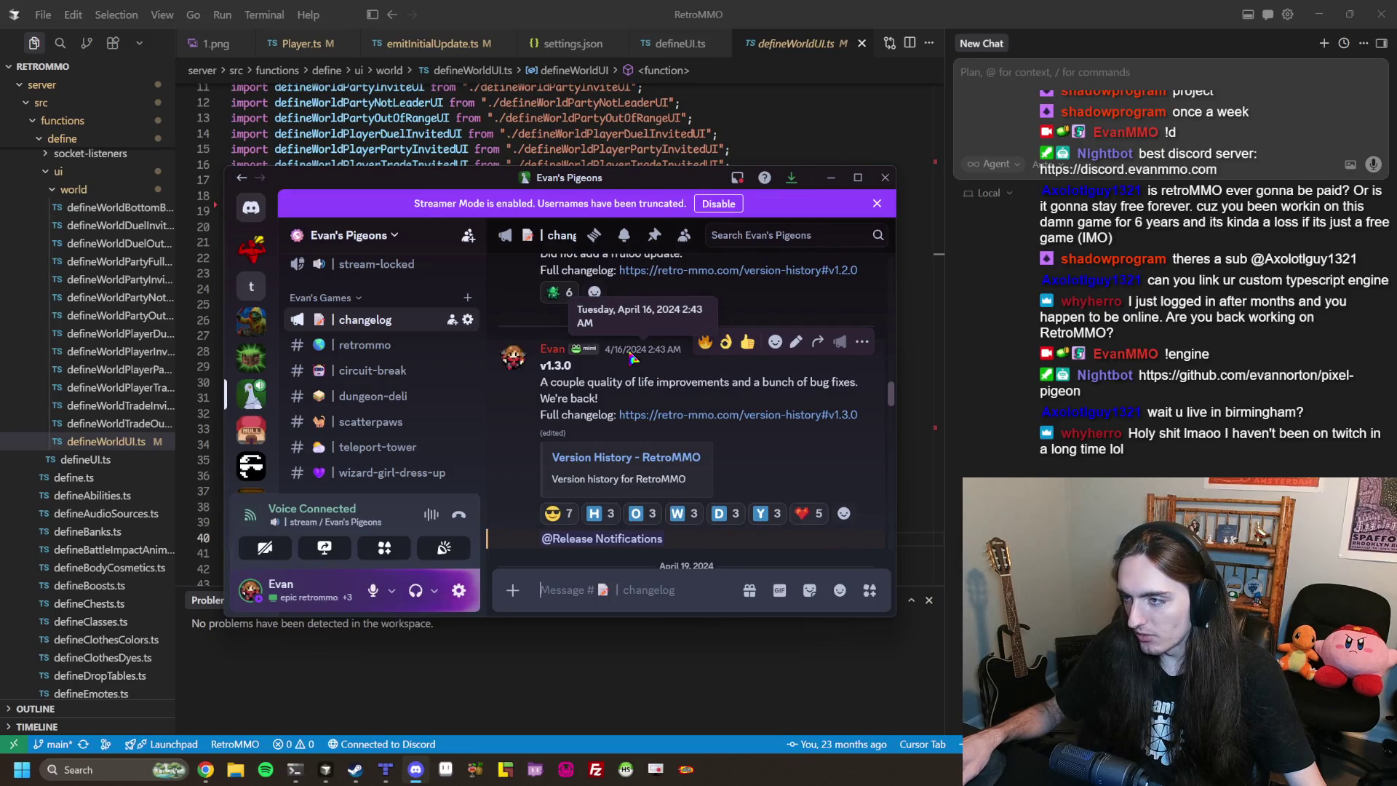
scroll(676, 388, down, 4)
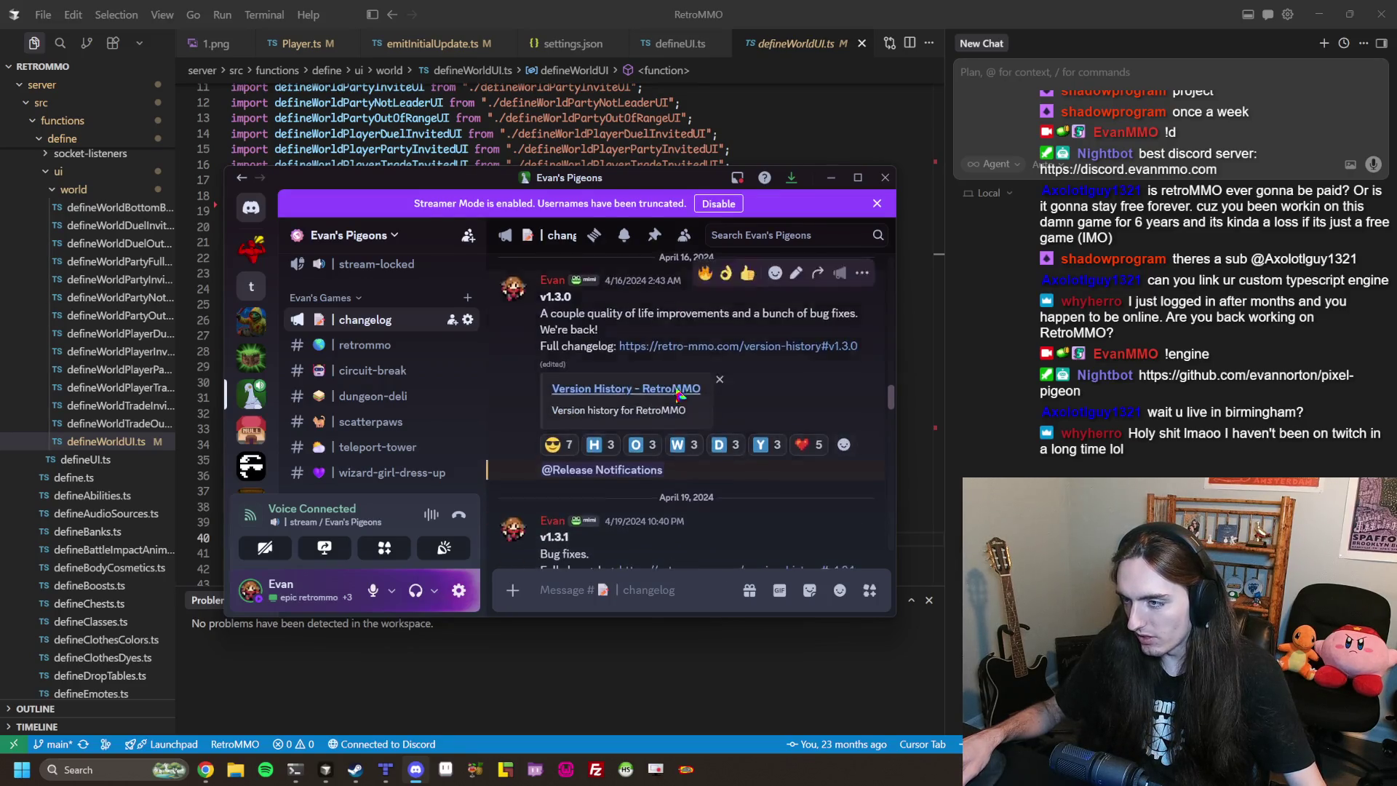
scroll(619, 380, down, 1)
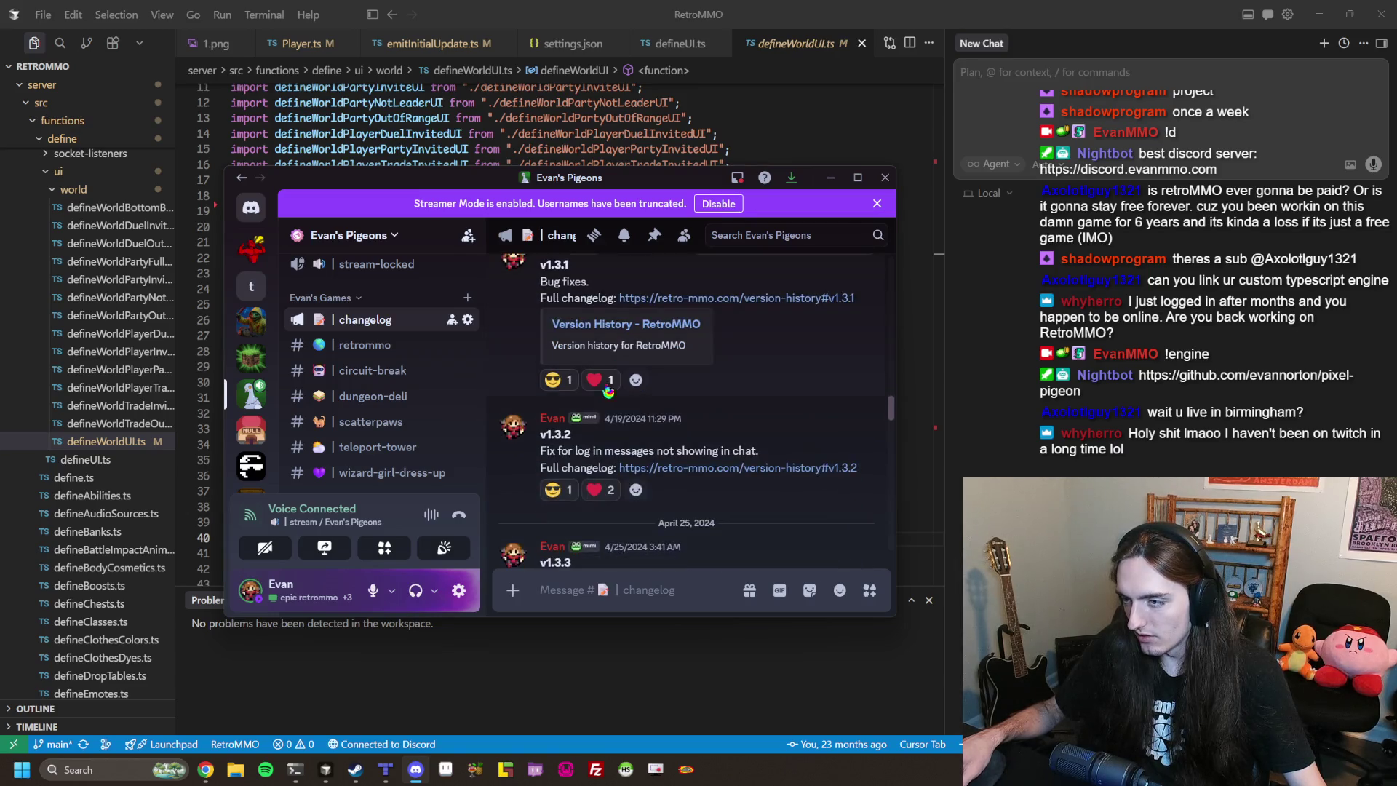
scroll(577, 350, down, 3)
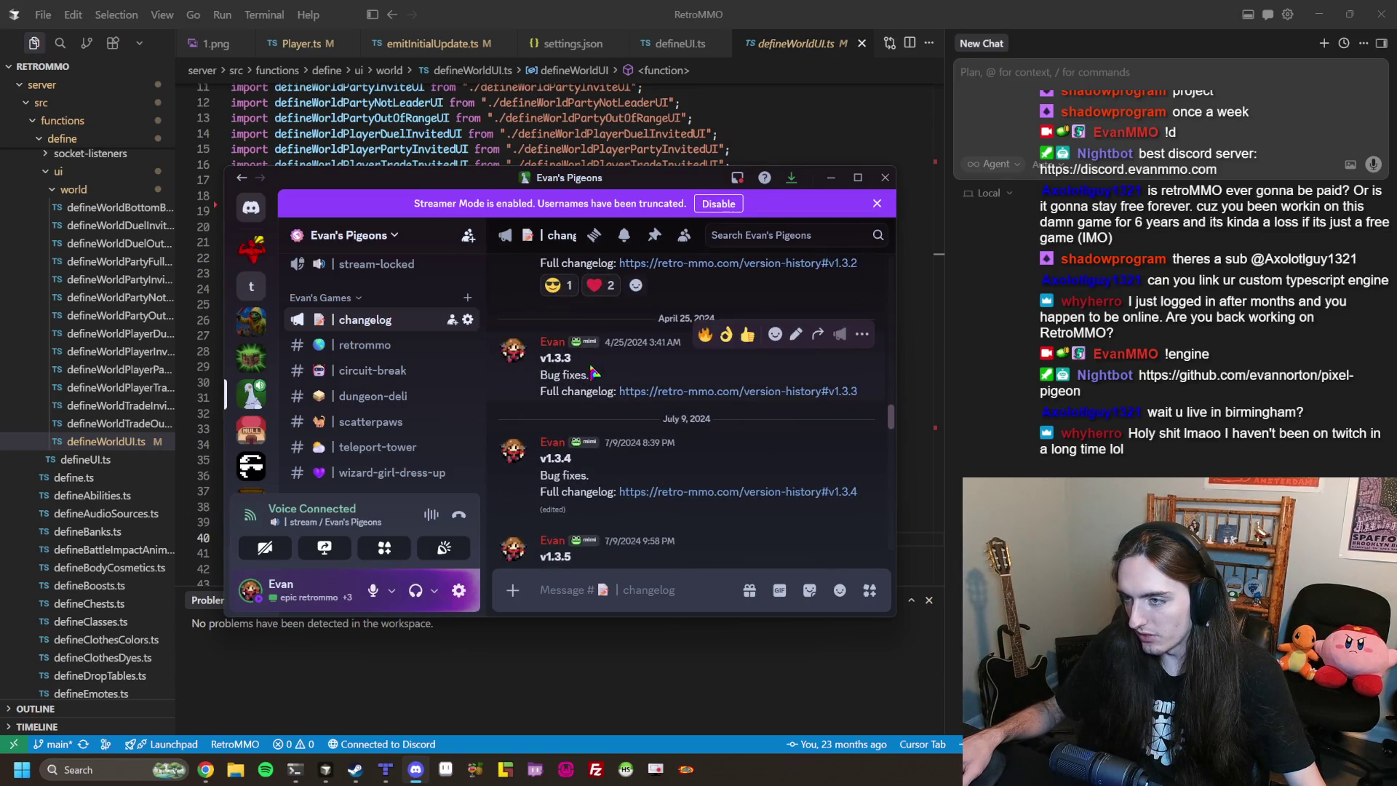
scroll(593, 372, down, 1)
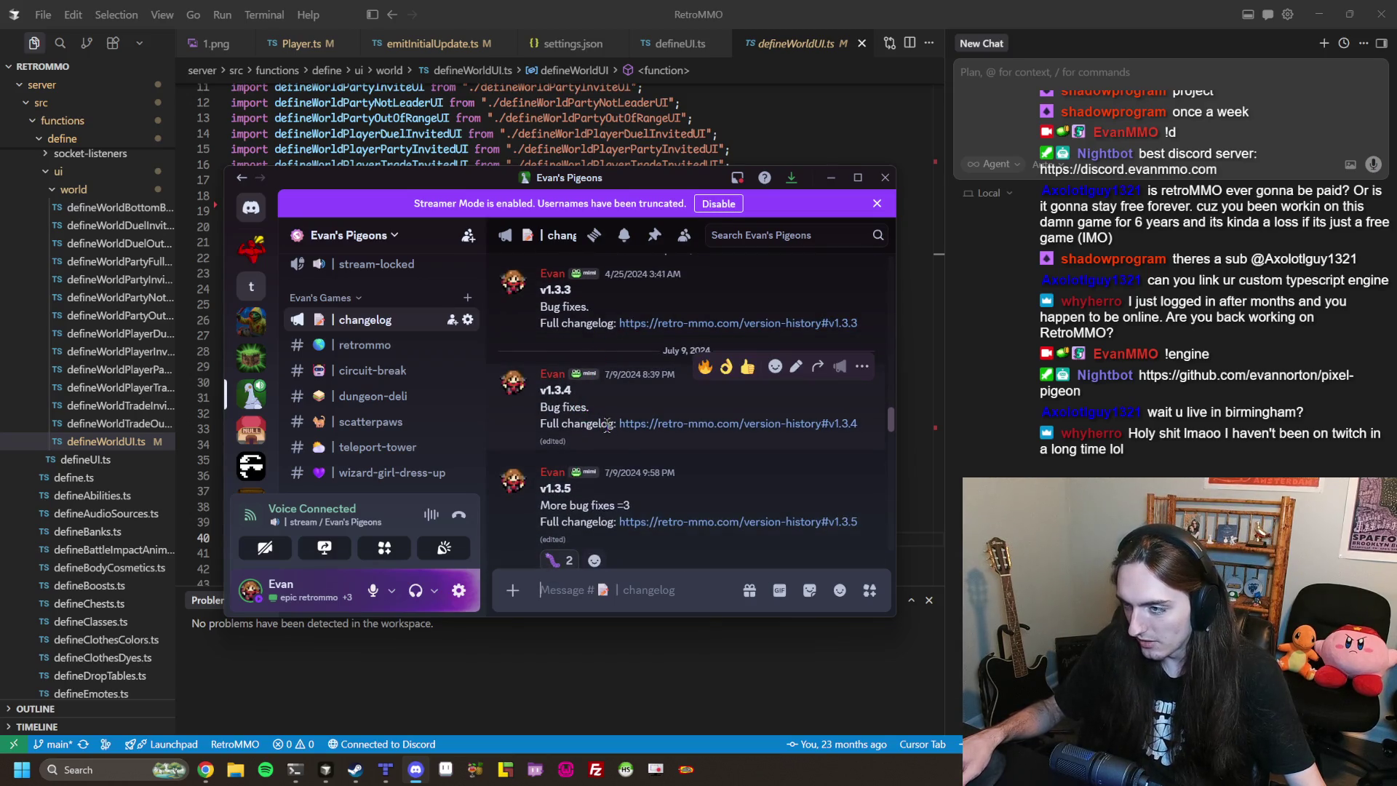
scroll(579, 428, down, 1)
triple_click(655, 439)
click(657, 439)
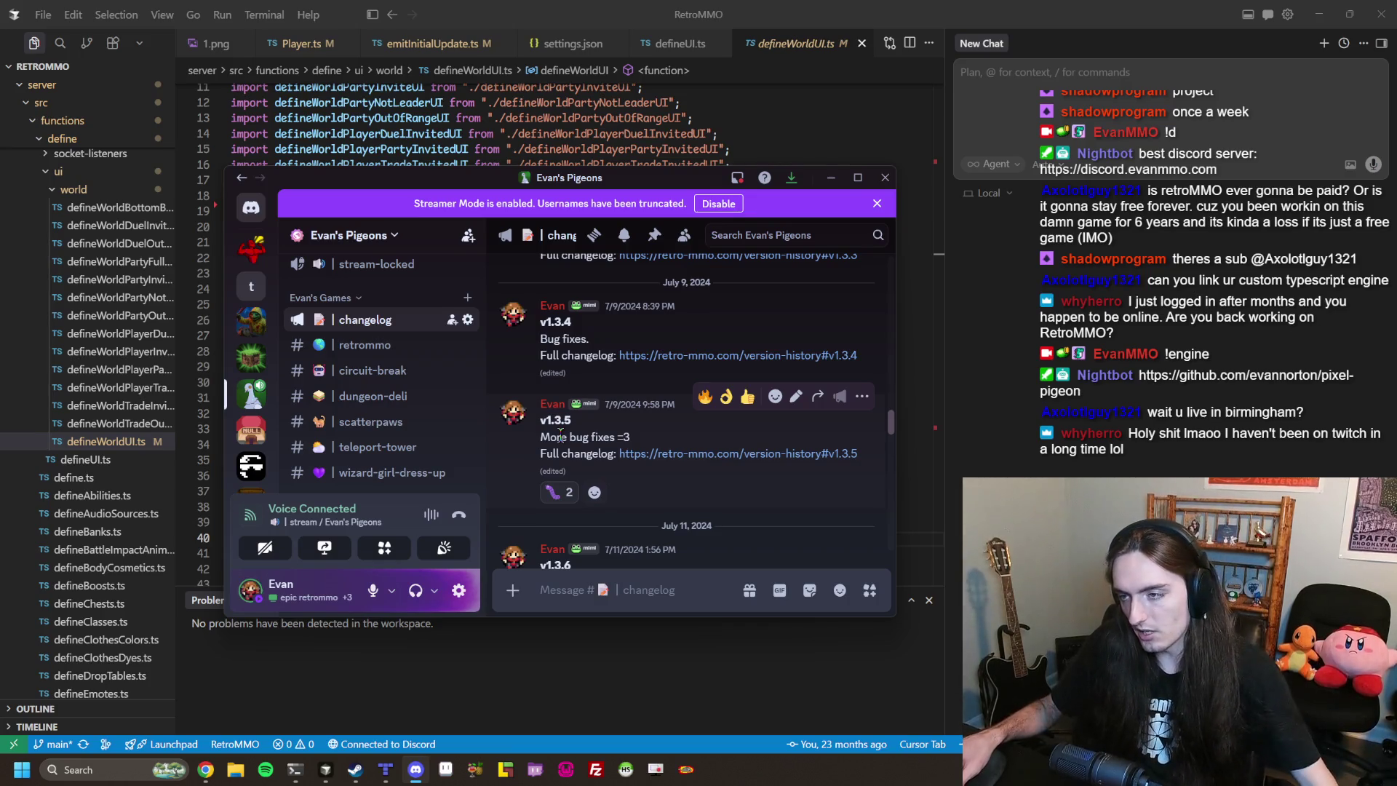
scroll(564, 436, down, 5)
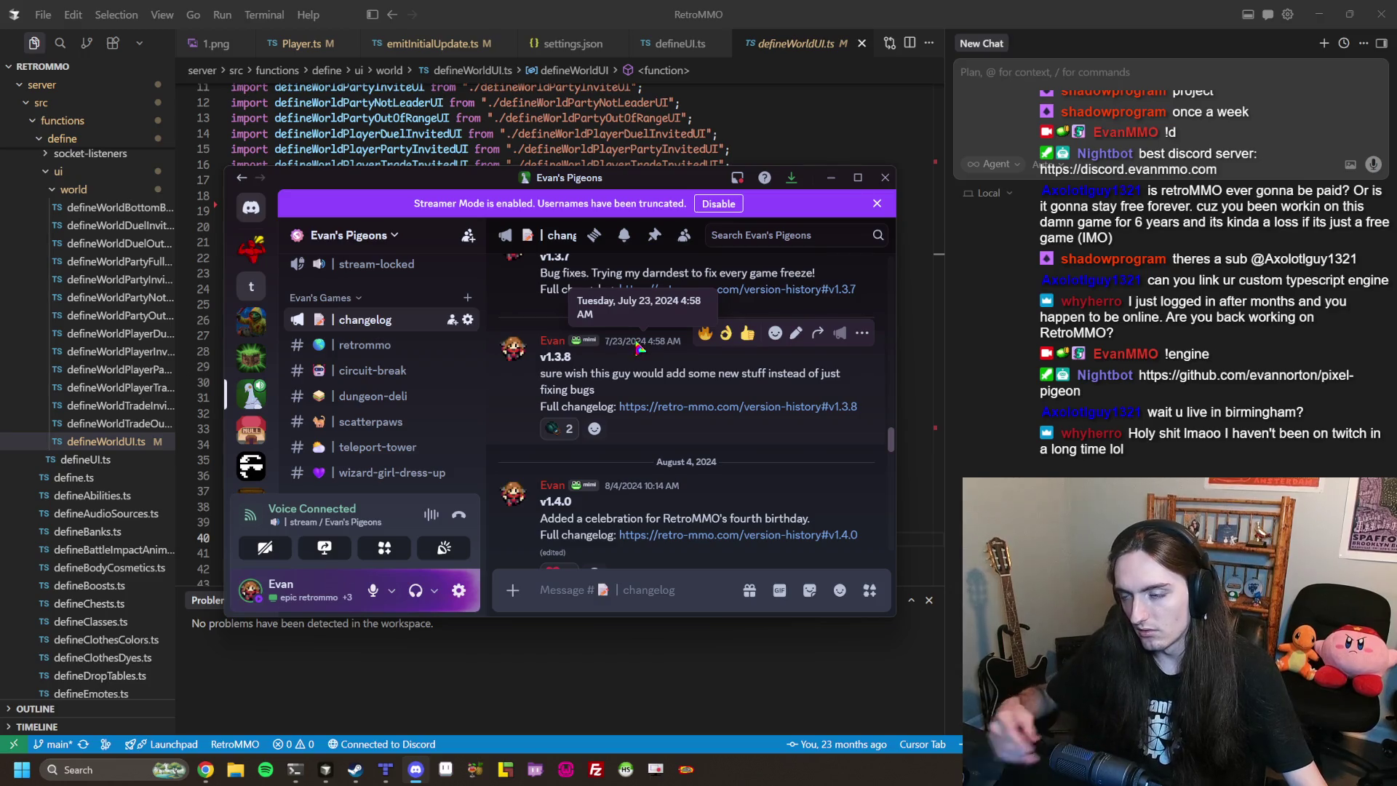
scroll(637, 347, down, 5)
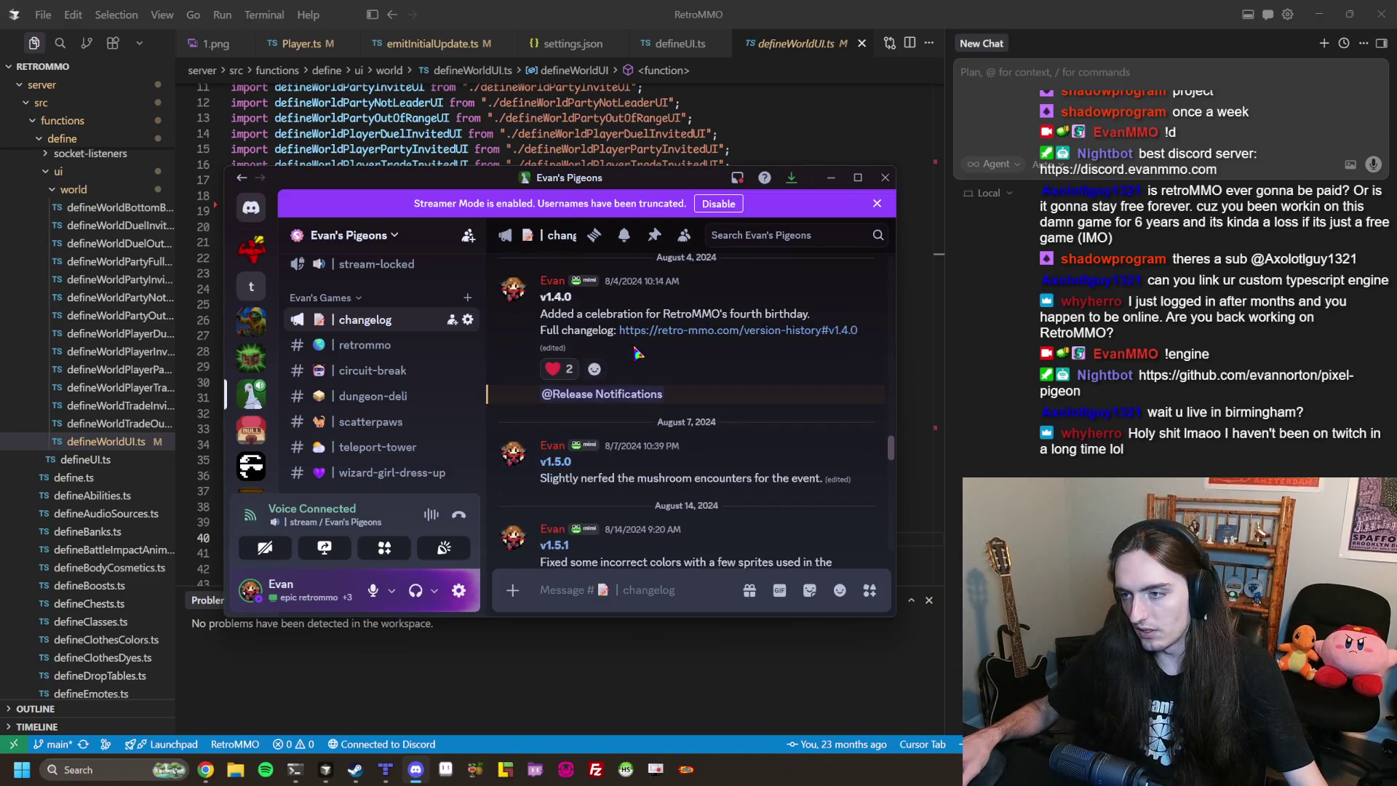
Scroll the changelog down to v1.6.1, briefly highlighting its sound effects note.
scroll(636, 353, down, 3)
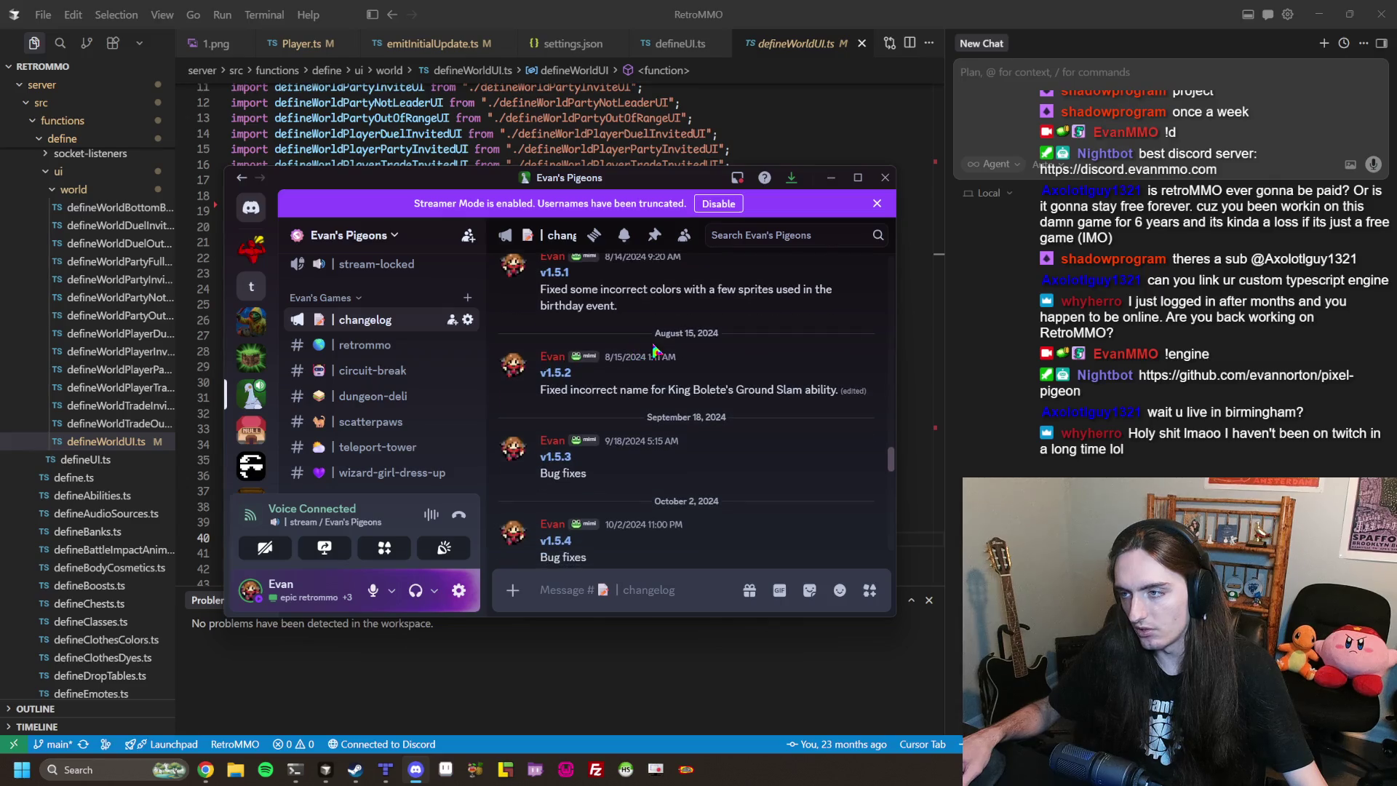
scroll(657, 349, down, 2)
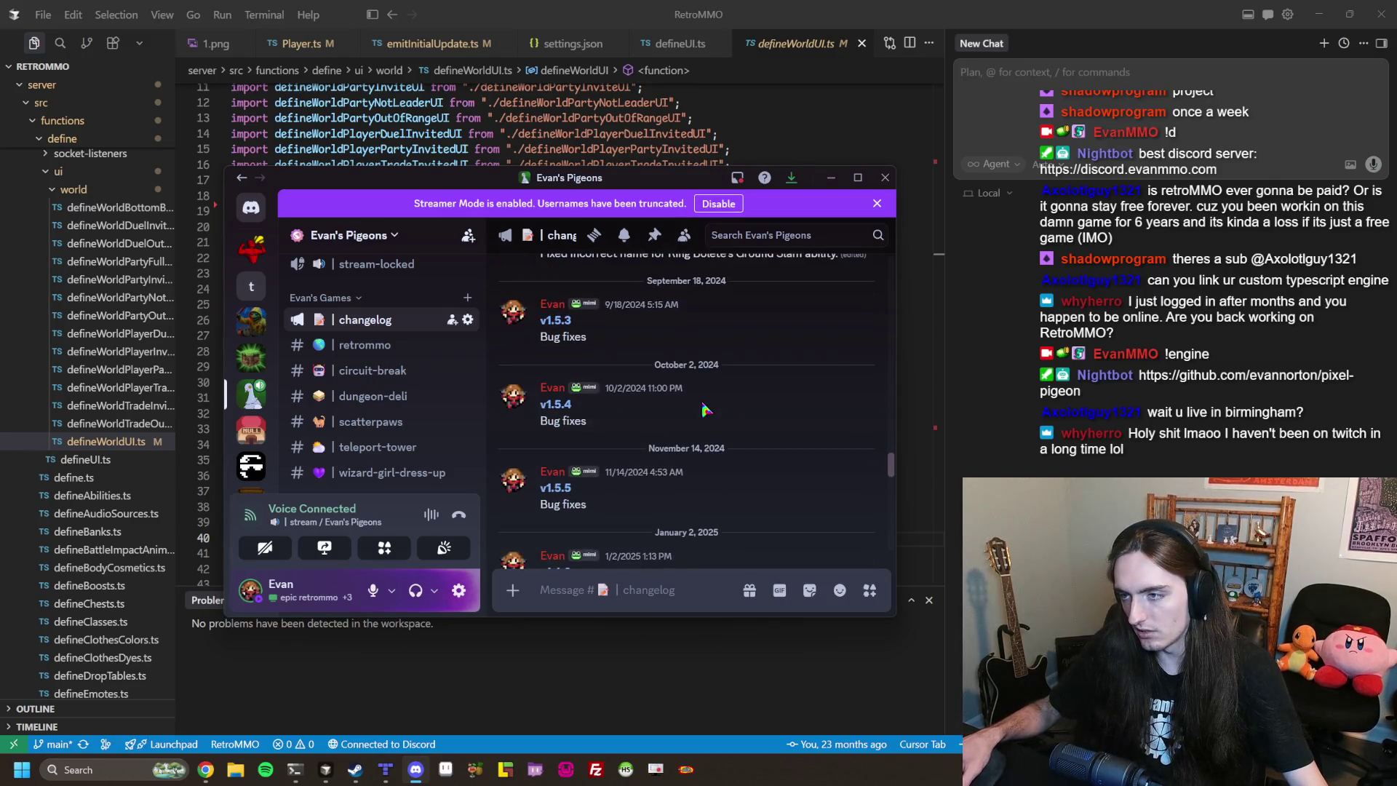
scroll(761, 409, down, 3)
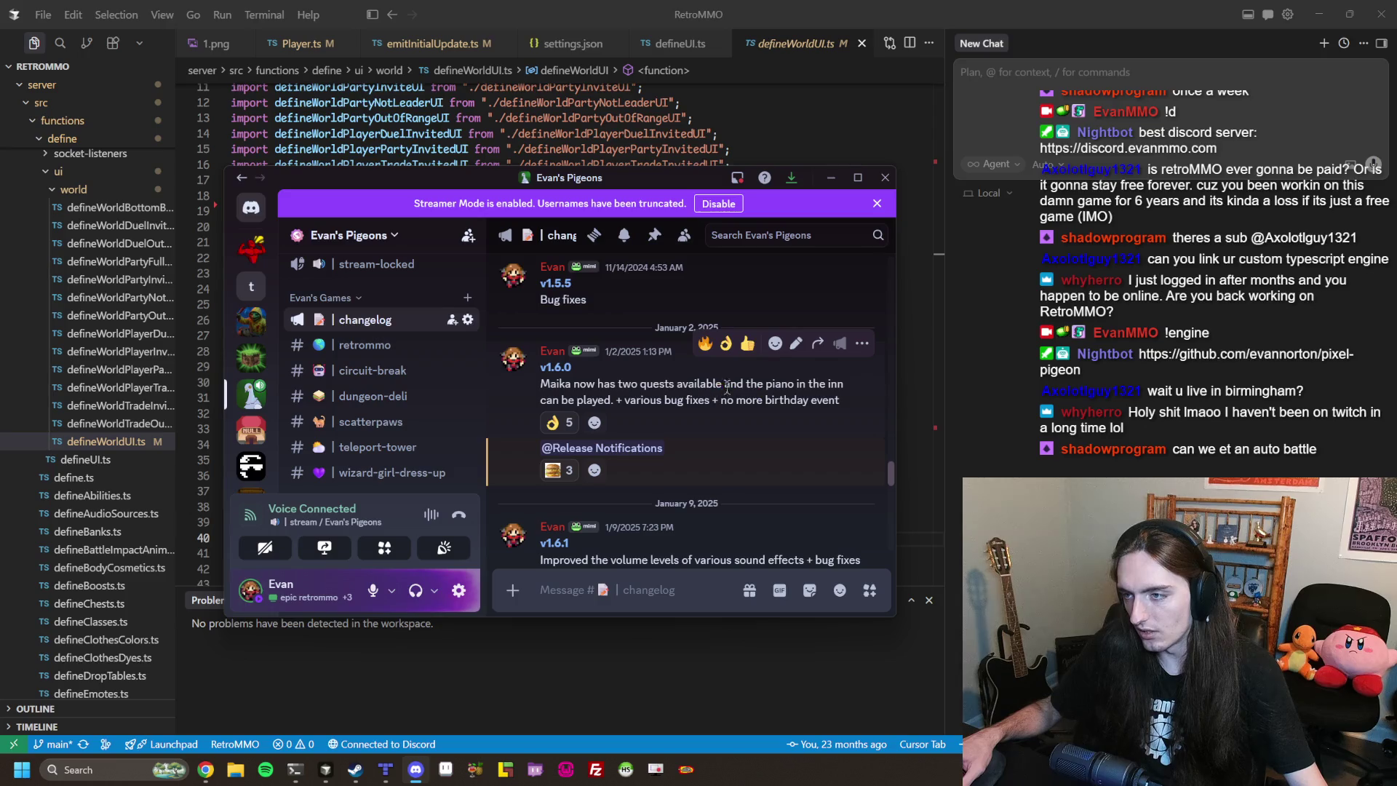
scroll(740, 384, down, 2)
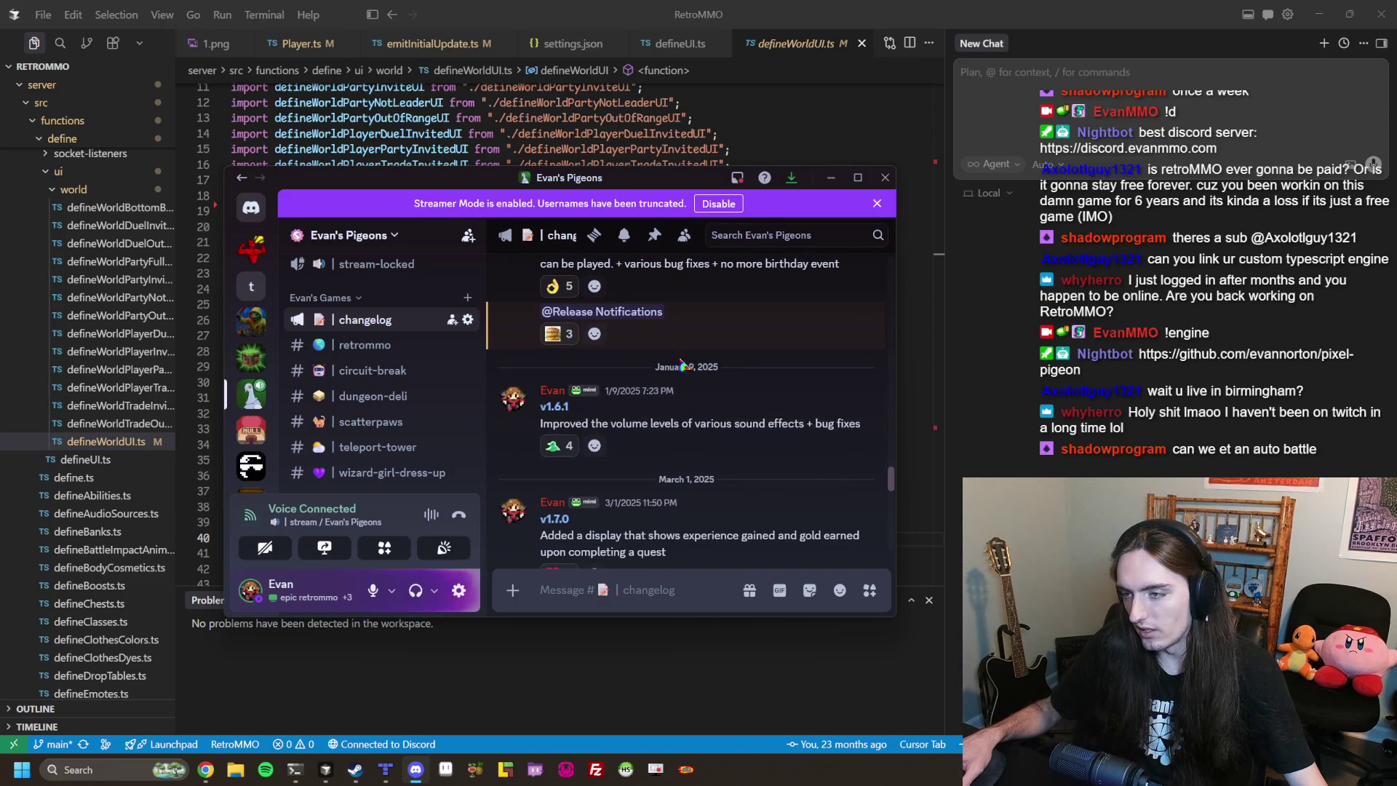
scroll(761, 373, down, 1)
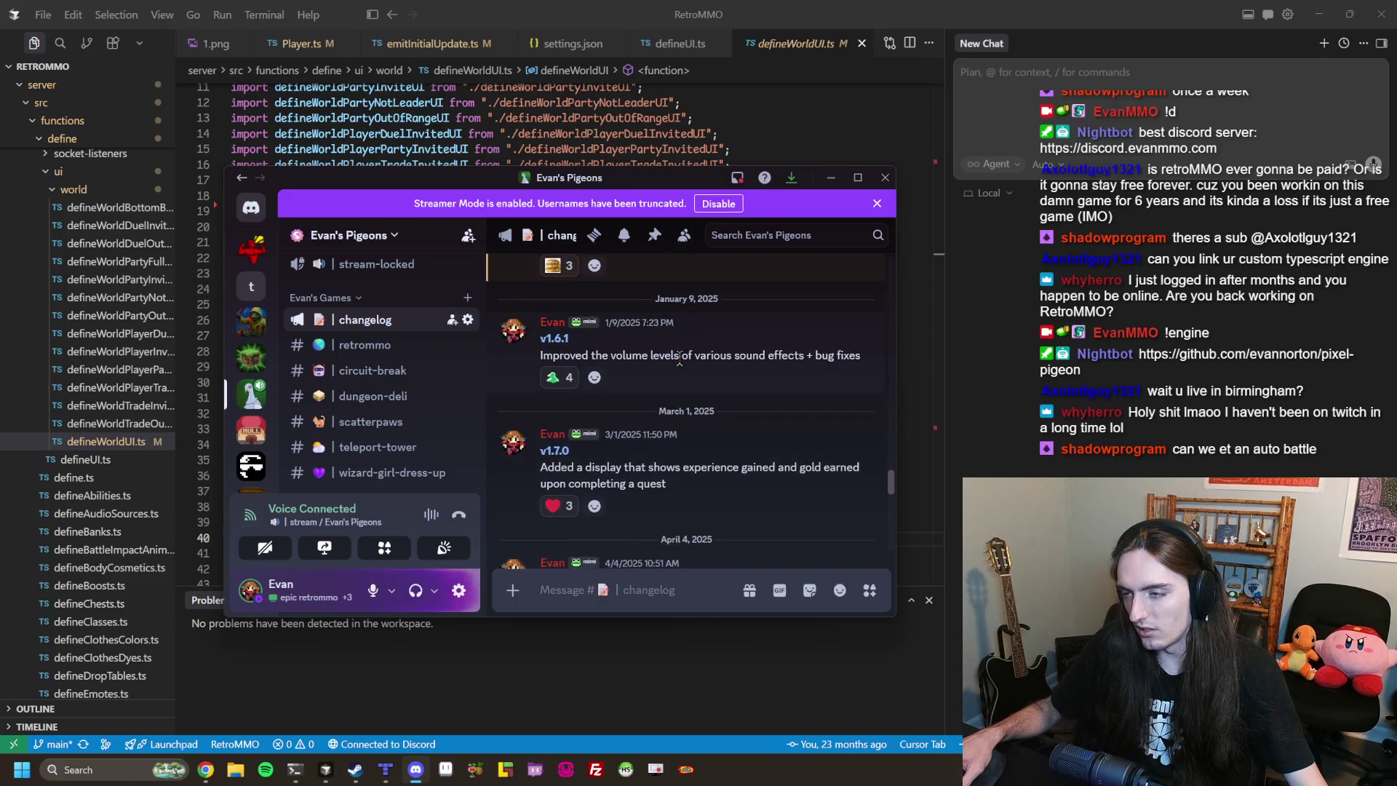
drag(639, 354, 772, 351)
click(623, 347)
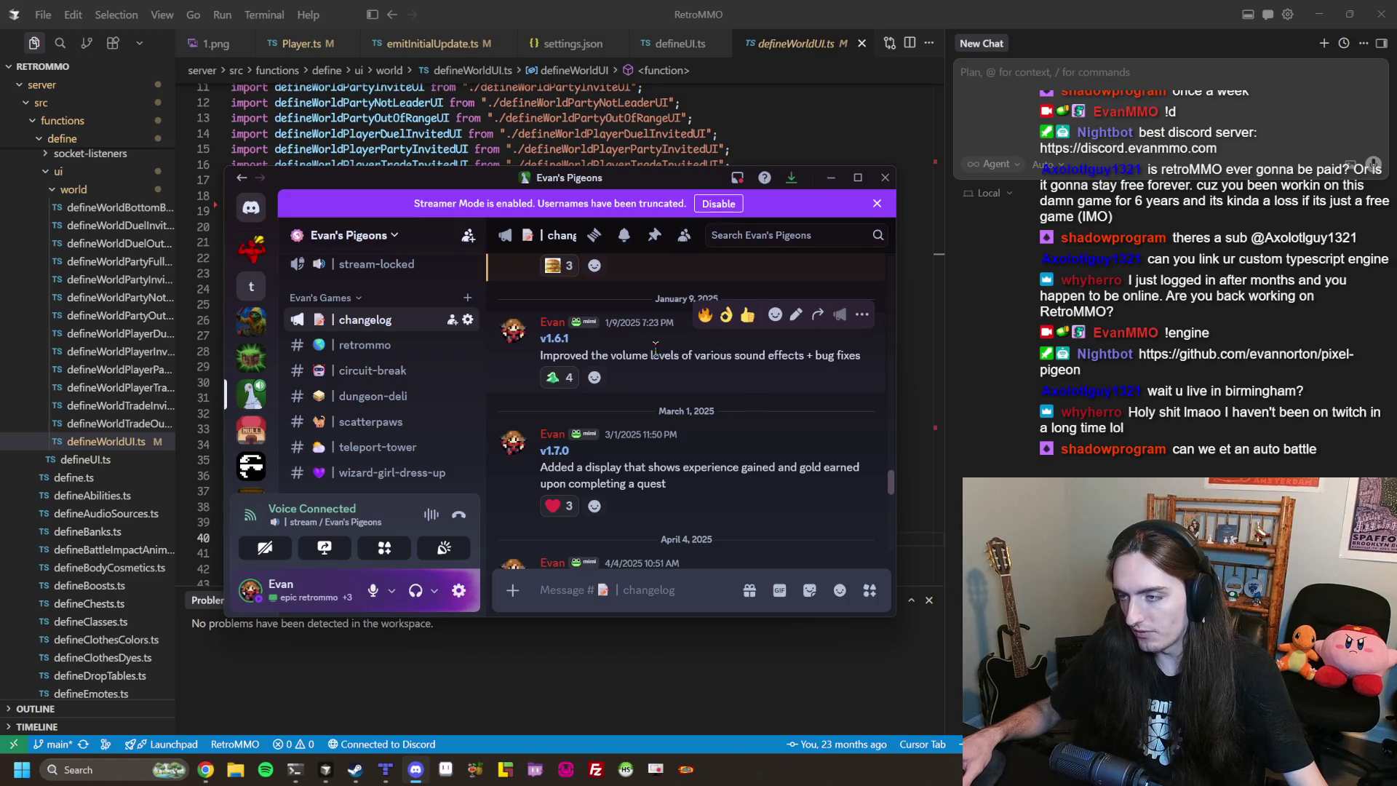
Read on through the inn layout and profanity filter notes to the v1.11.0 release notes.
scroll(669, 331, down, 2)
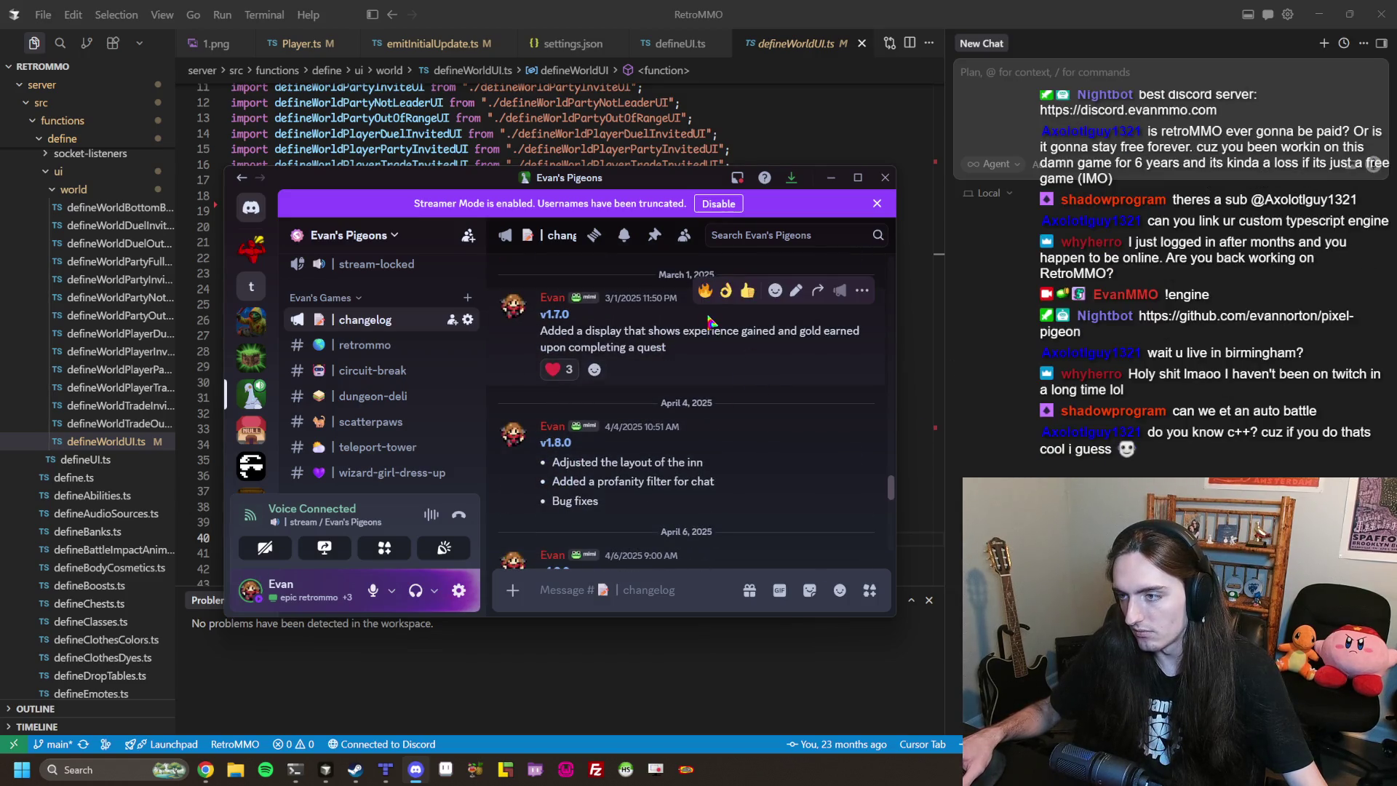
scroll(698, 327, down, 2)
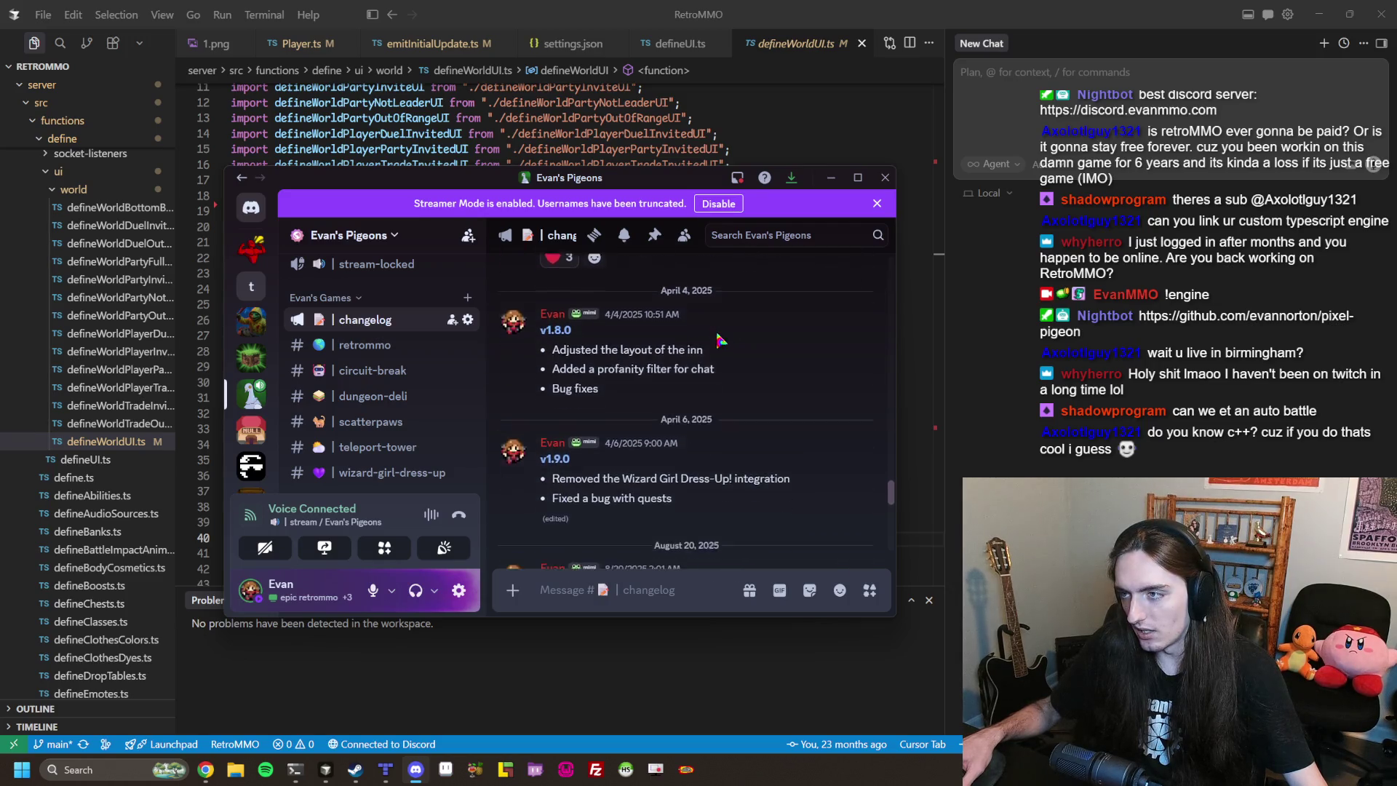
drag(552, 325, 671, 353)
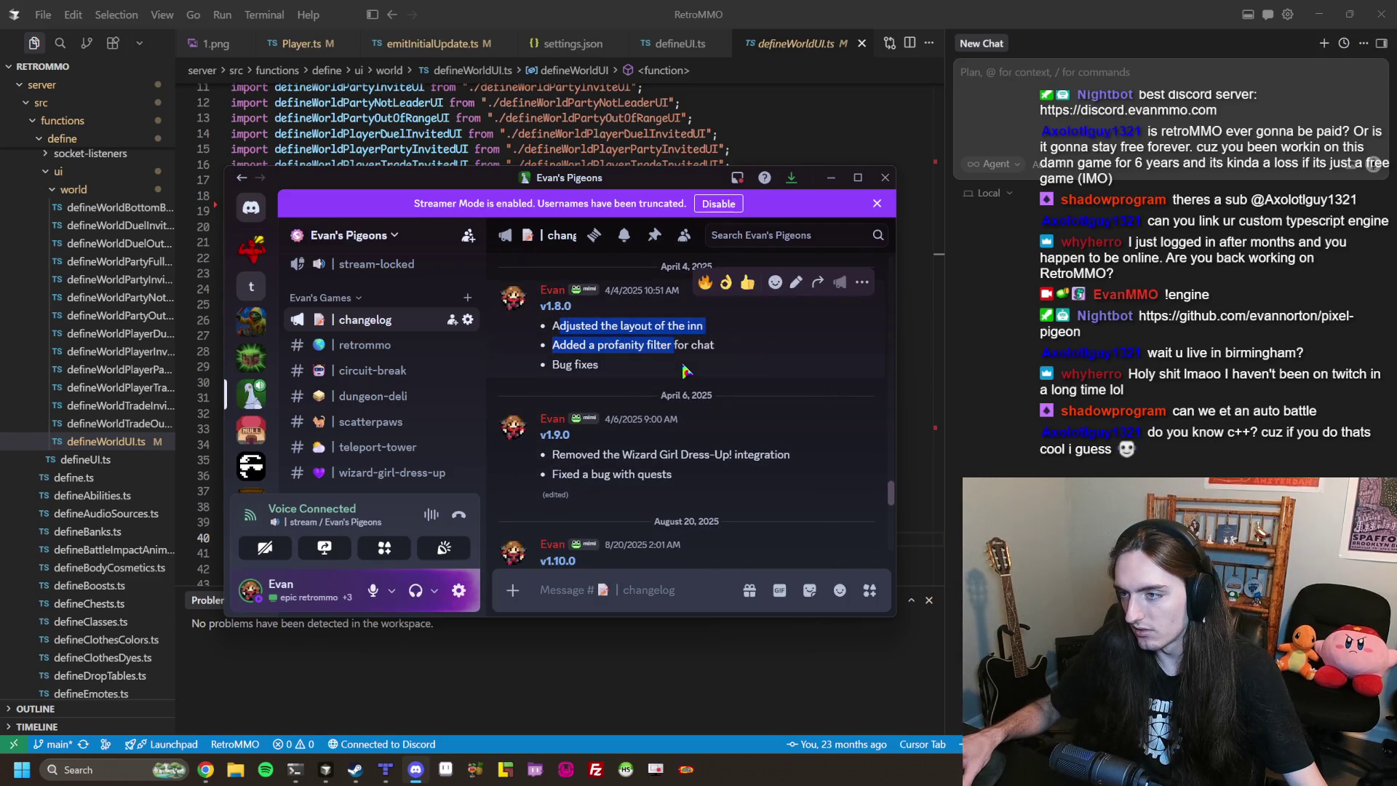
click(687, 346)
scroll(687, 349, down, 4)
scroll(687, 349, down, 4)
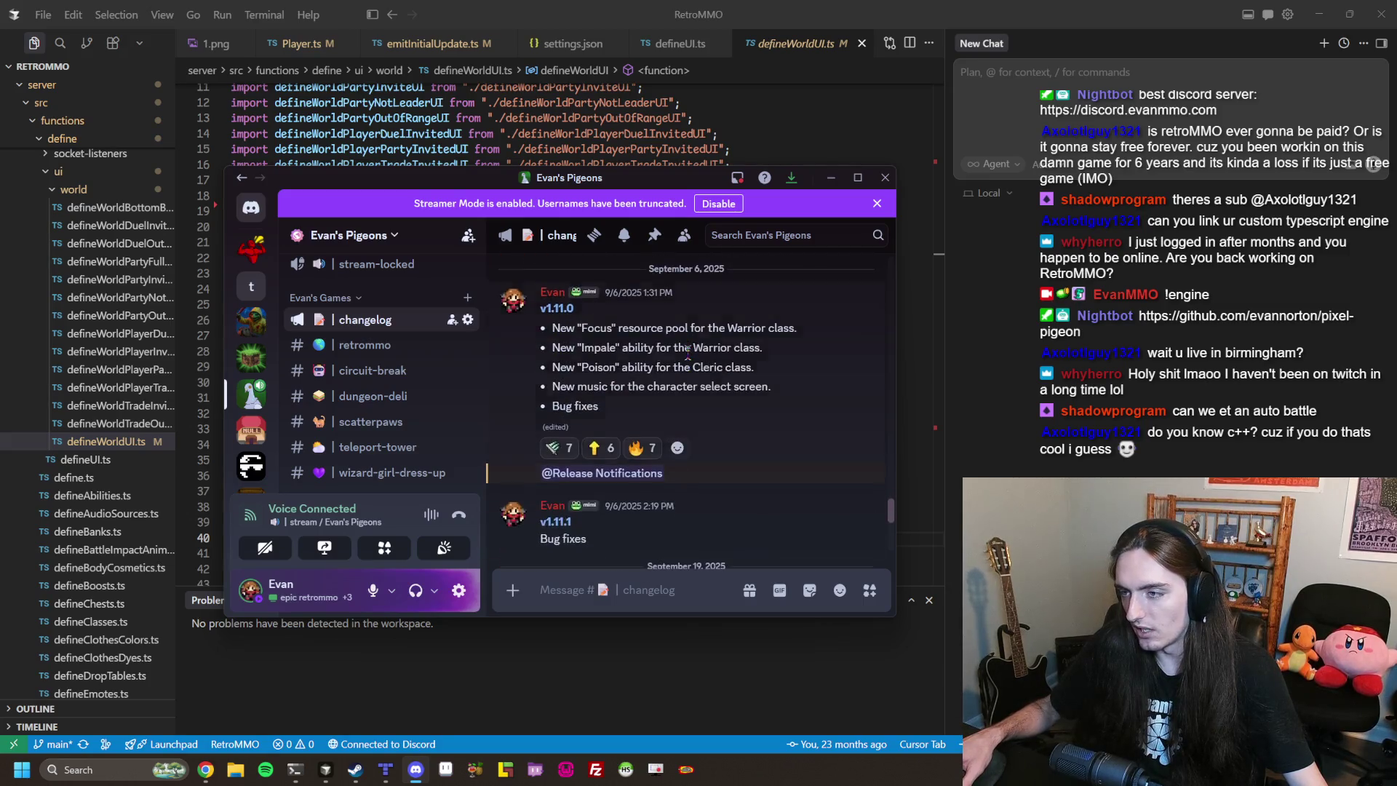
scroll(545, 334, up, 3)
mouse_move(545, 333)
mouse_down()
mouse_move(727, 367)
mouse_move(648, 389)
mouse_up()
click(666, 382)
Reach the latest v1.15.0 post from March 7, 2026, then nudge the Discord window left.
scroll(667, 380, down, 2)
scroll(666, 380, down, 3)
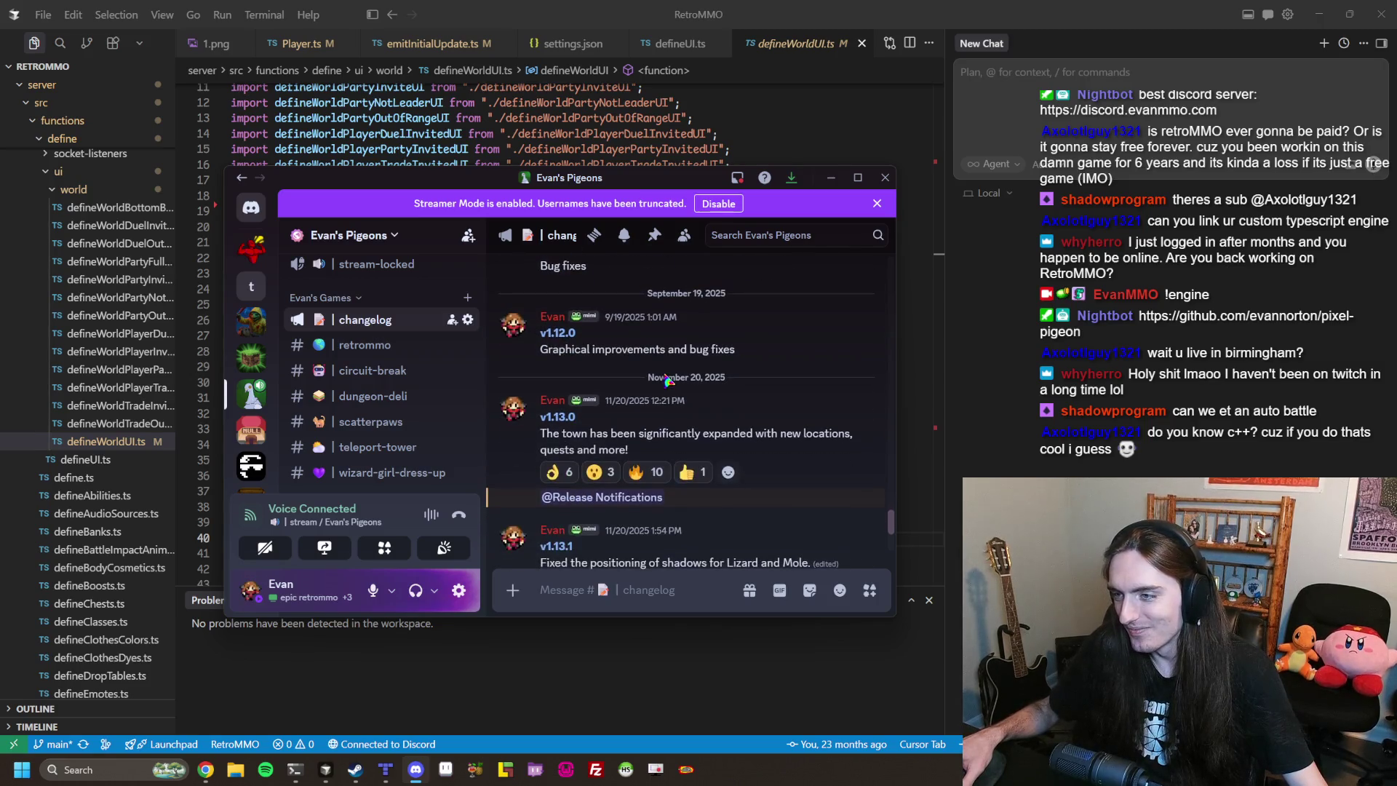
scroll(668, 381, down, 3)
scroll(709, 368, up, 1)
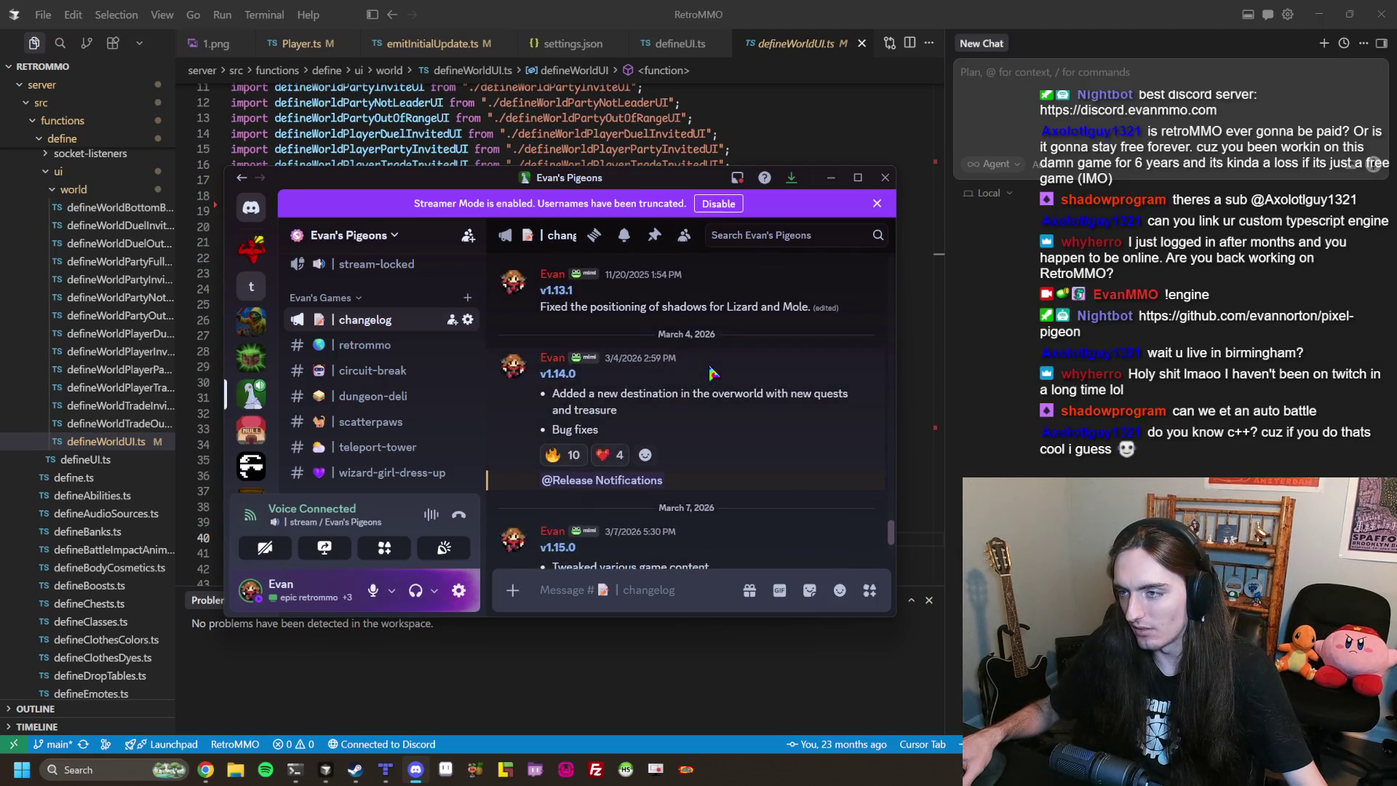
scroll(709, 367, down, 1)
mouse_move(638, 184)
mouse_down()
mouse_move(484, 193)
mouse_move(492, 201)
mouse_move(0, 203)
mouse_up()
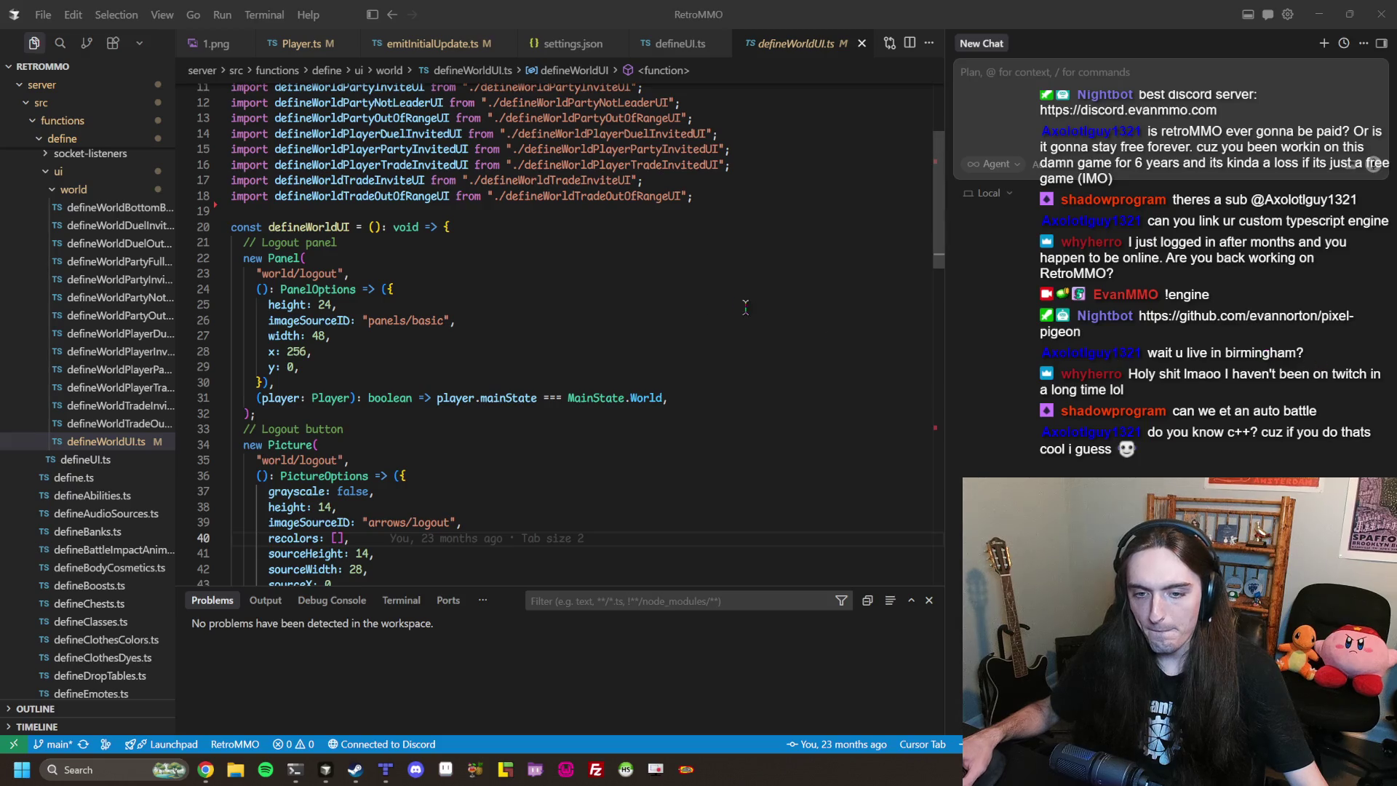
Show line 24's Git blame card in defineWorldUI.ts: the April 12th, 2024 'Tab size 2' commit.
click(582, 286)
mouse_move(588, 289)
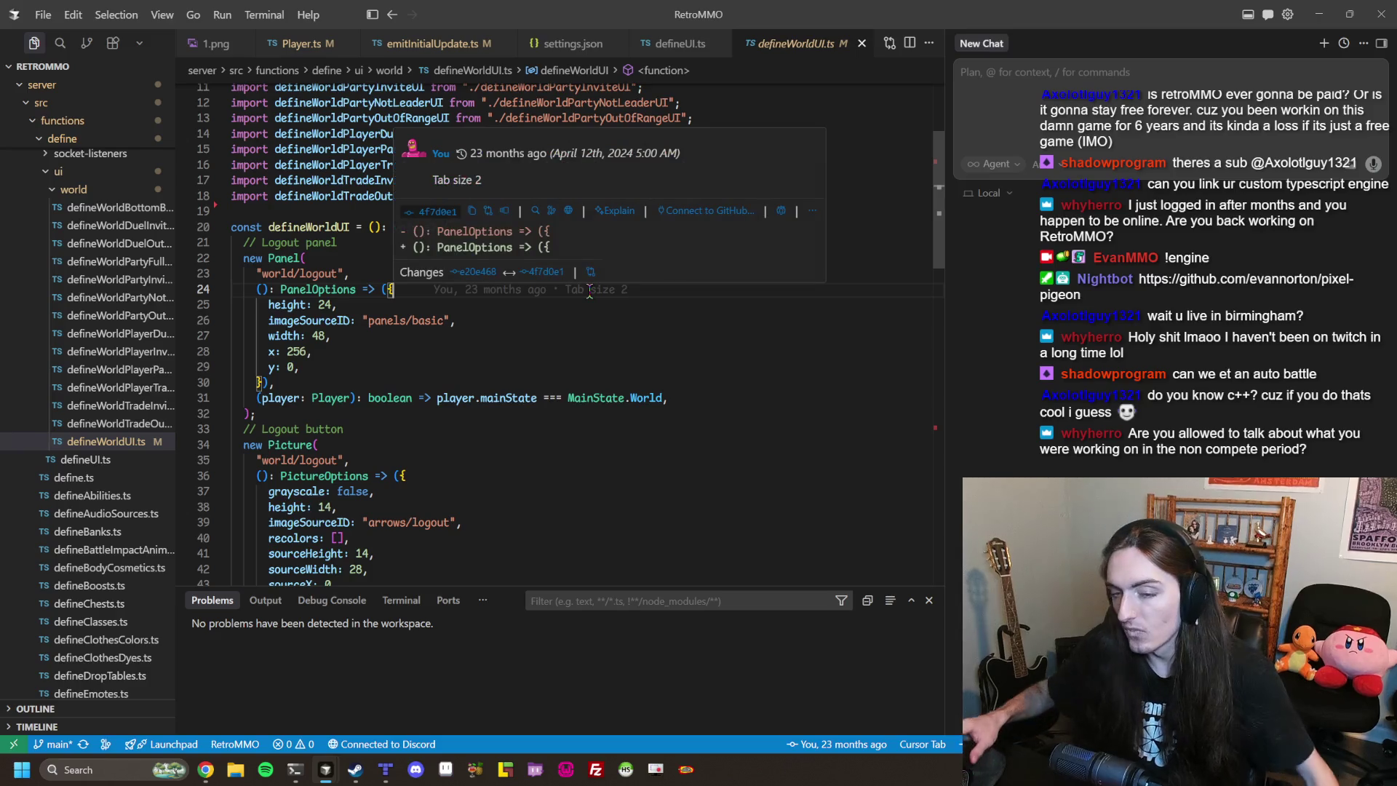
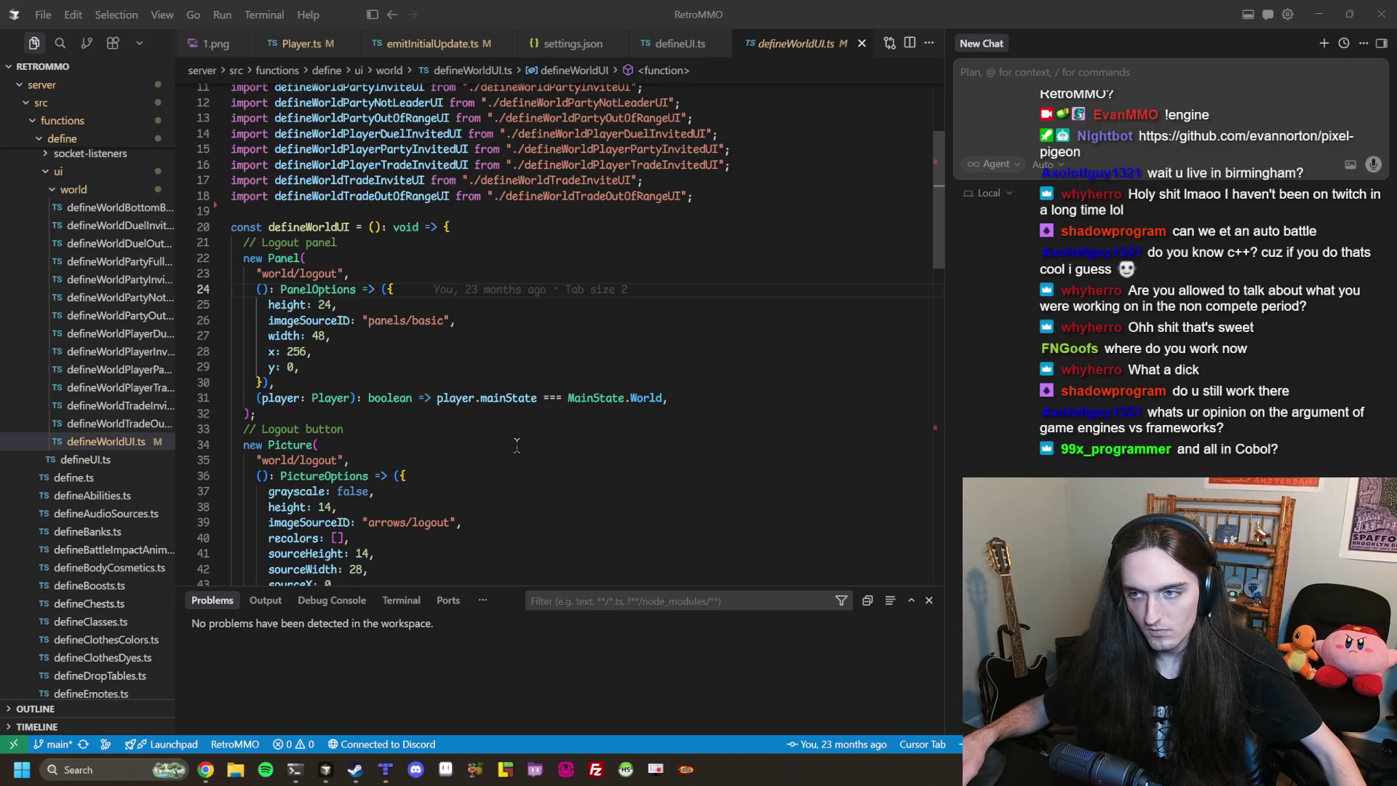
Search Google for t3code and open the pingdotgg/t3code GitHub repository.
mouse_move(341, 291)
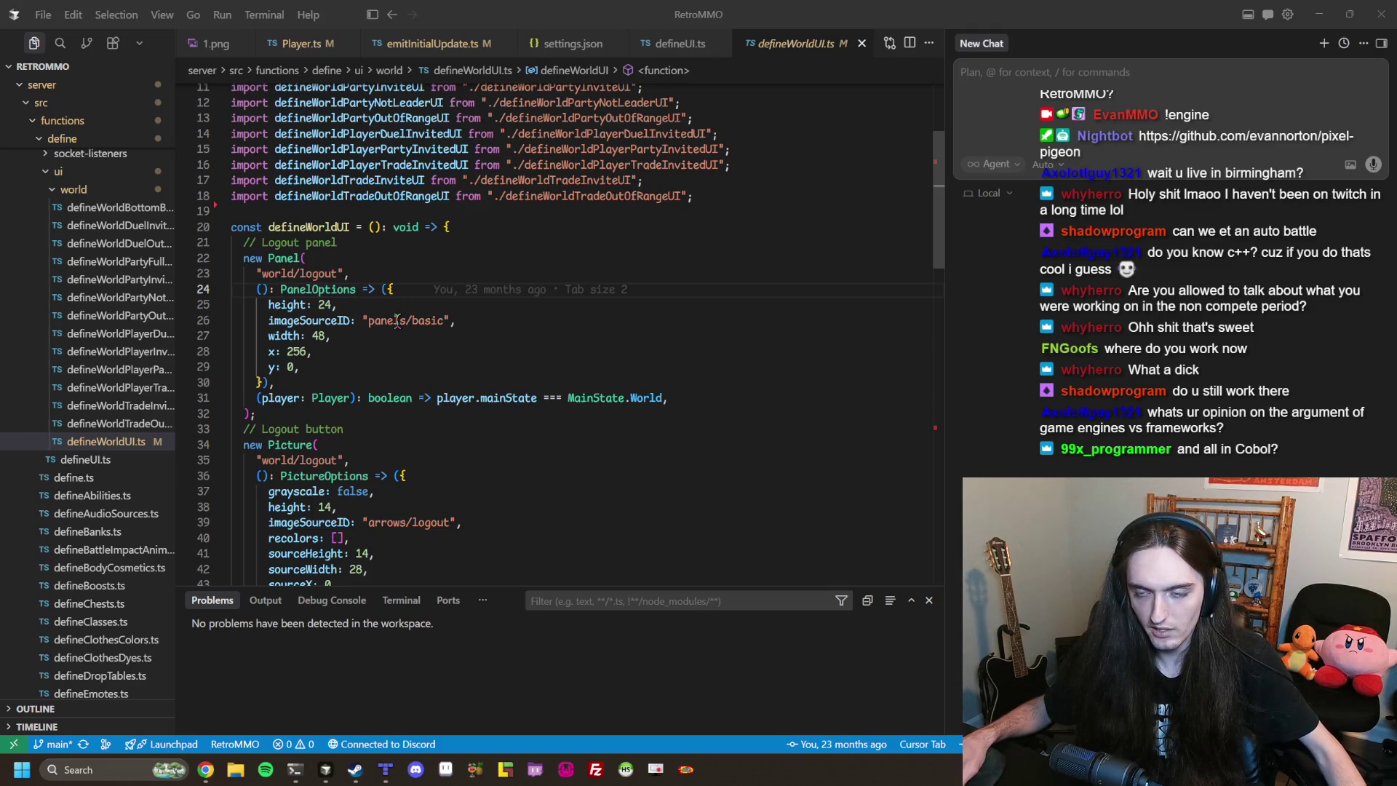
click(382, 270)
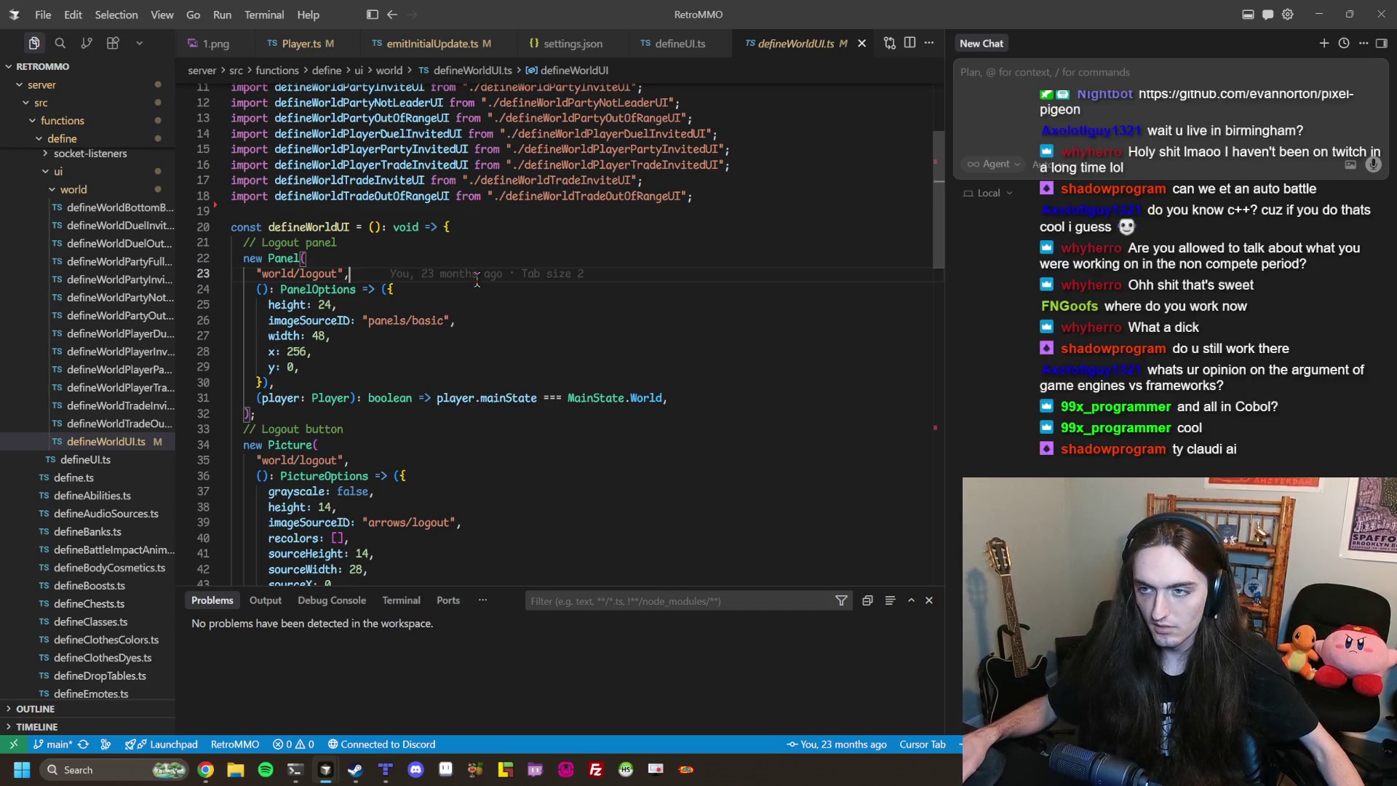
mouse_move(476, 279)
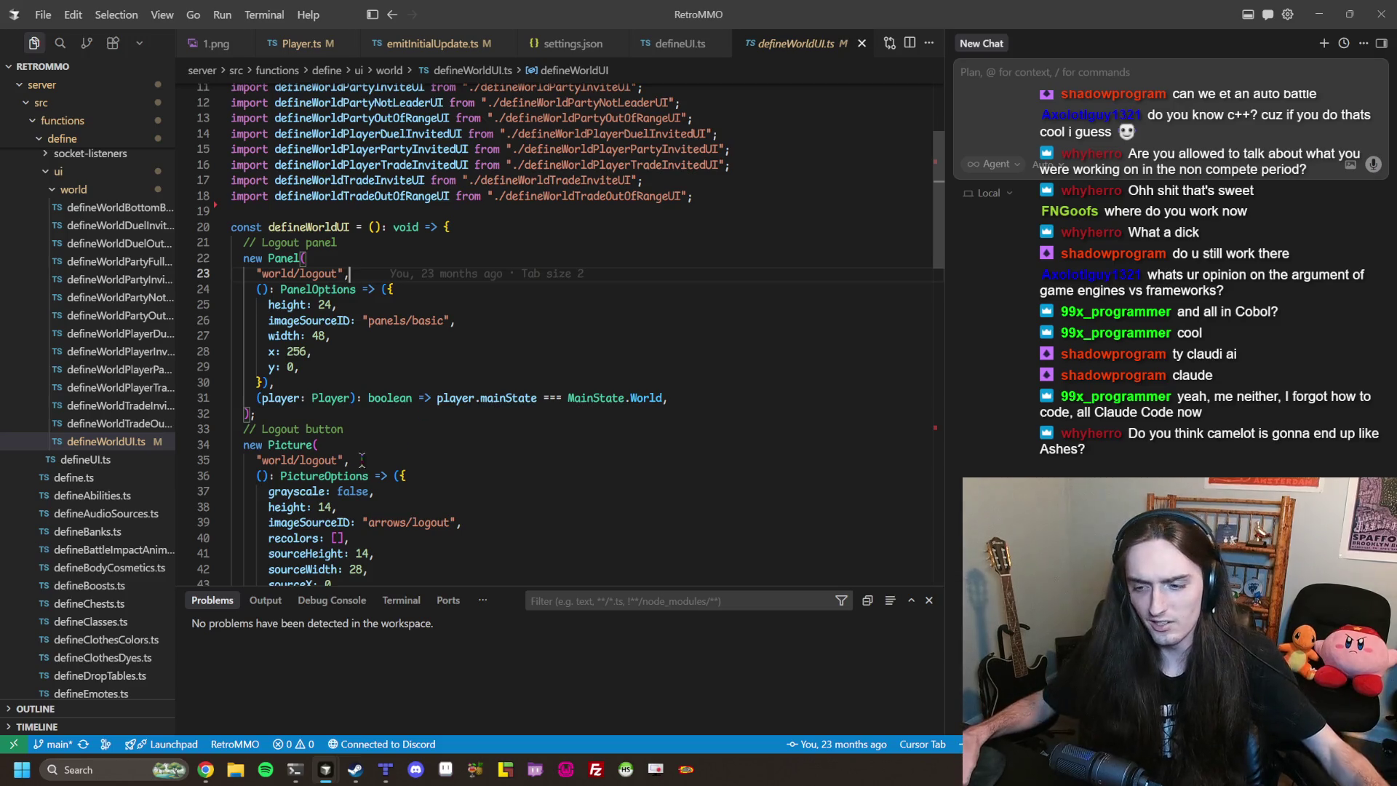
click(206, 769)
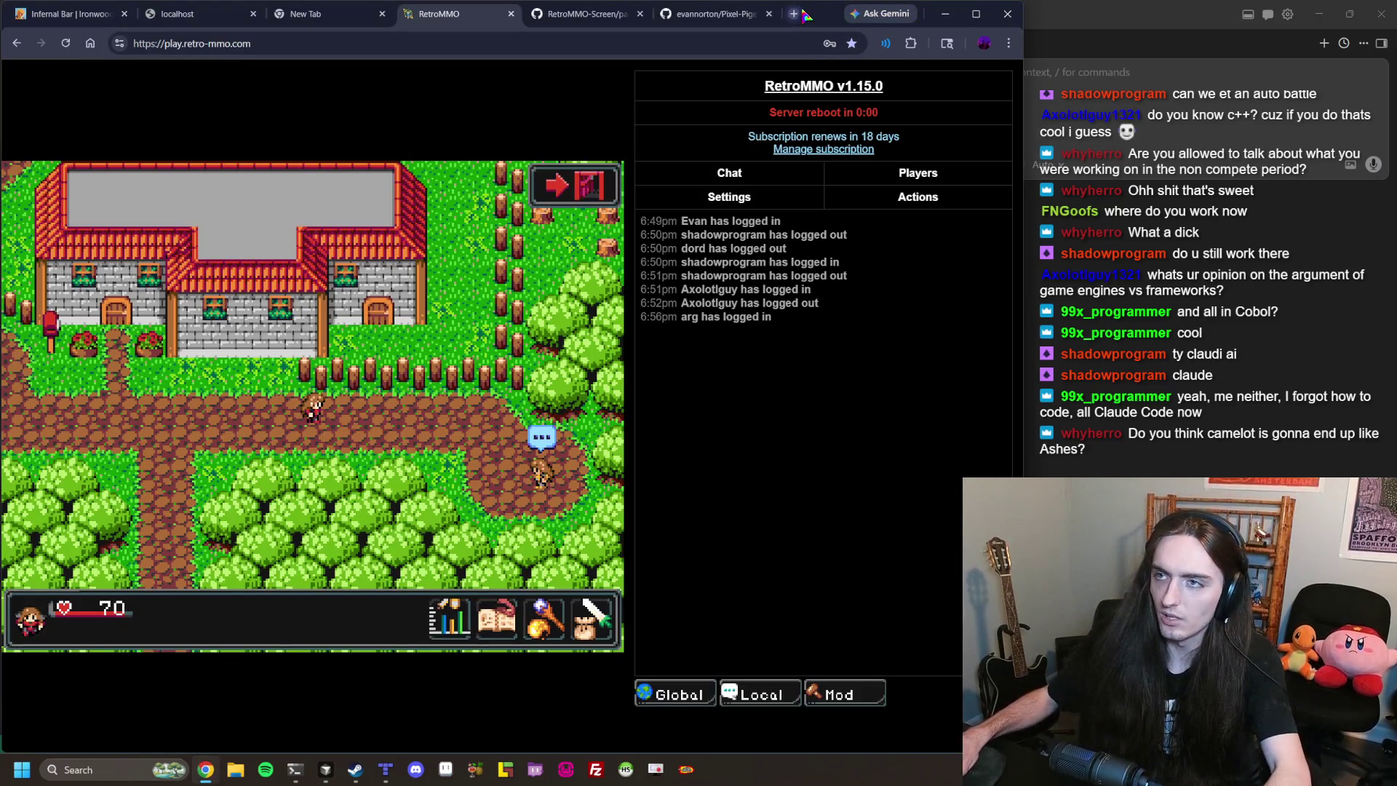
click(794, 13)
text(t3code)
key(Return)
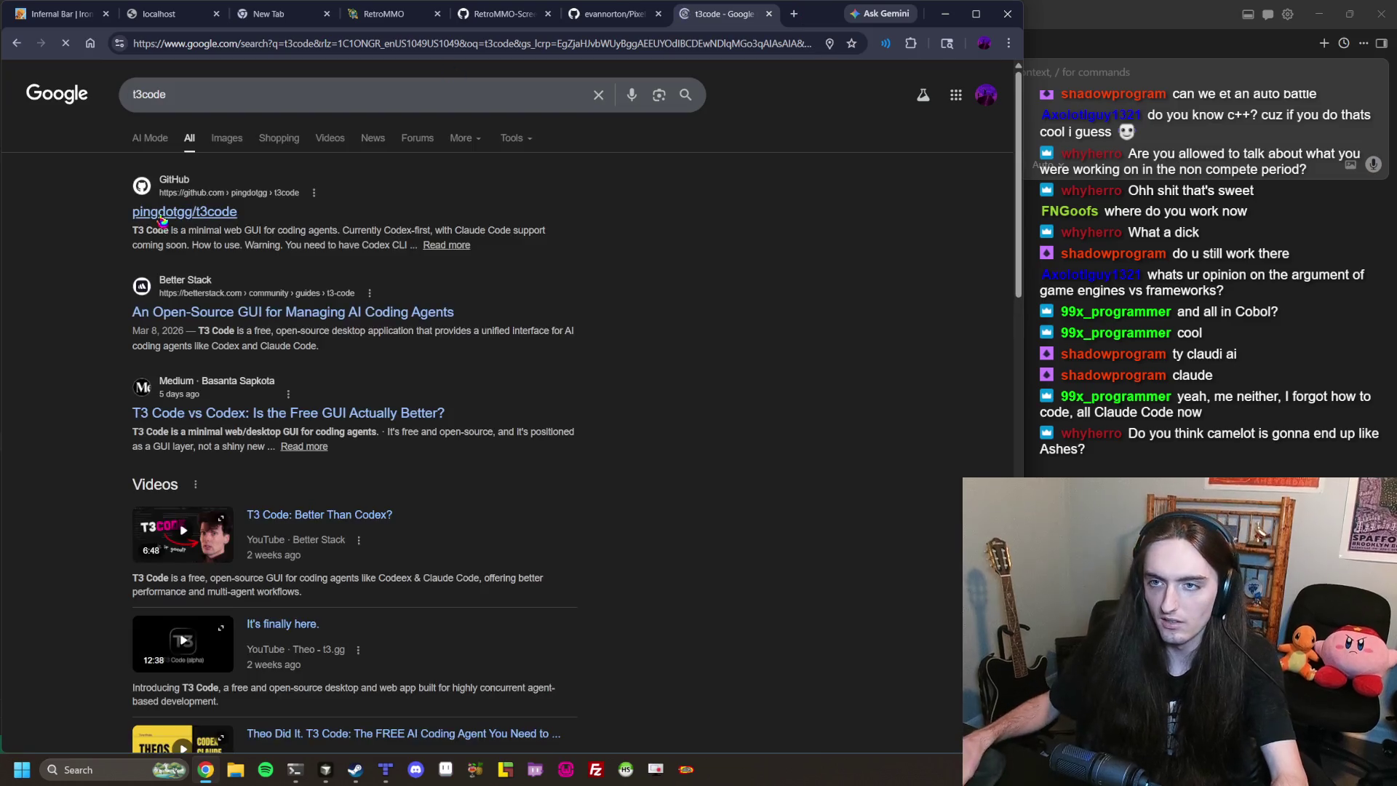
click(161, 219)
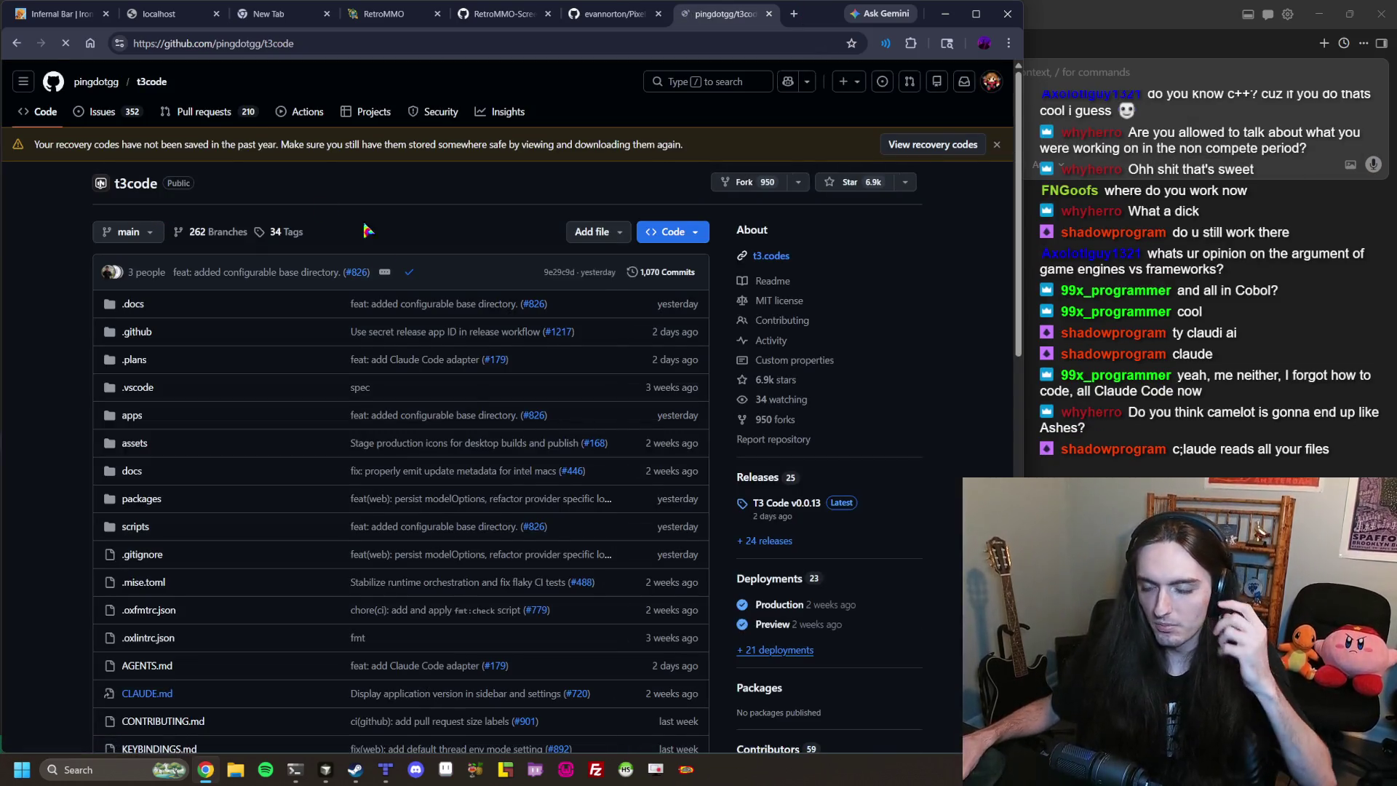
Scroll up and down through the t3code README.
scroll(372, 372, down, 10)
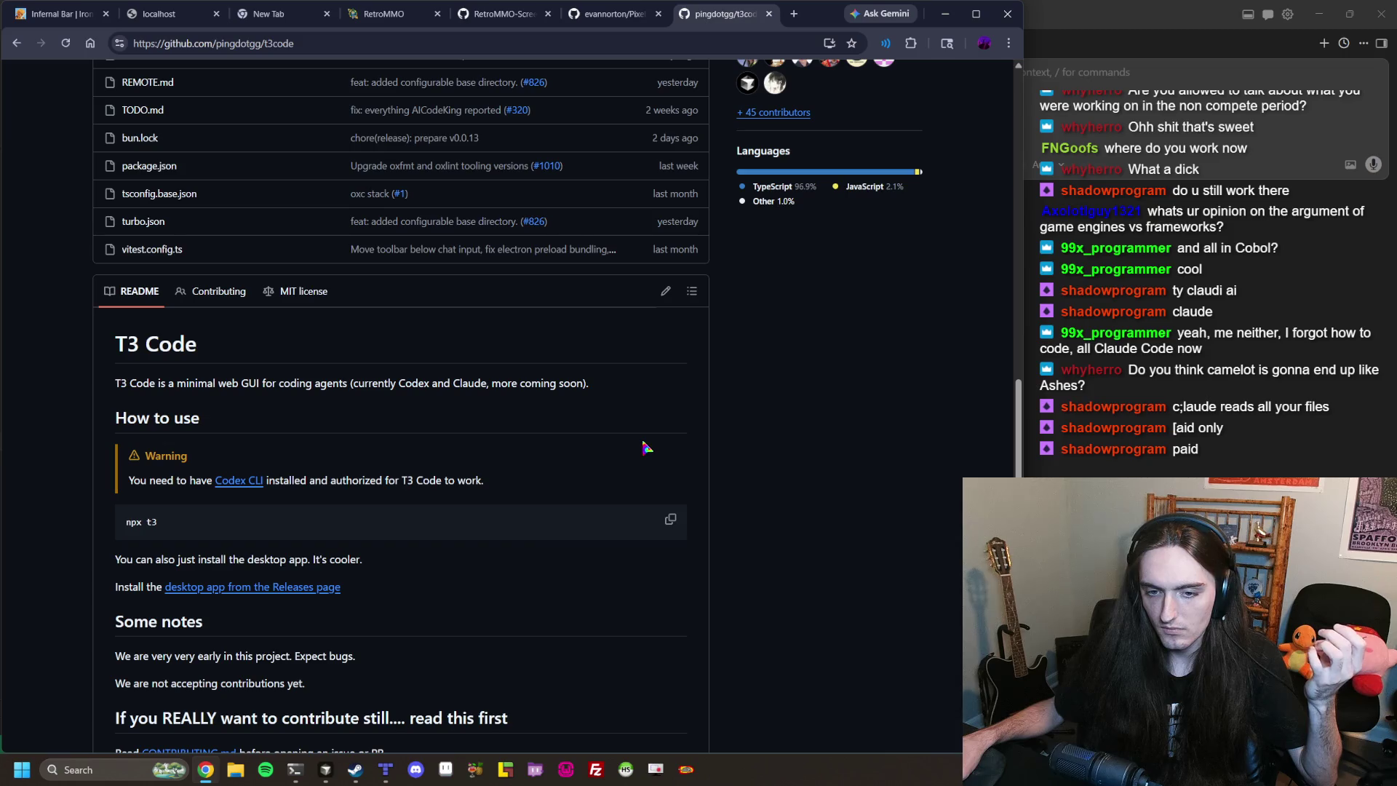
scroll(646, 448, down, 2)
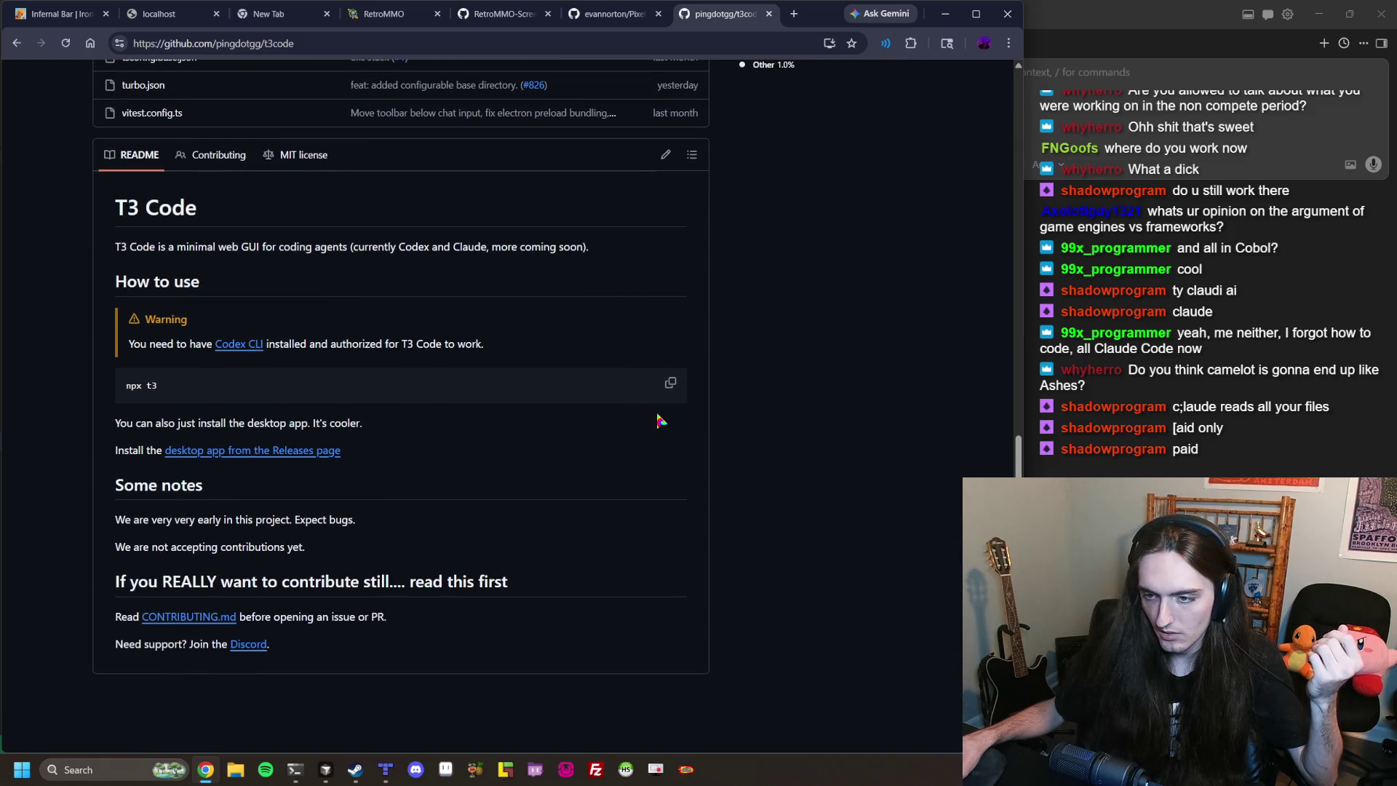
scroll(673, 399, up, 10)
scroll(673, 399, up, 2)
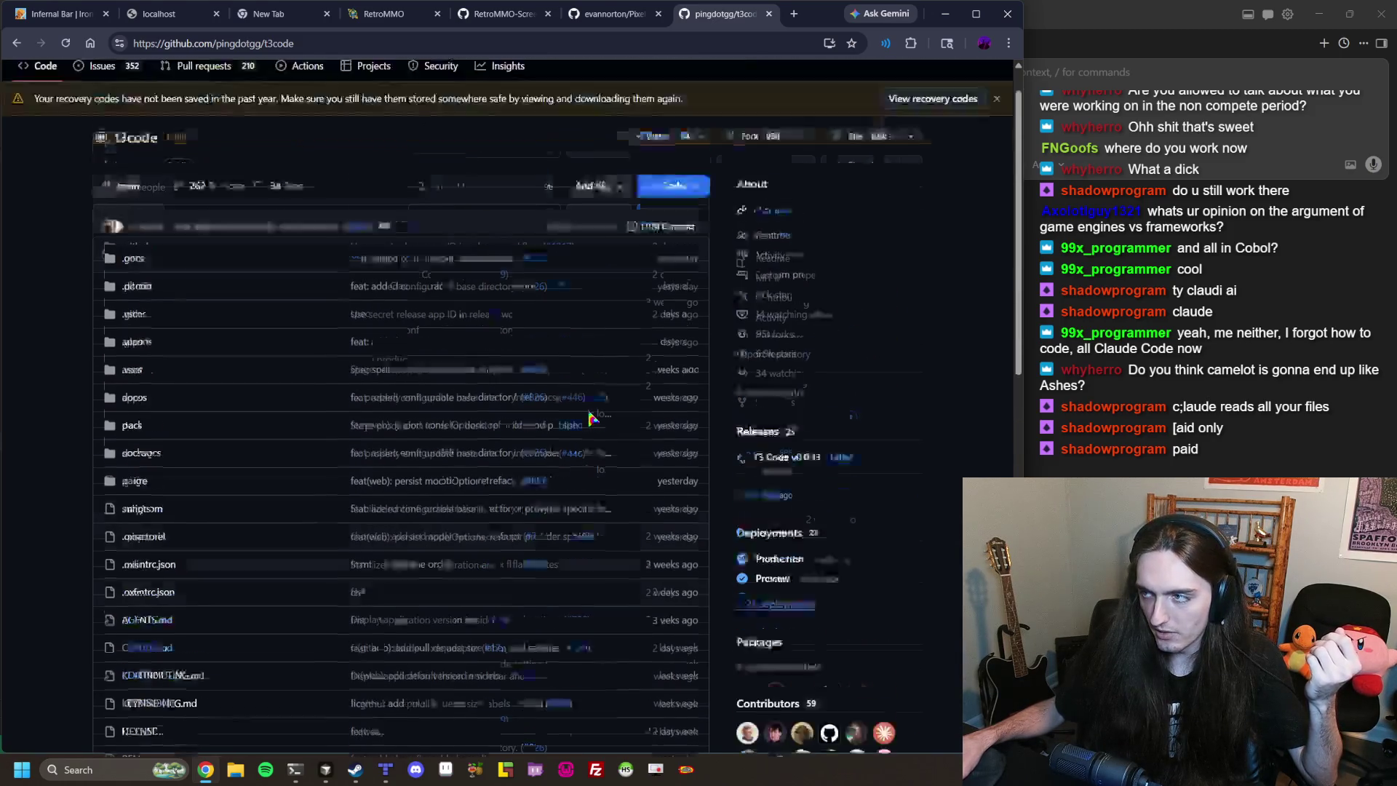
scroll(746, 437, down, 3)
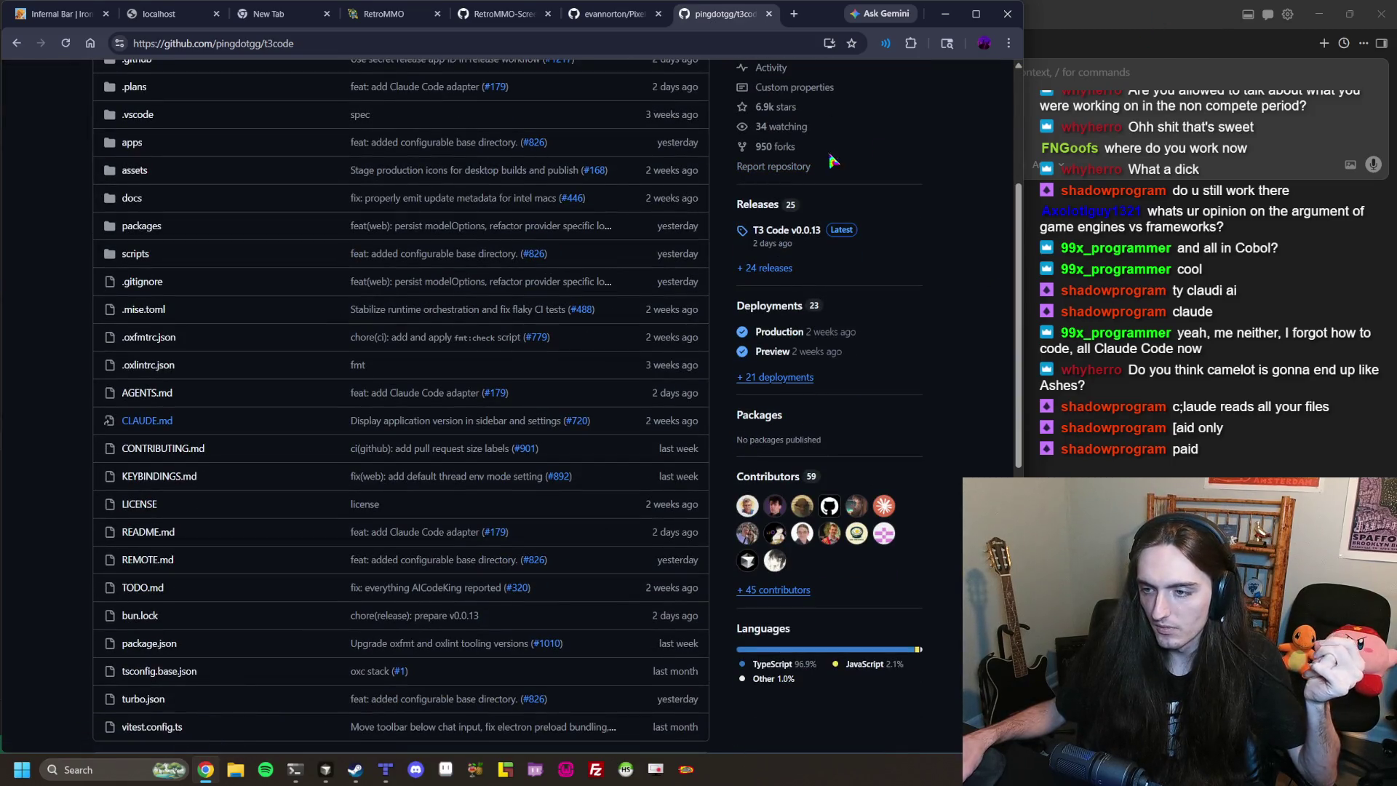
scroll(819, 102, down, 4)
scroll(817, 101, down, 1)
scroll(814, 92, down, 3)
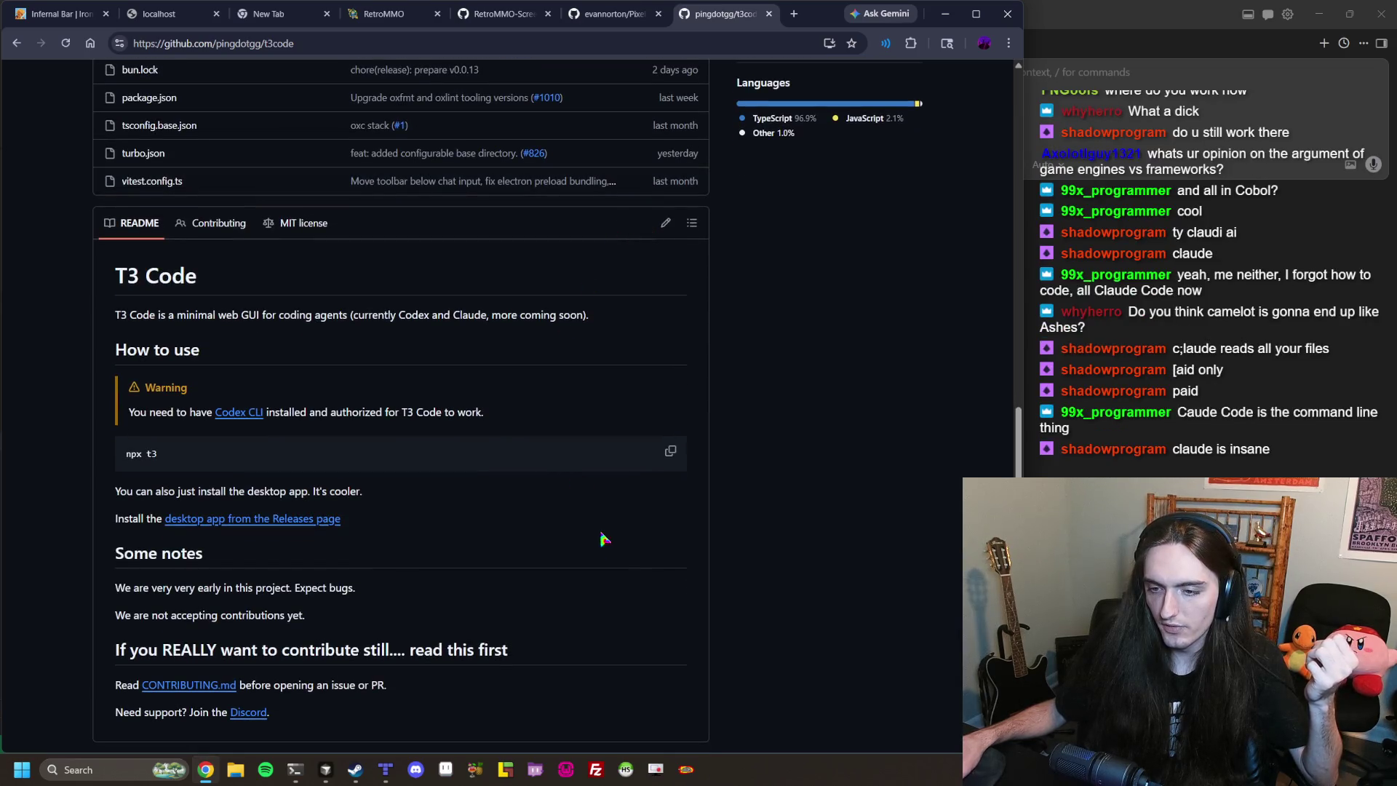
scroll(722, 629, up, 10)
Reopen the recently closed ChatGPT tab with Ctrl+Shift+T.
click(792, 15)
key(ctrl+w)
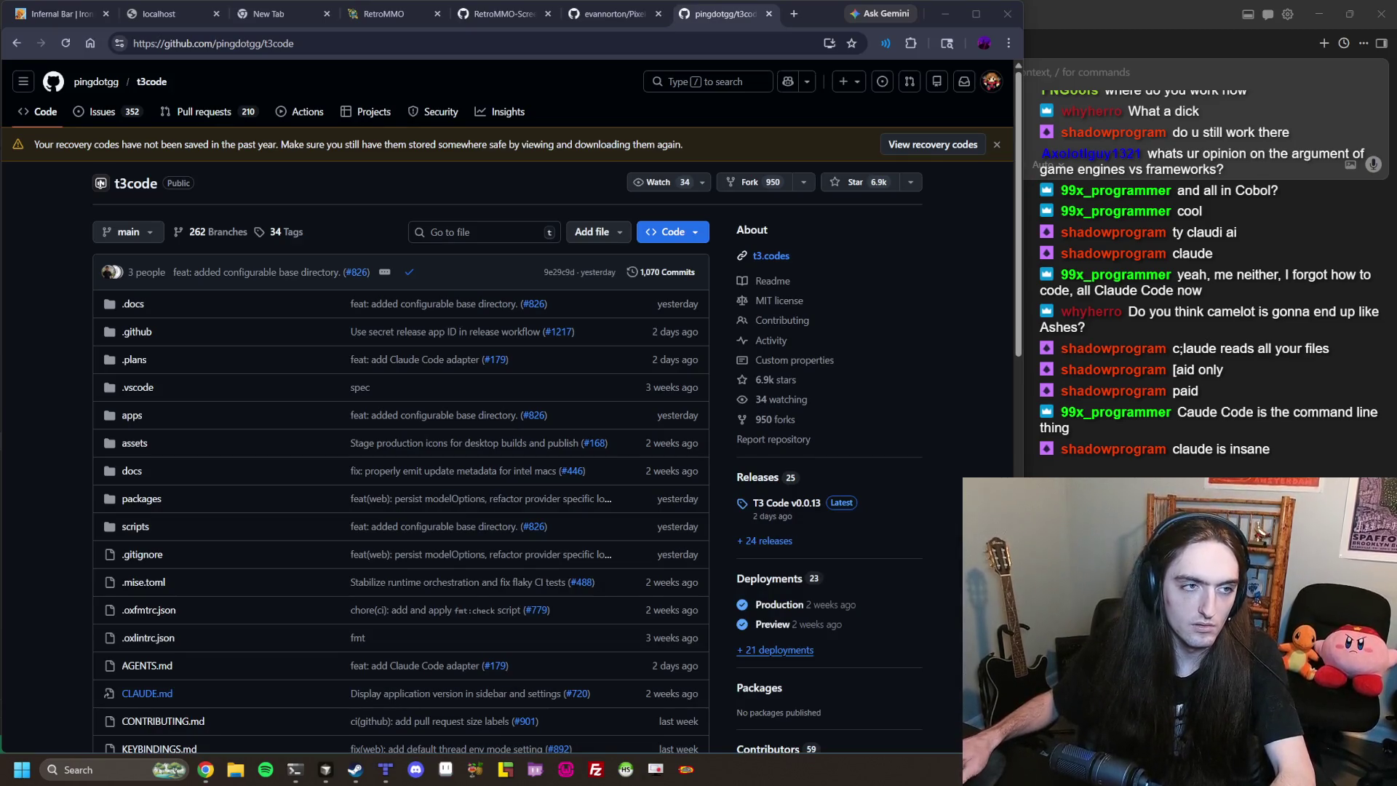
key(ctrl+shift+t)
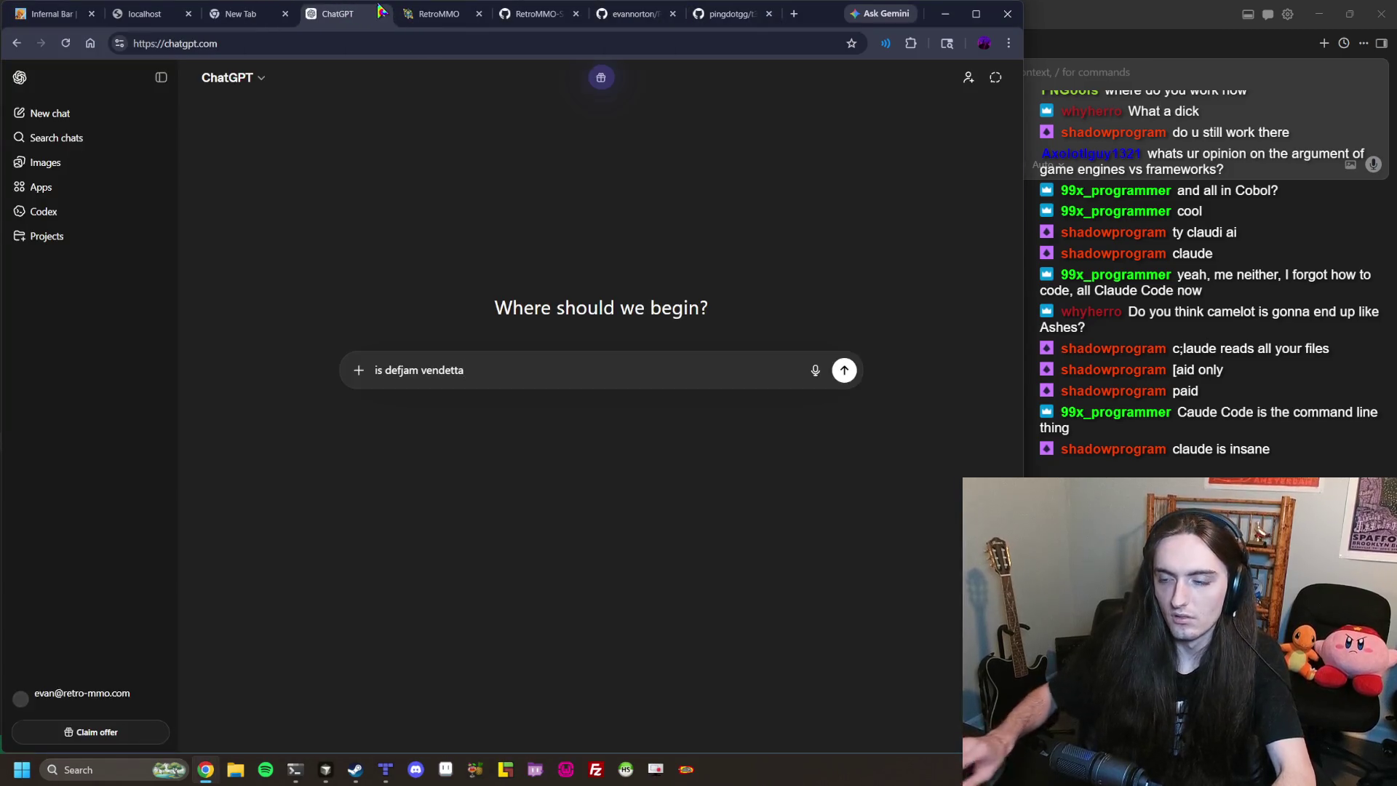
In a fresh chat, ask 'what is the point of using something like claude code instead of cursor'.
middle_click(313, 19)
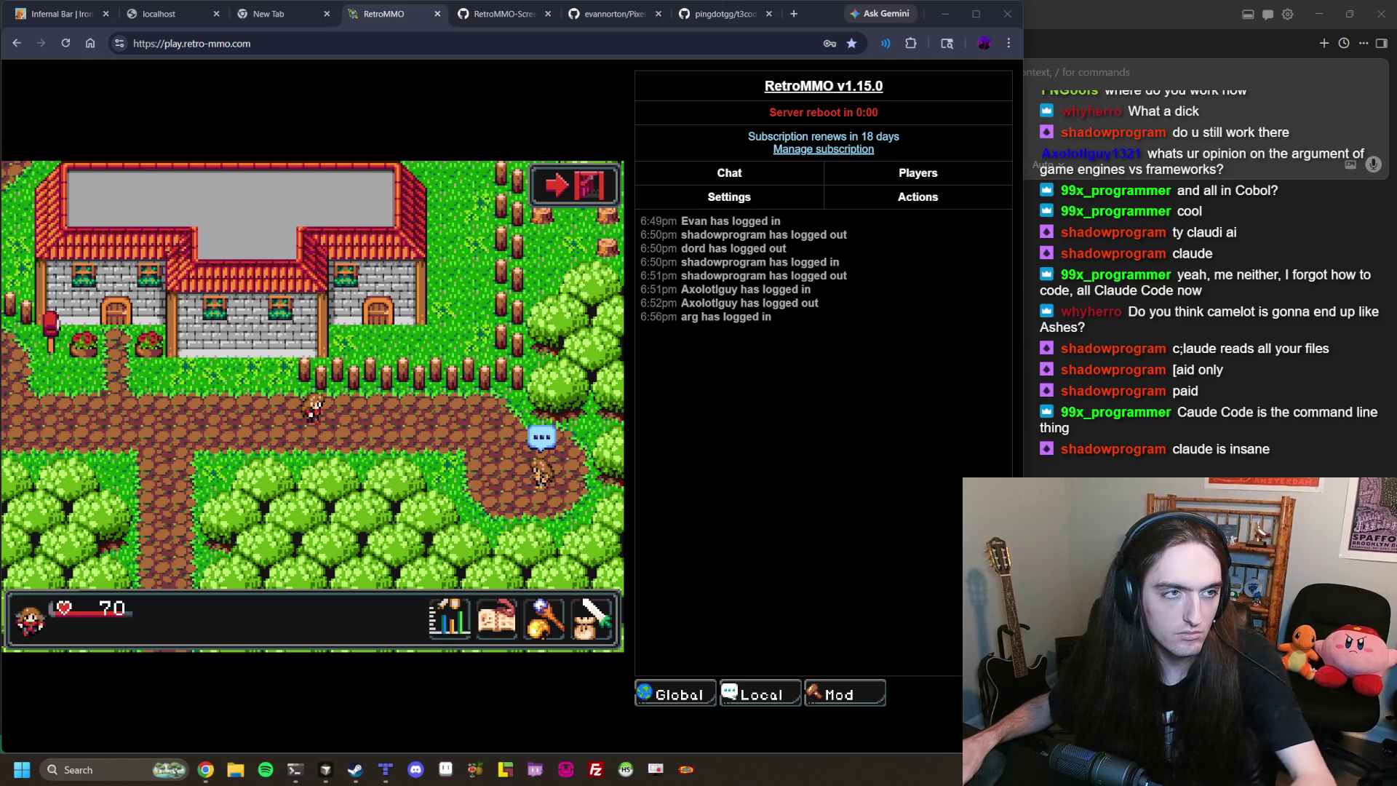
key(ctrl+t)
text(what is the point of )
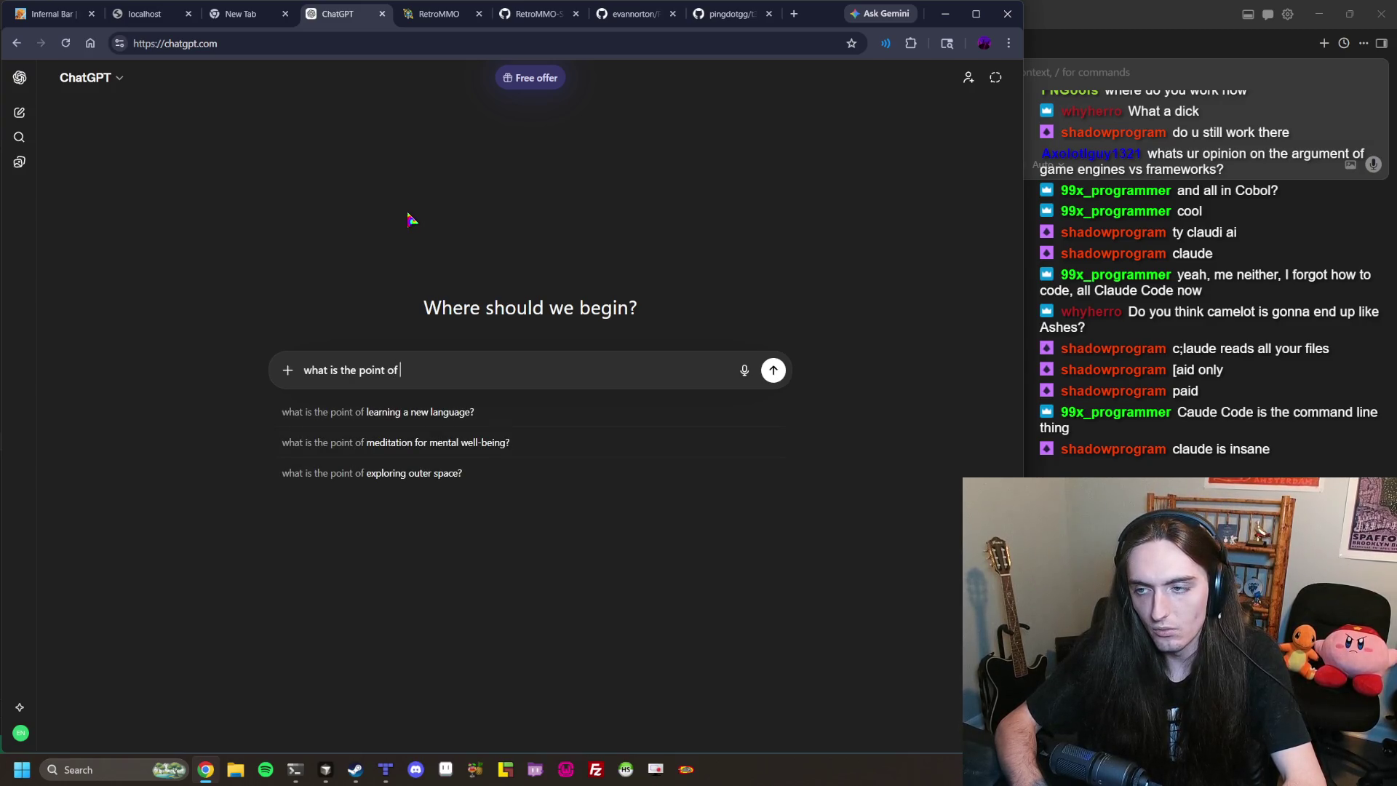
text(using something )
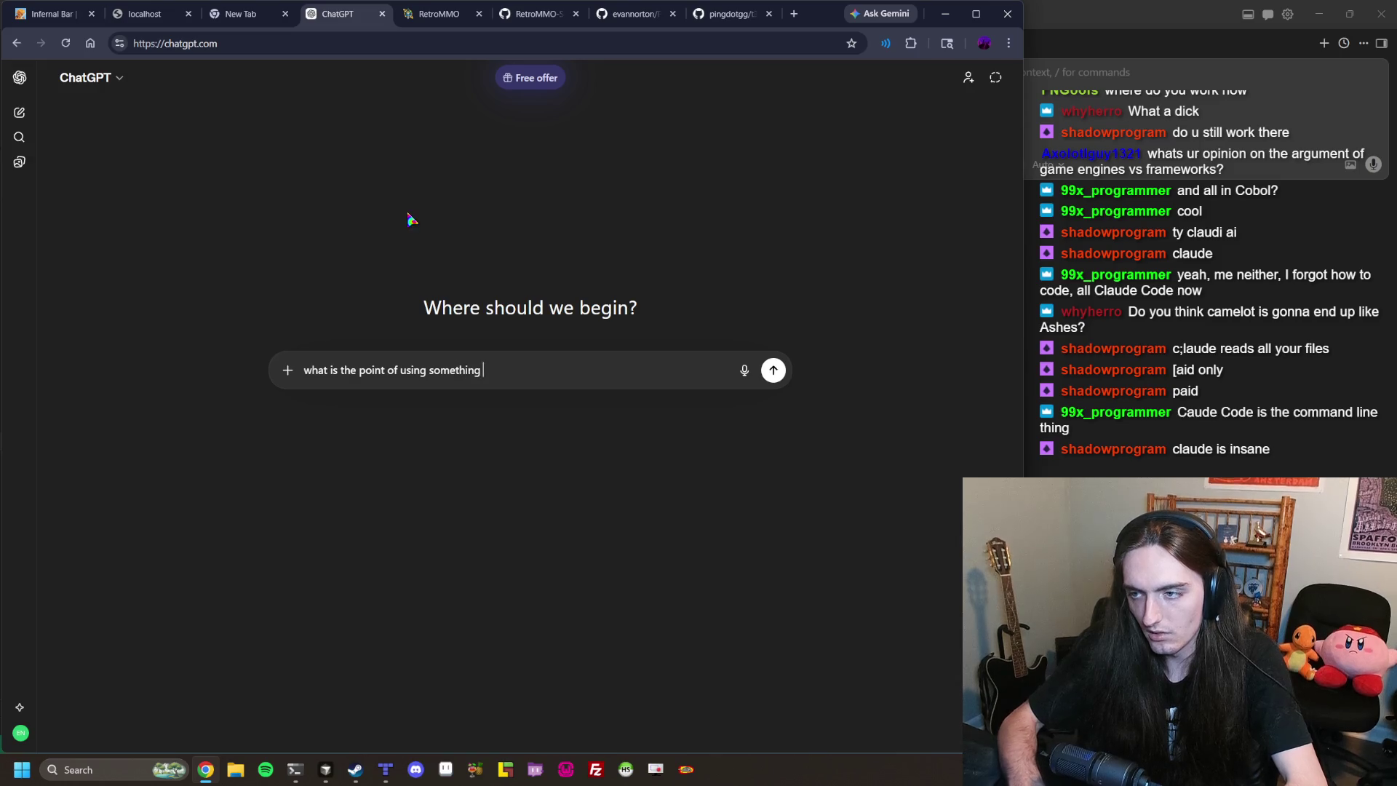
text(like claude co)
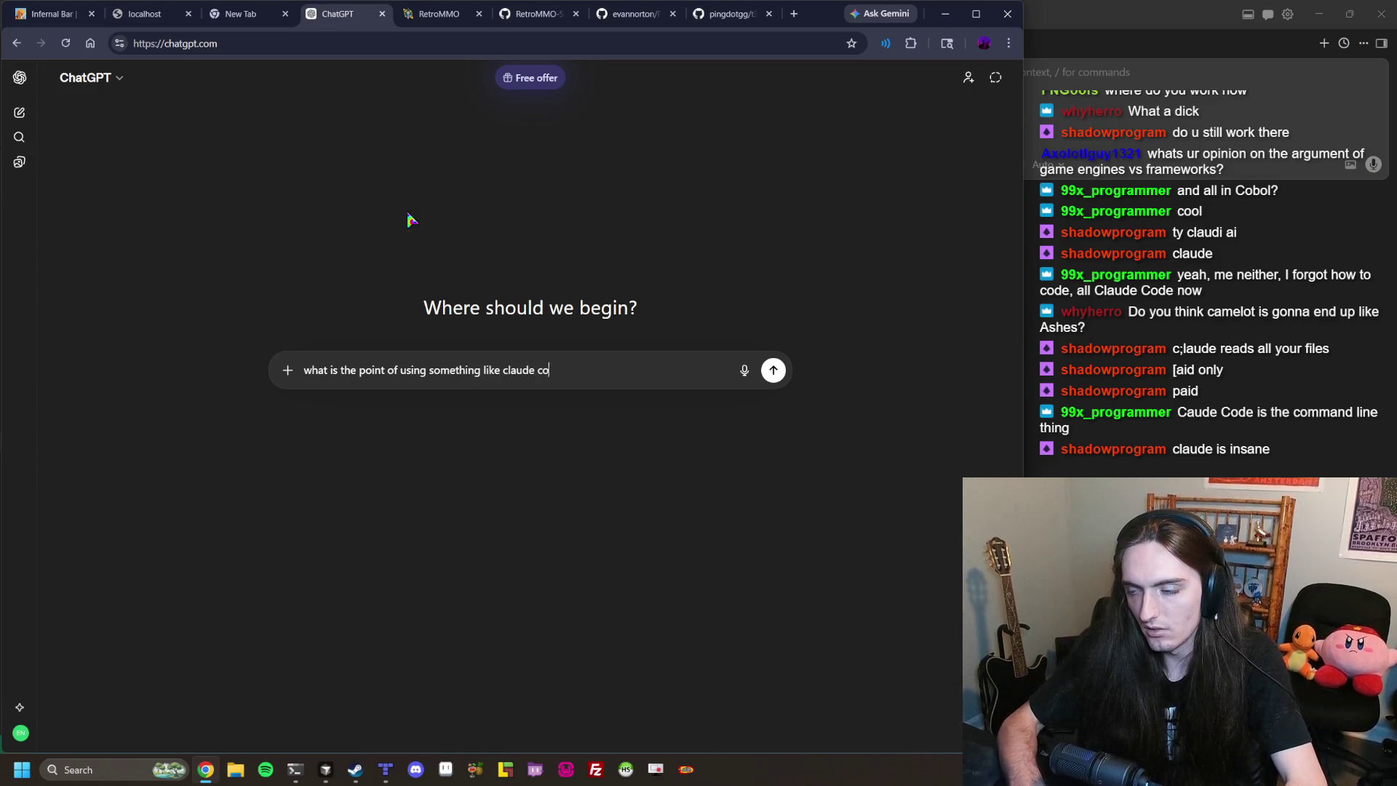
text(de instead of cursor)
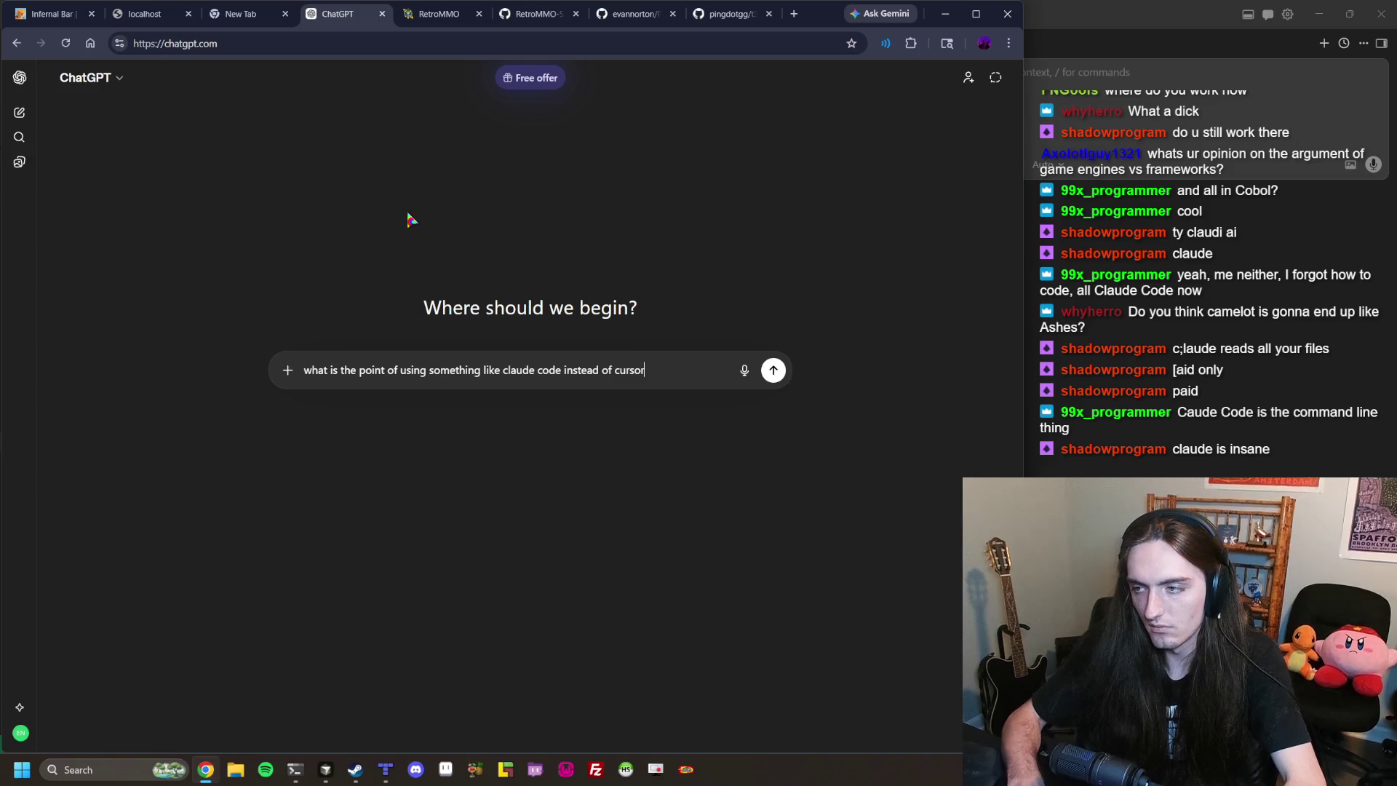
key(Return)
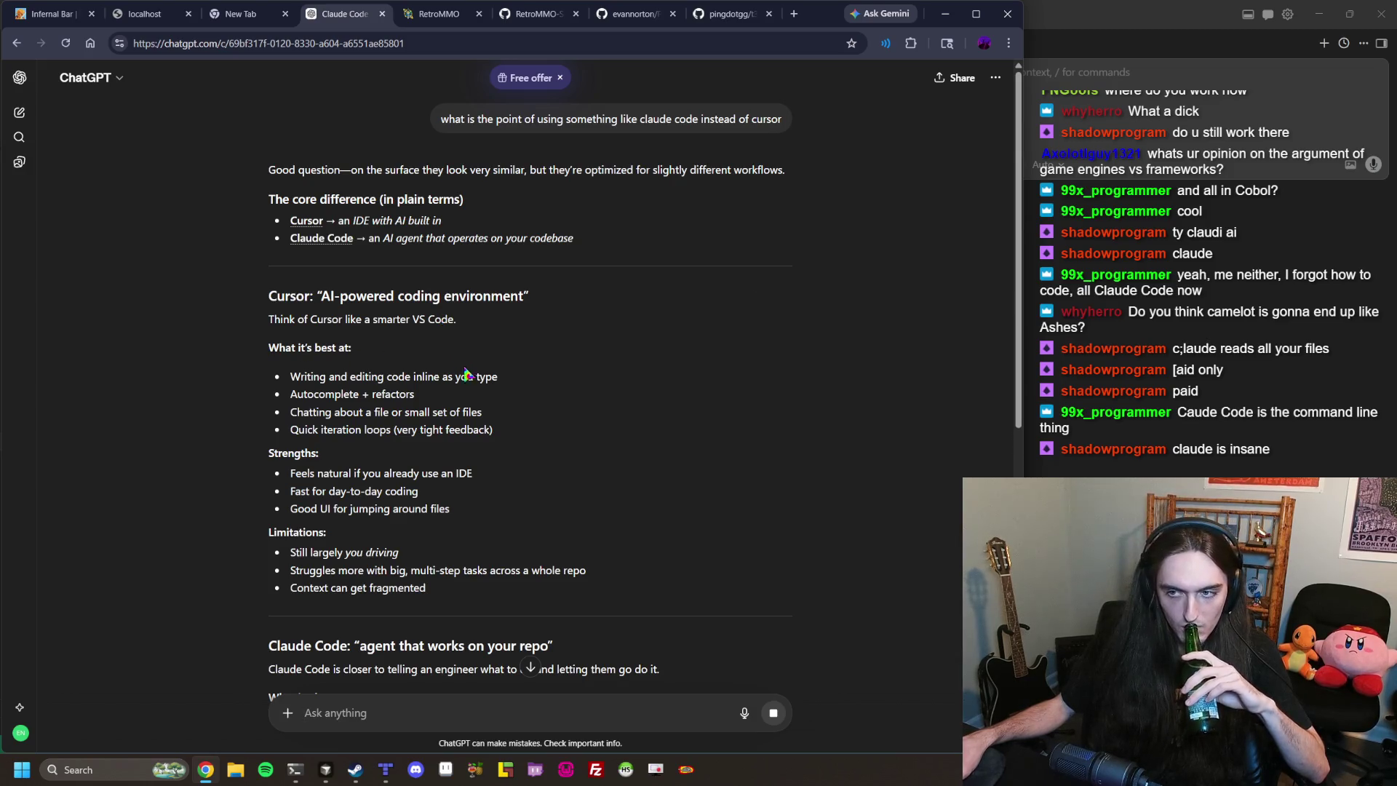
Read the answer, highlighting the bullets from refactors to Quick iteration loops.
double_click(306, 347)
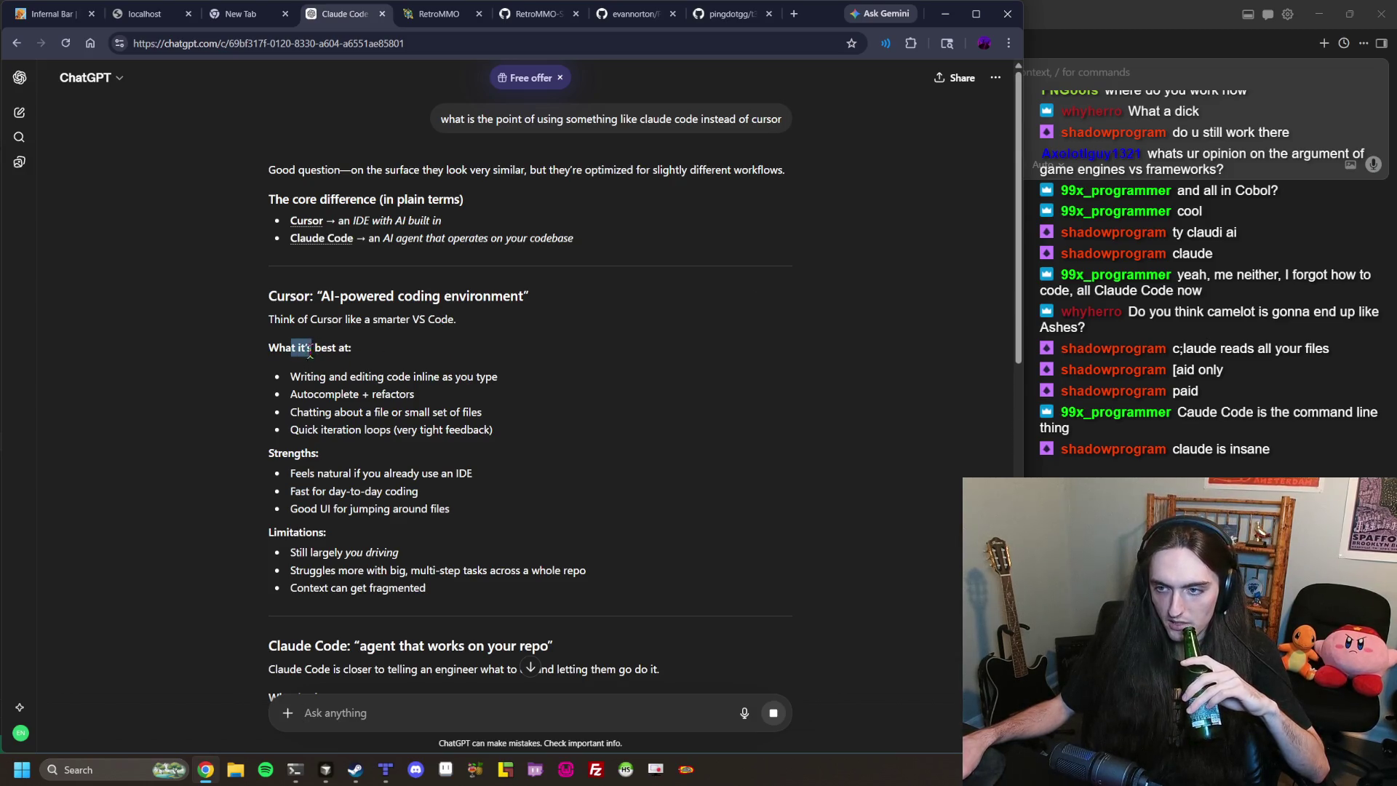
drag(300, 376, 393, 377)
click(297, 378)
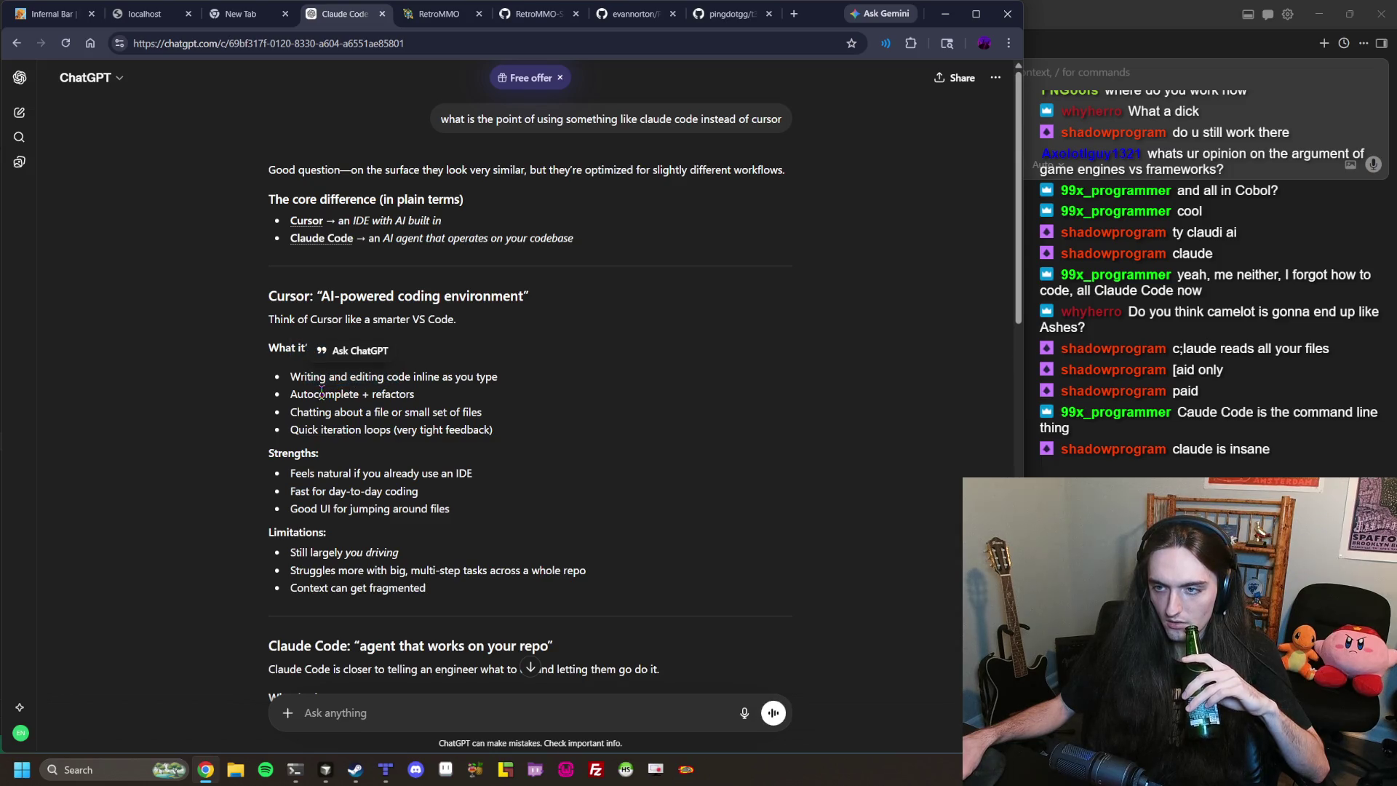
mouse_move(291, 376)
mouse_down()
mouse_move(548, 439)
mouse_move(373, 395)
mouse_up()
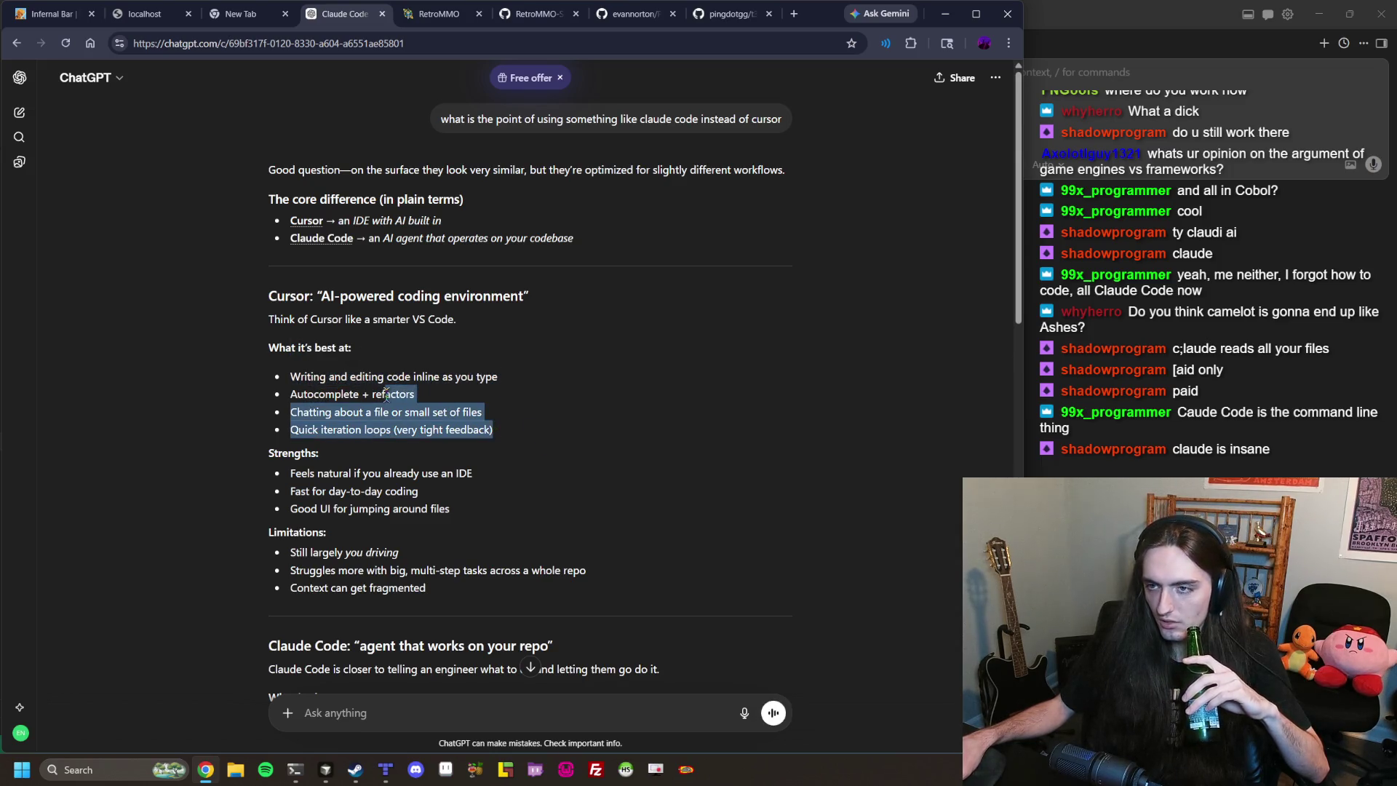
key(alt+Tab)
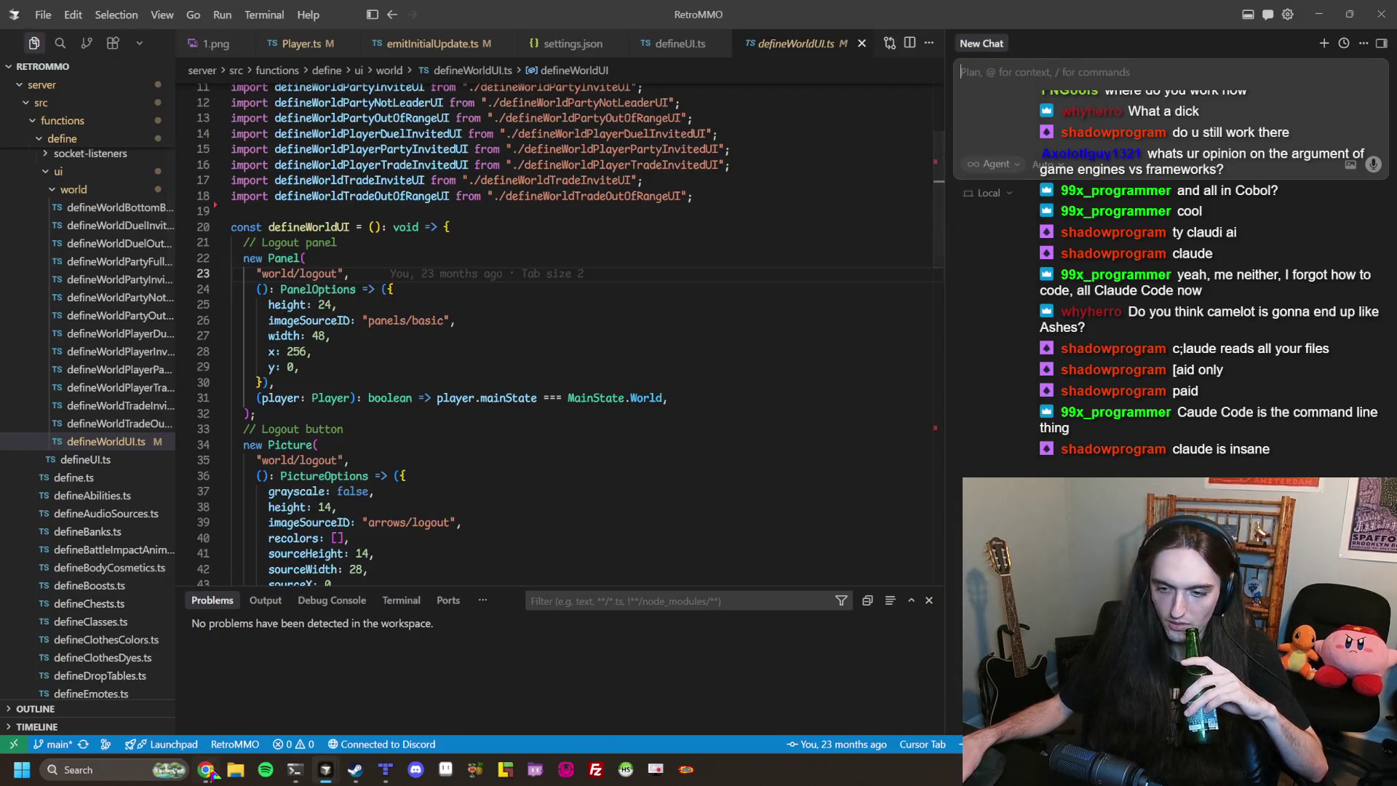
click(206, 771)
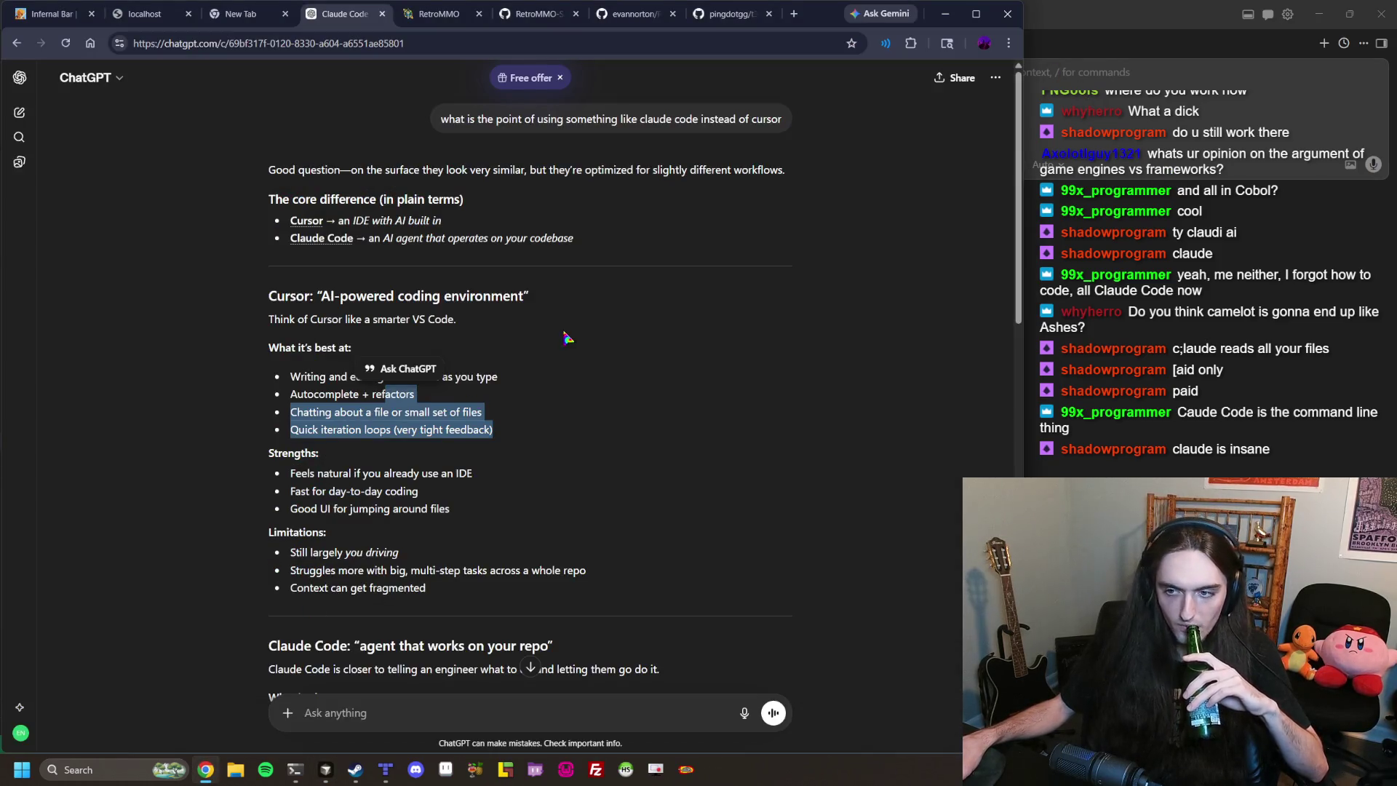
scroll(550, 334, down, 1)
scroll(551, 334, down, 6)
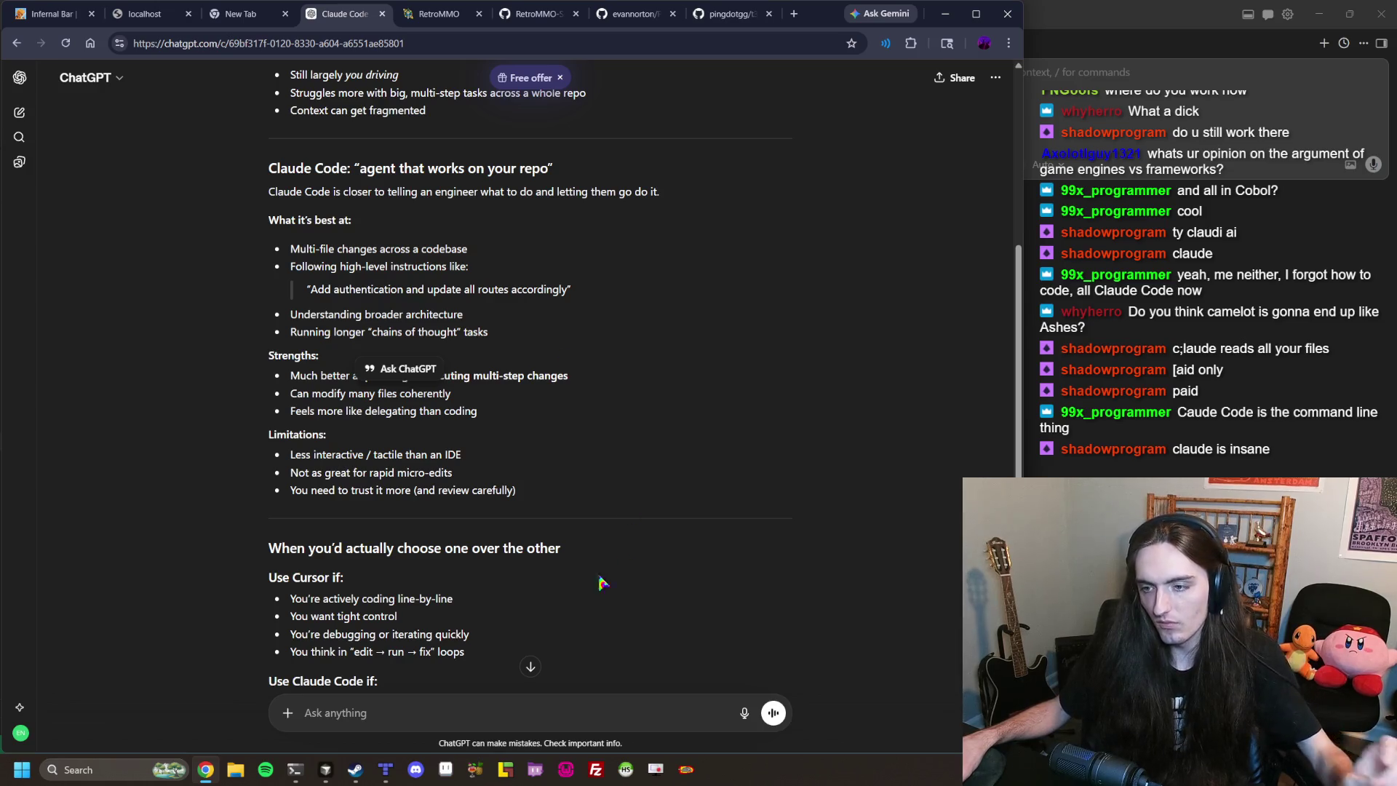
click(520, 663)
Send the follow-up asking what the difference is, since Cursor also lets you direct an agent.
text(but cursor lets you tell an agent to do shit too, no? whats the diff)
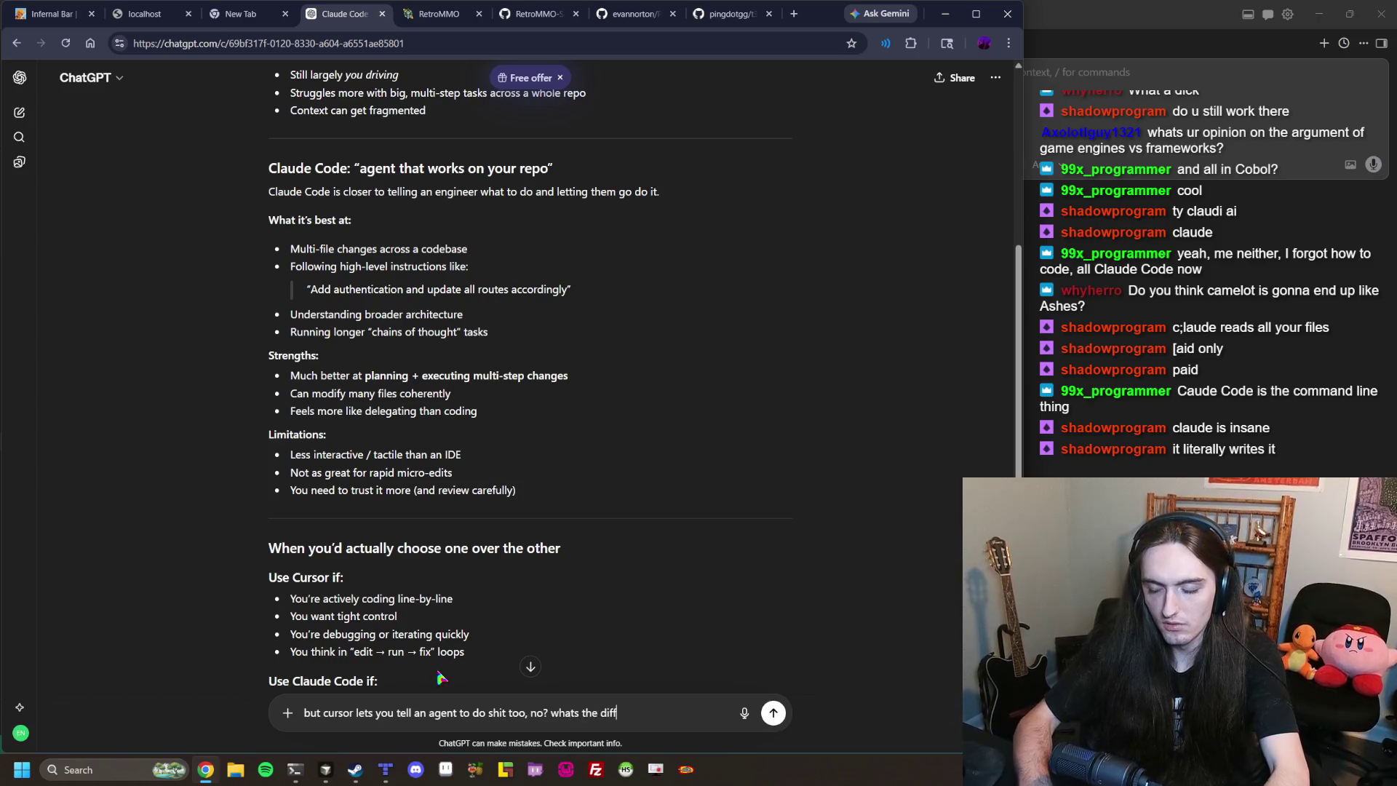
text(erence?)
key(Return)
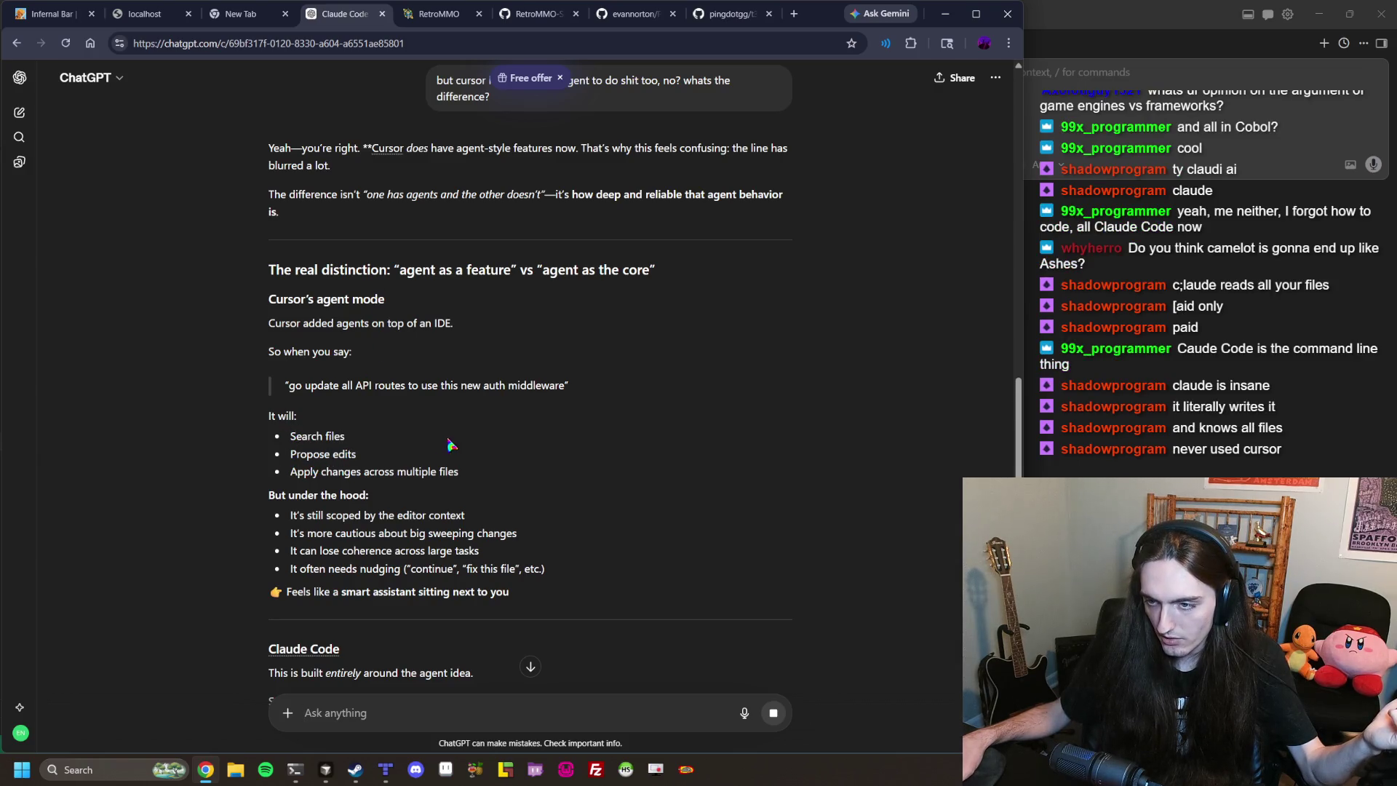
Read the Cursor vs Claude Code comparison down to the bottom line, then go to the new-tab page.
scroll(437, 447, down, 1)
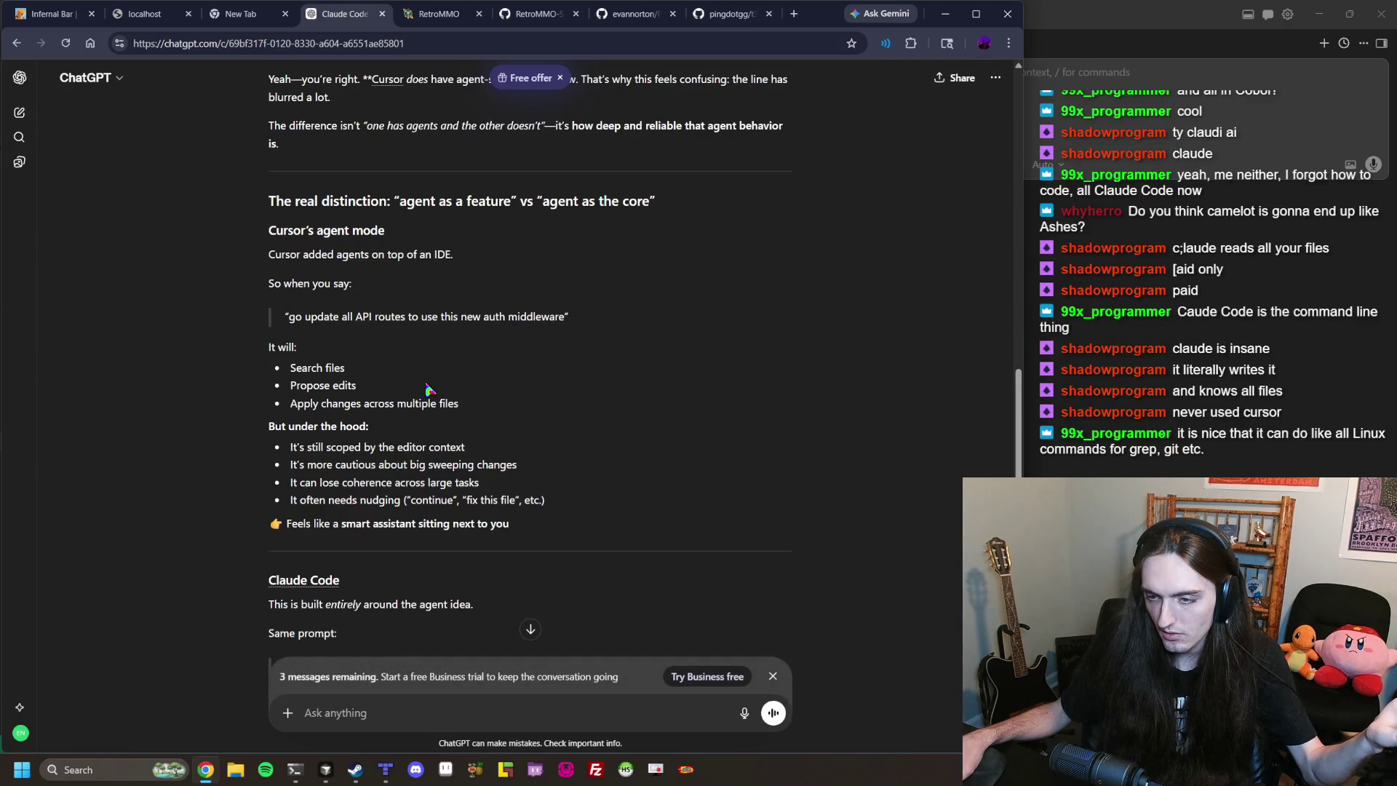
scroll(429, 390, down, 2)
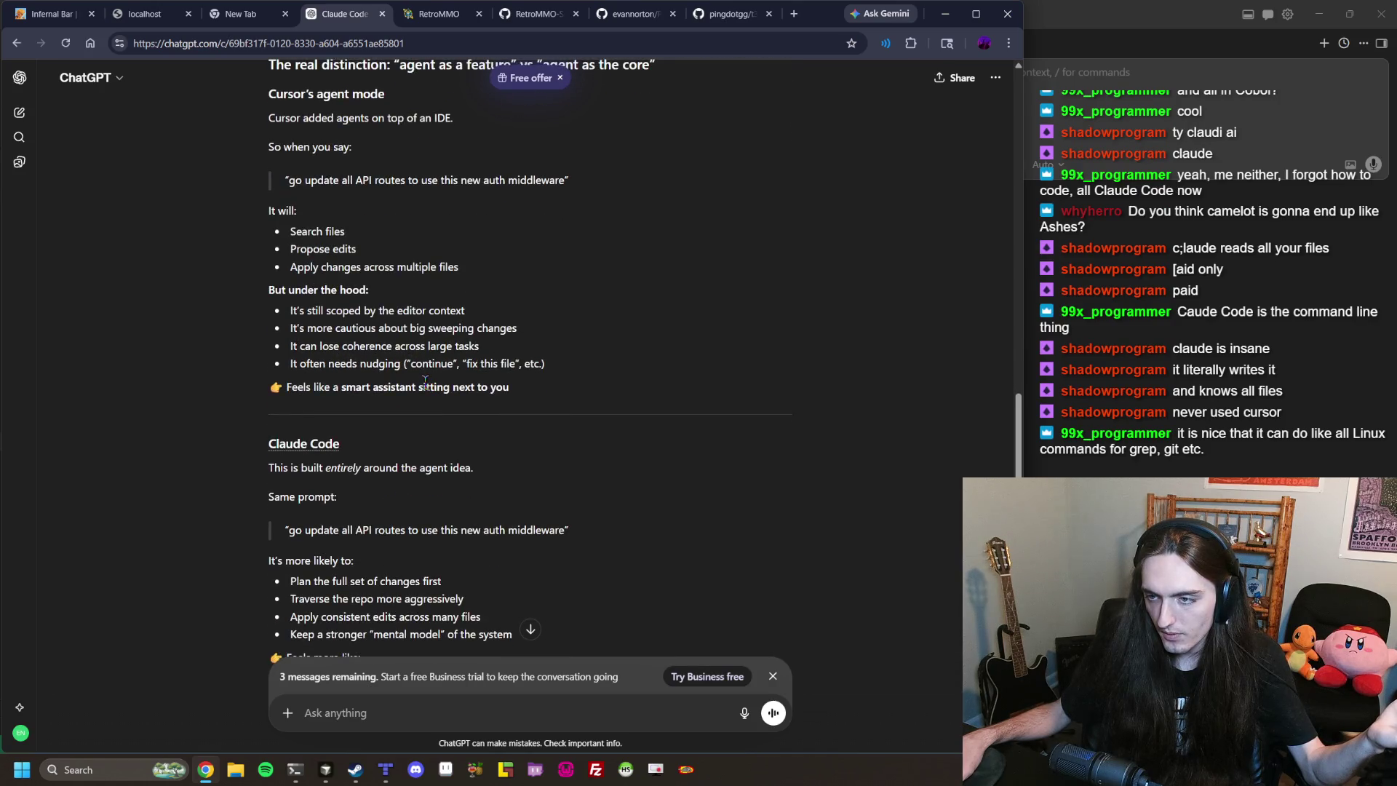
scroll(422, 389, down, 1)
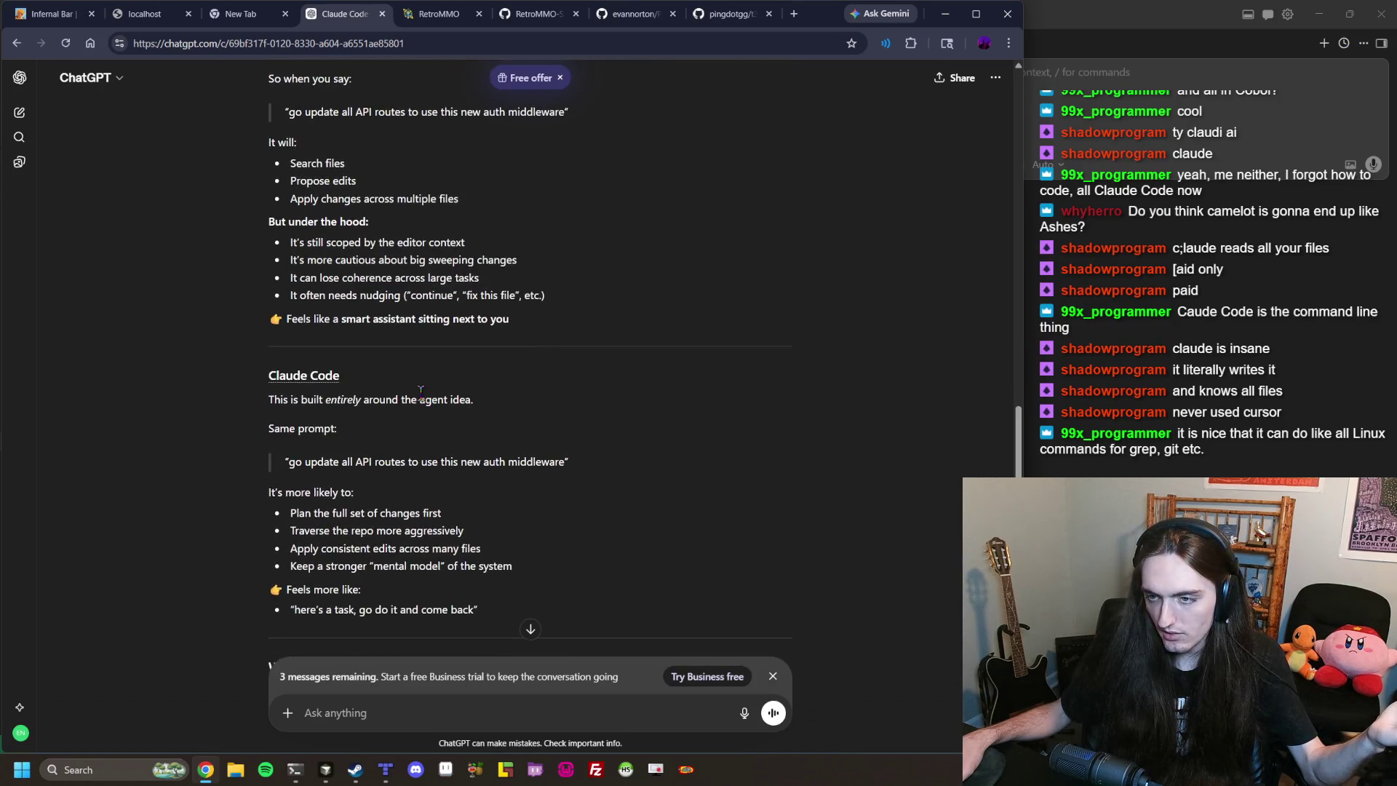
scroll(420, 393, down, 1)
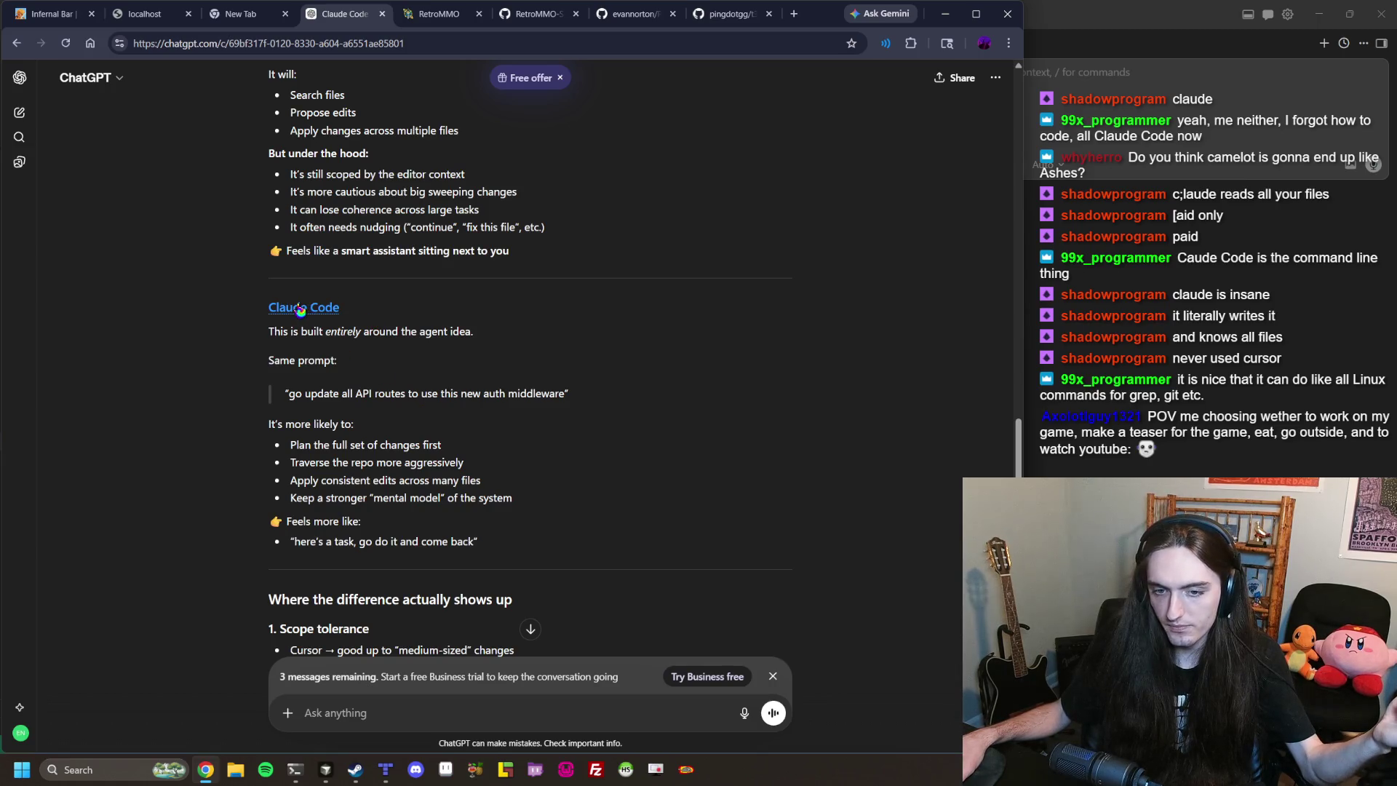
scroll(300, 311, down, 3)
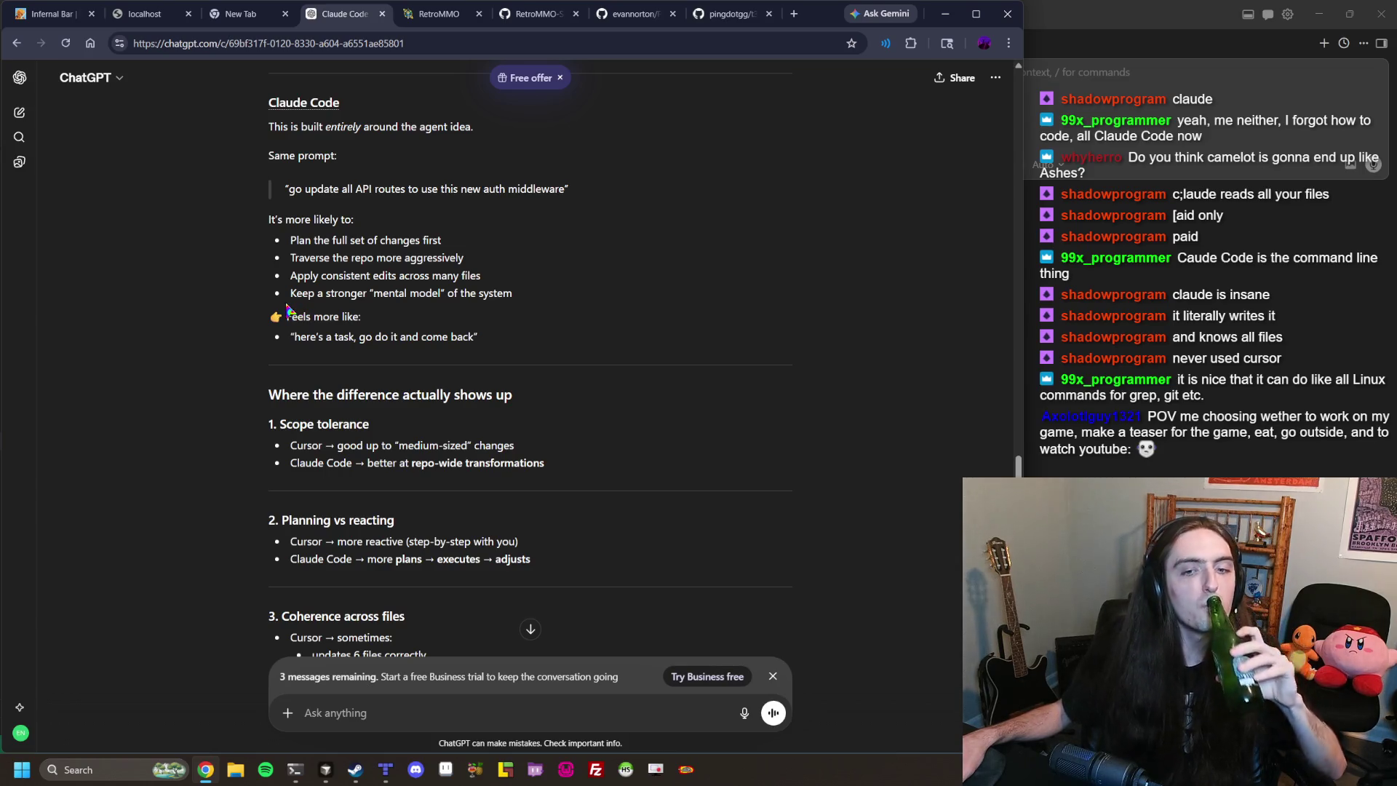
scroll(461, 197, down, 4)
scroll(460, 197, down, 1)
scroll(463, 197, down, 2)
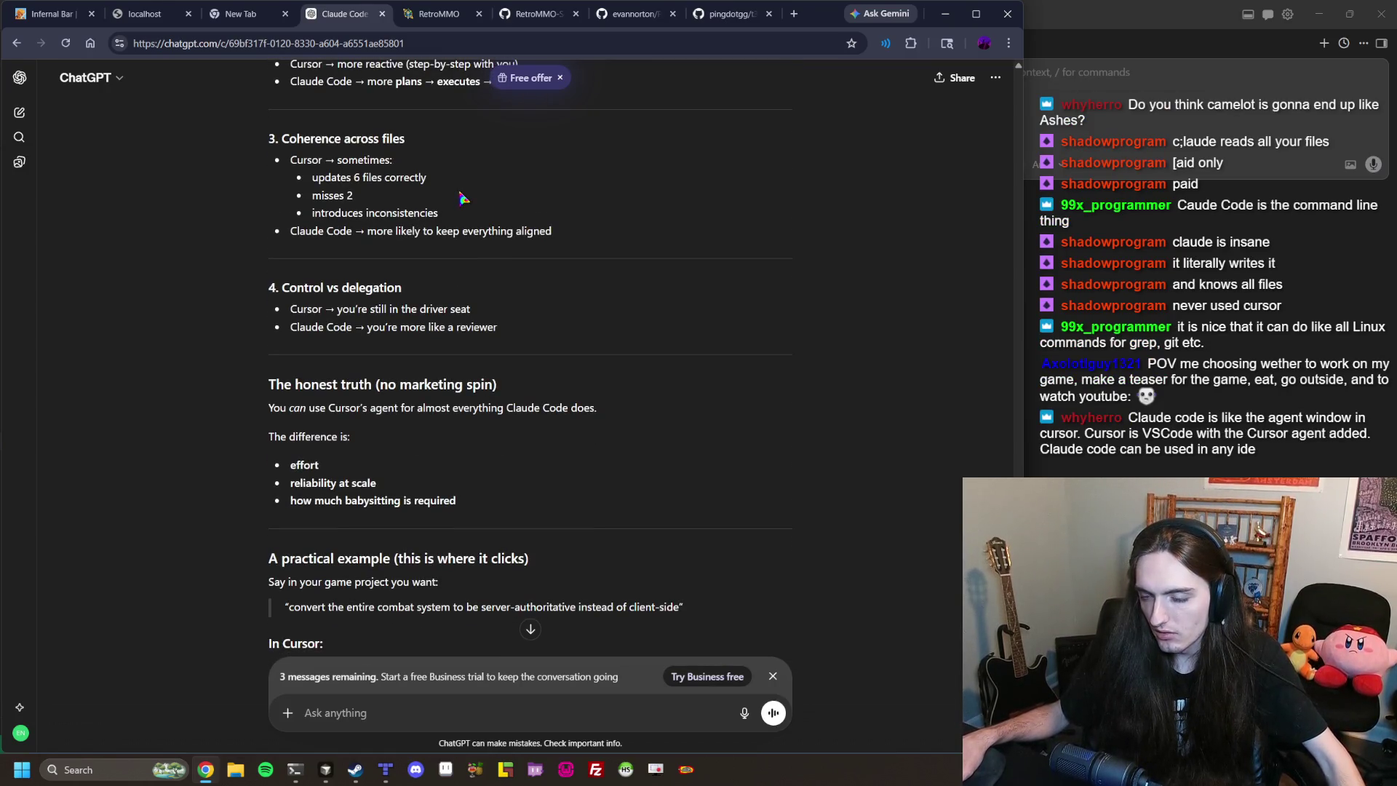
drag(287, 407, 608, 407)
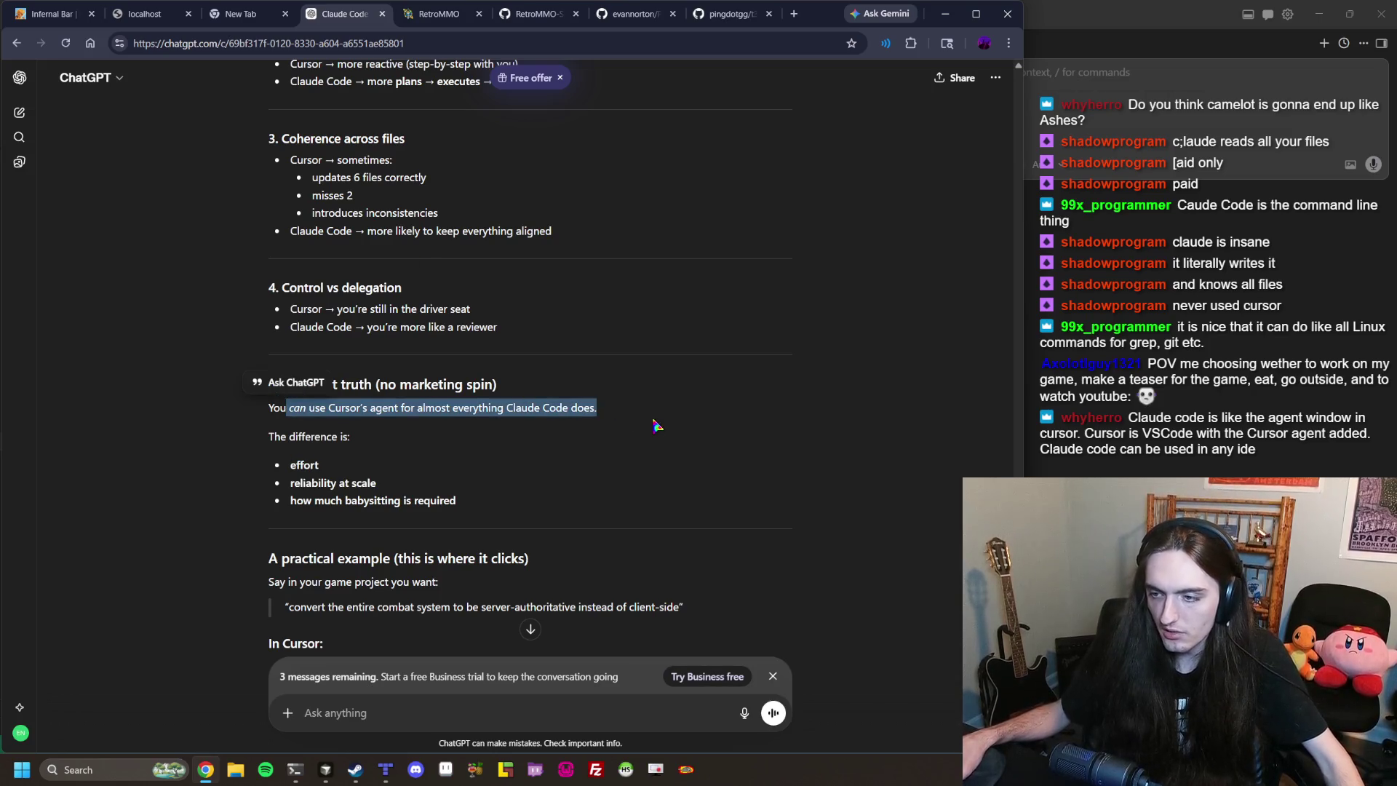
scroll(655, 420, down, 3)
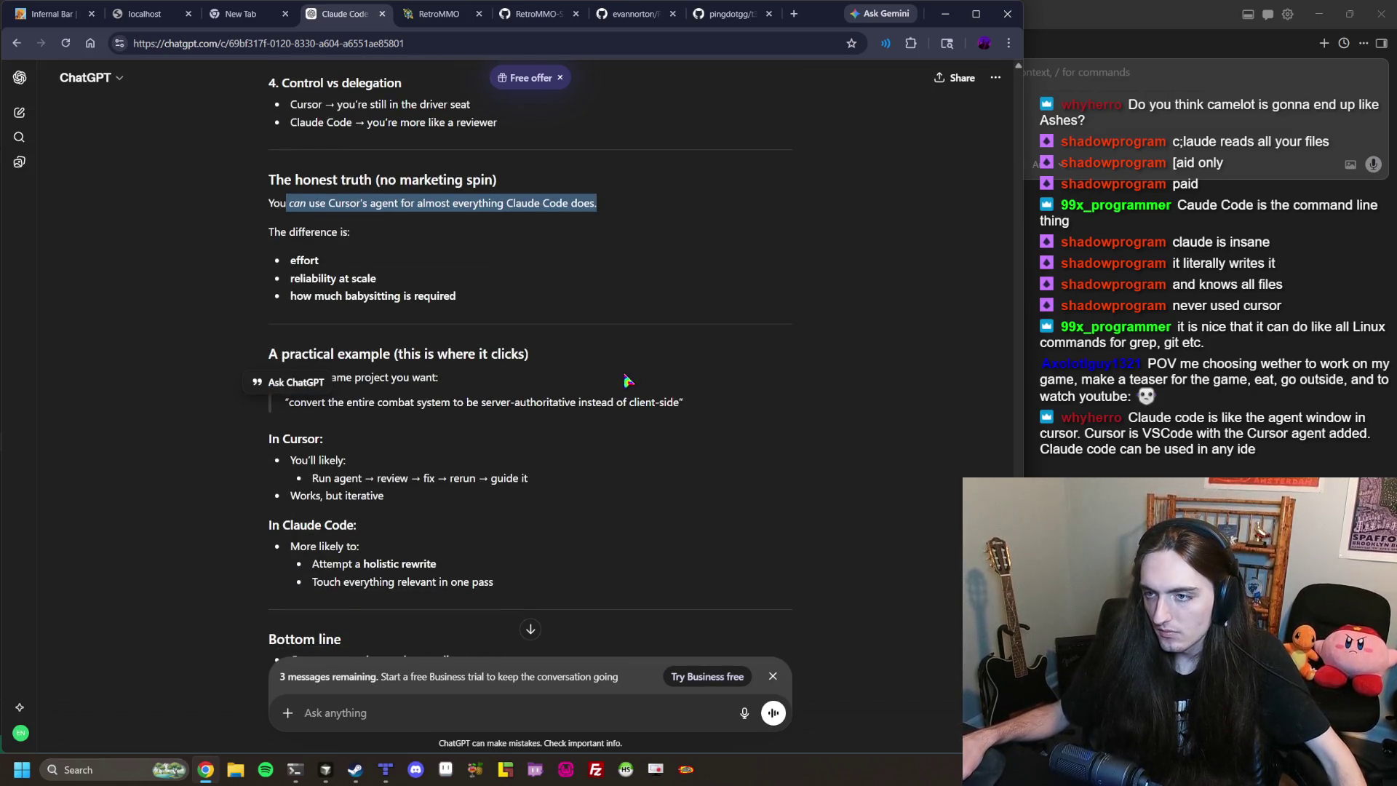
click(600, 373)
scroll(322, 282, down, 3)
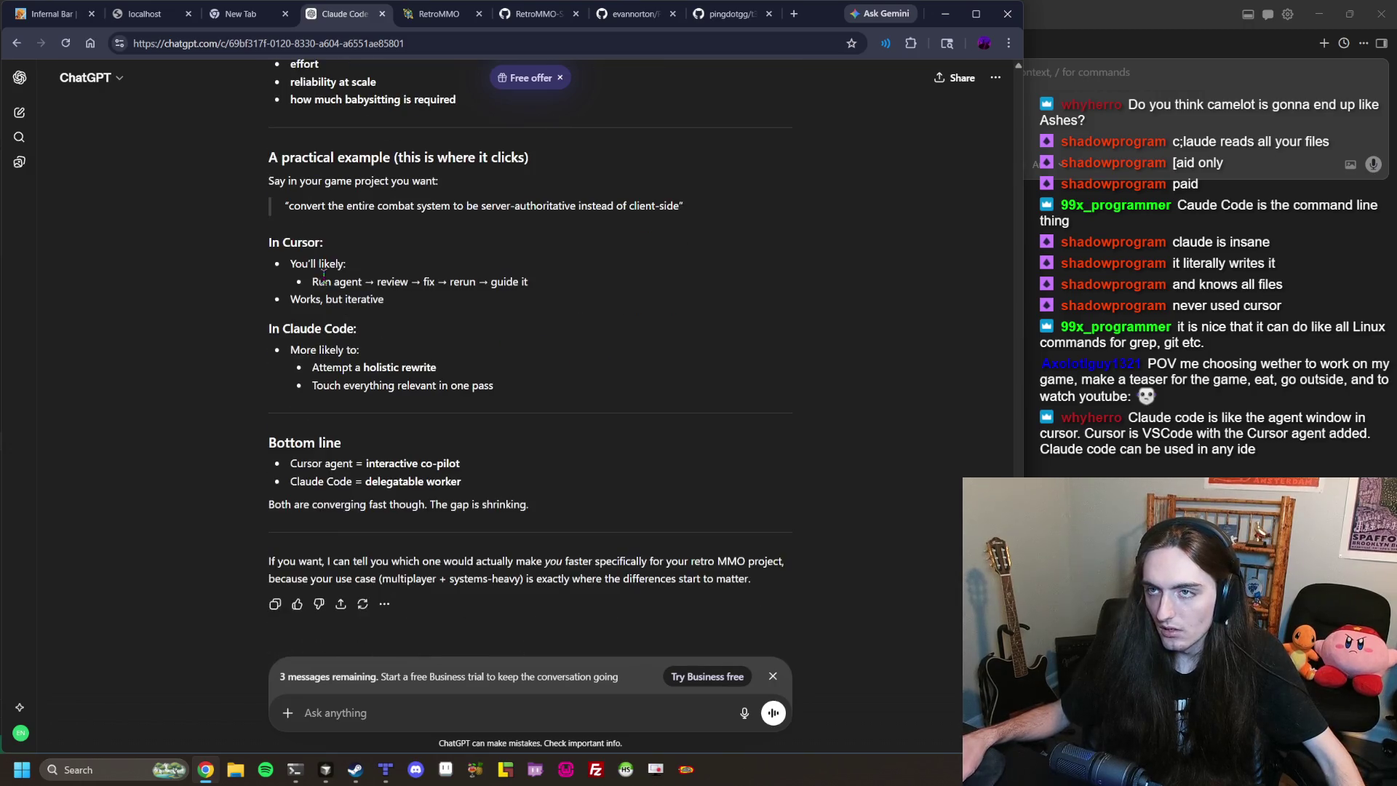
click(260, 14)
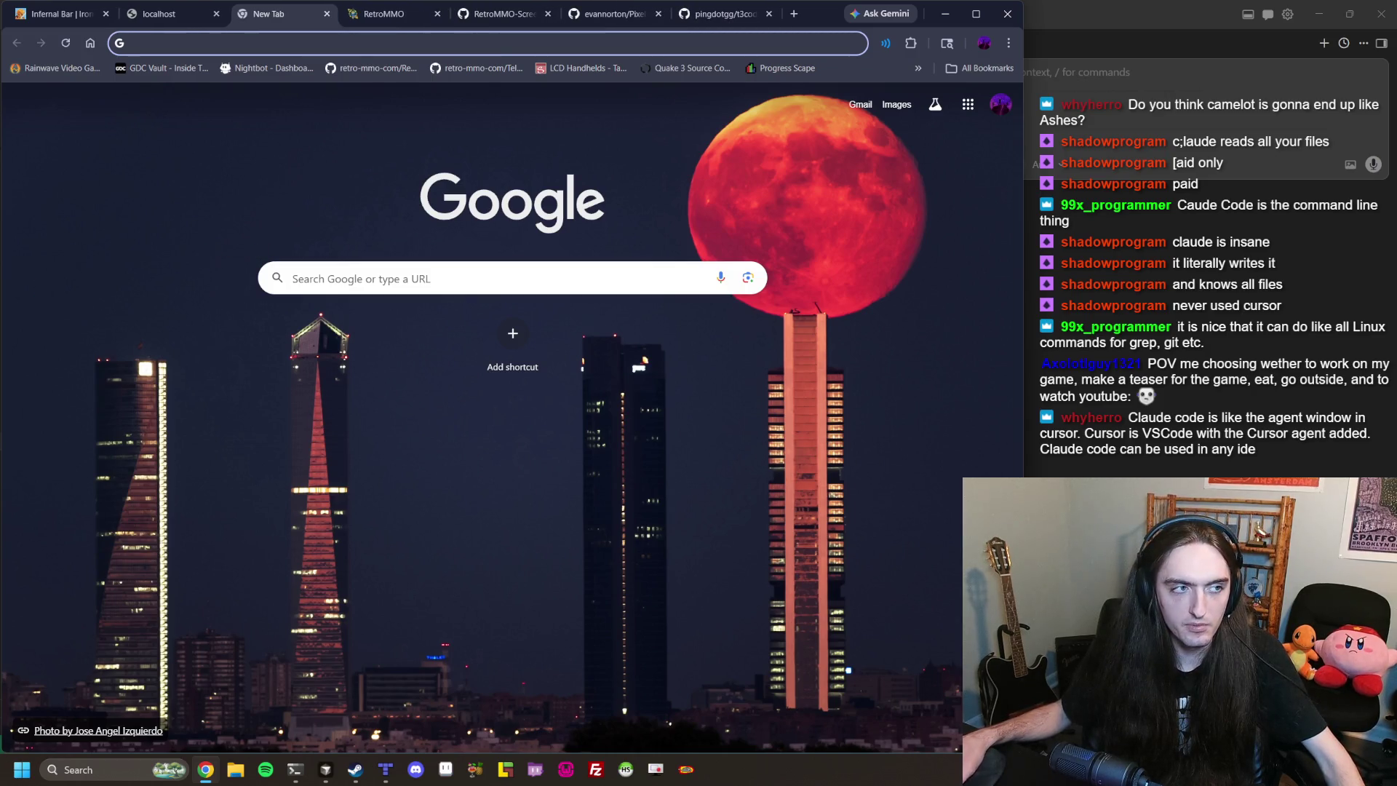
Collect Infernal Bar, King Crab Pie, Super Craft XP Potion, Charcoal, Divine Wisdom Sigil and Onyx Essence loot.
key(alt+Tab)
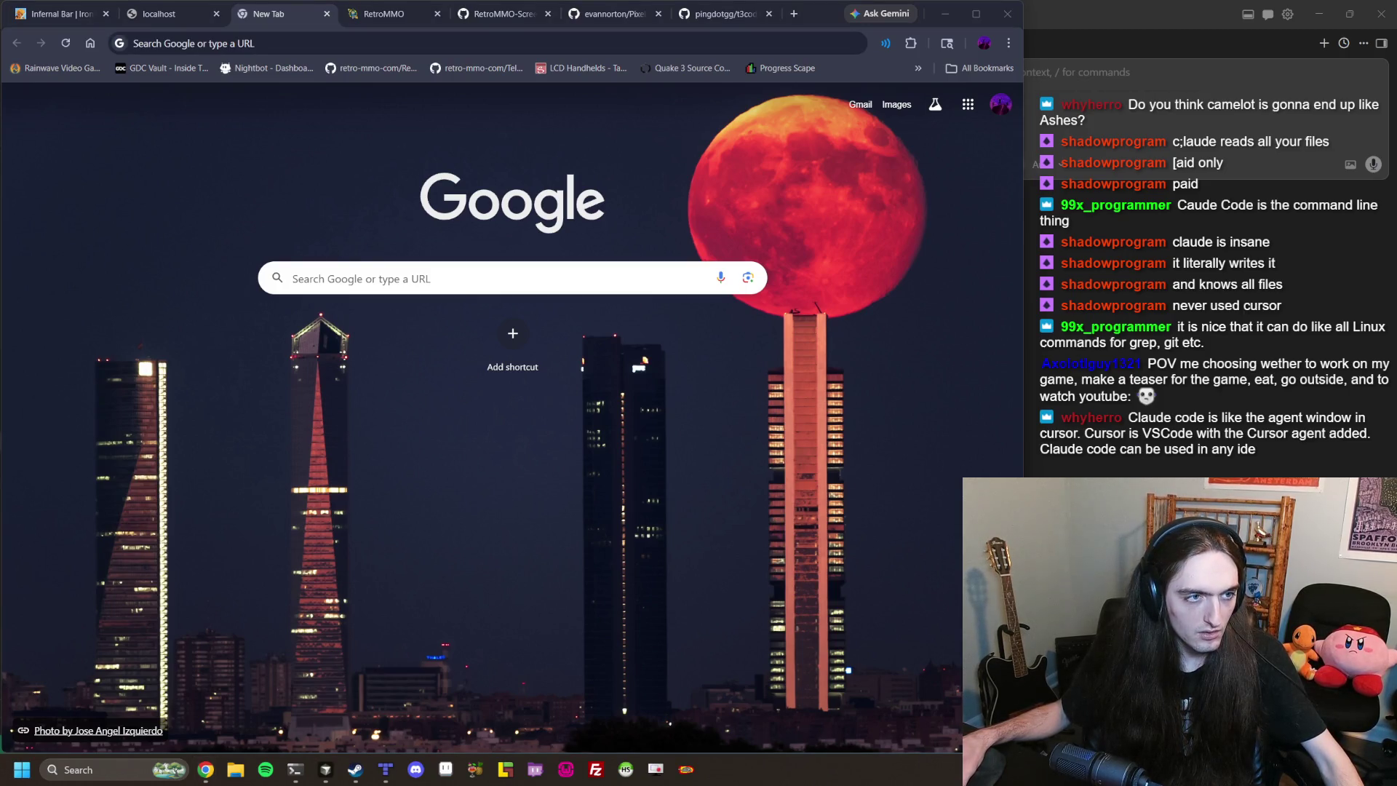
click(41, 11)
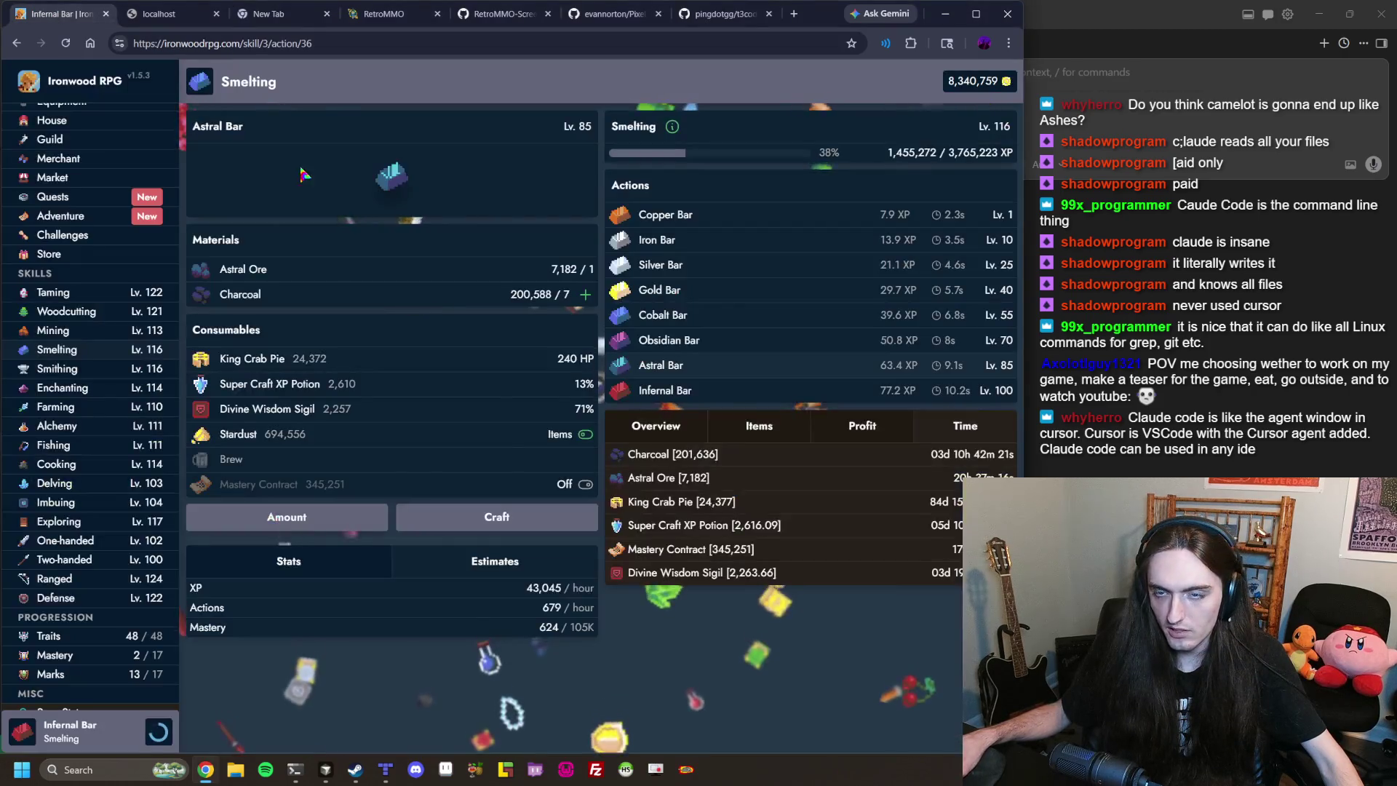
click(110, 198)
click(497, 307)
click(654, 216)
click(496, 307)
click(641, 247)
click(497, 307)
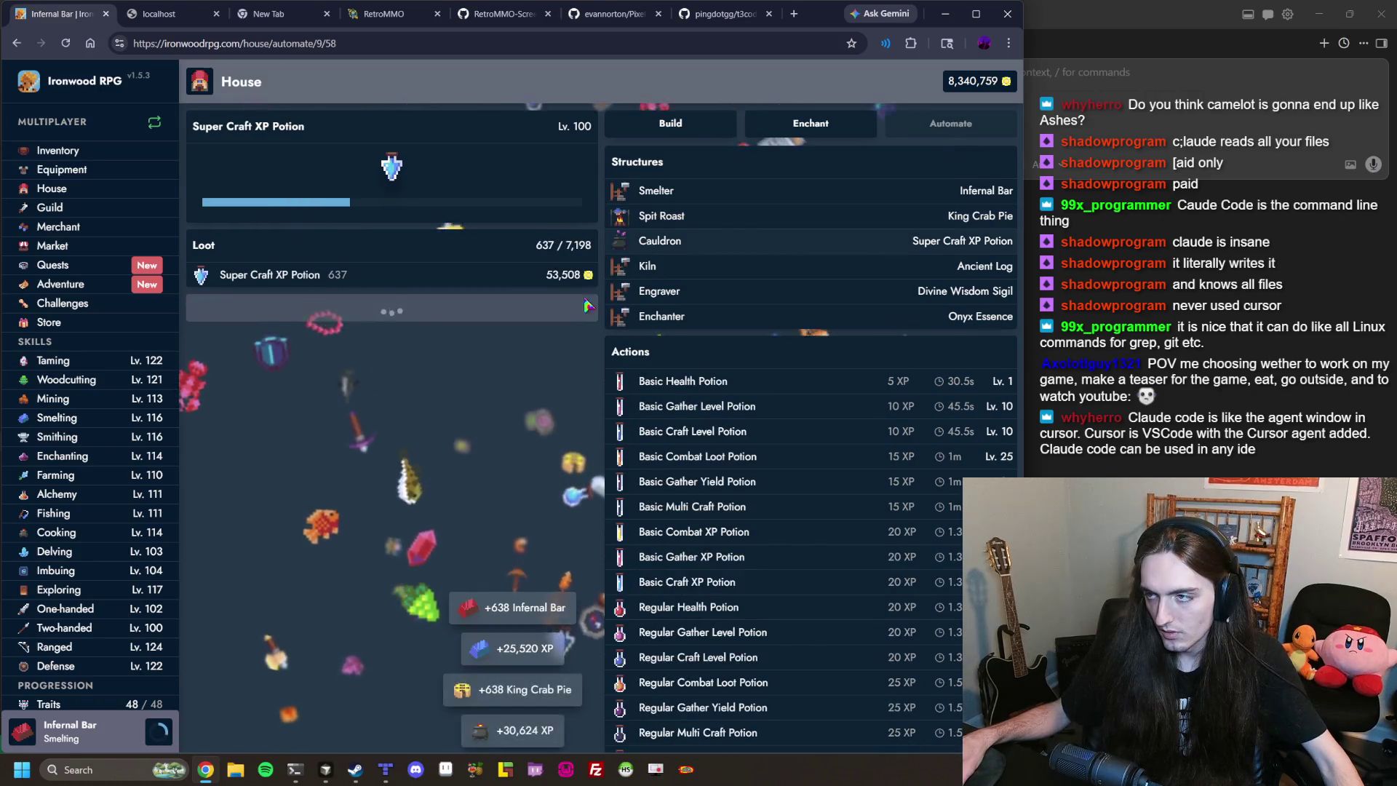
click(646, 266)
click(496, 307)
click(659, 295)
click(496, 307)
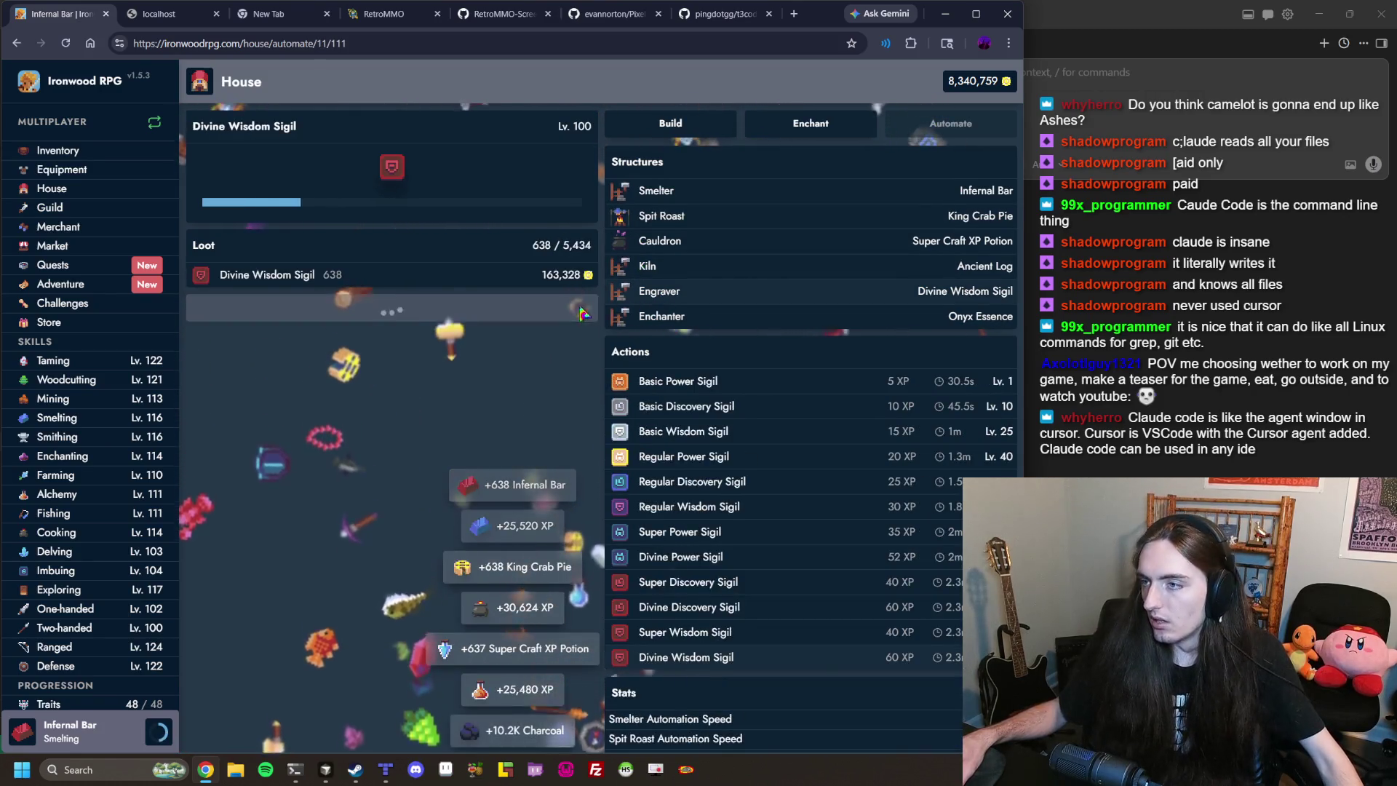
click(659, 315)
click(549, 308)
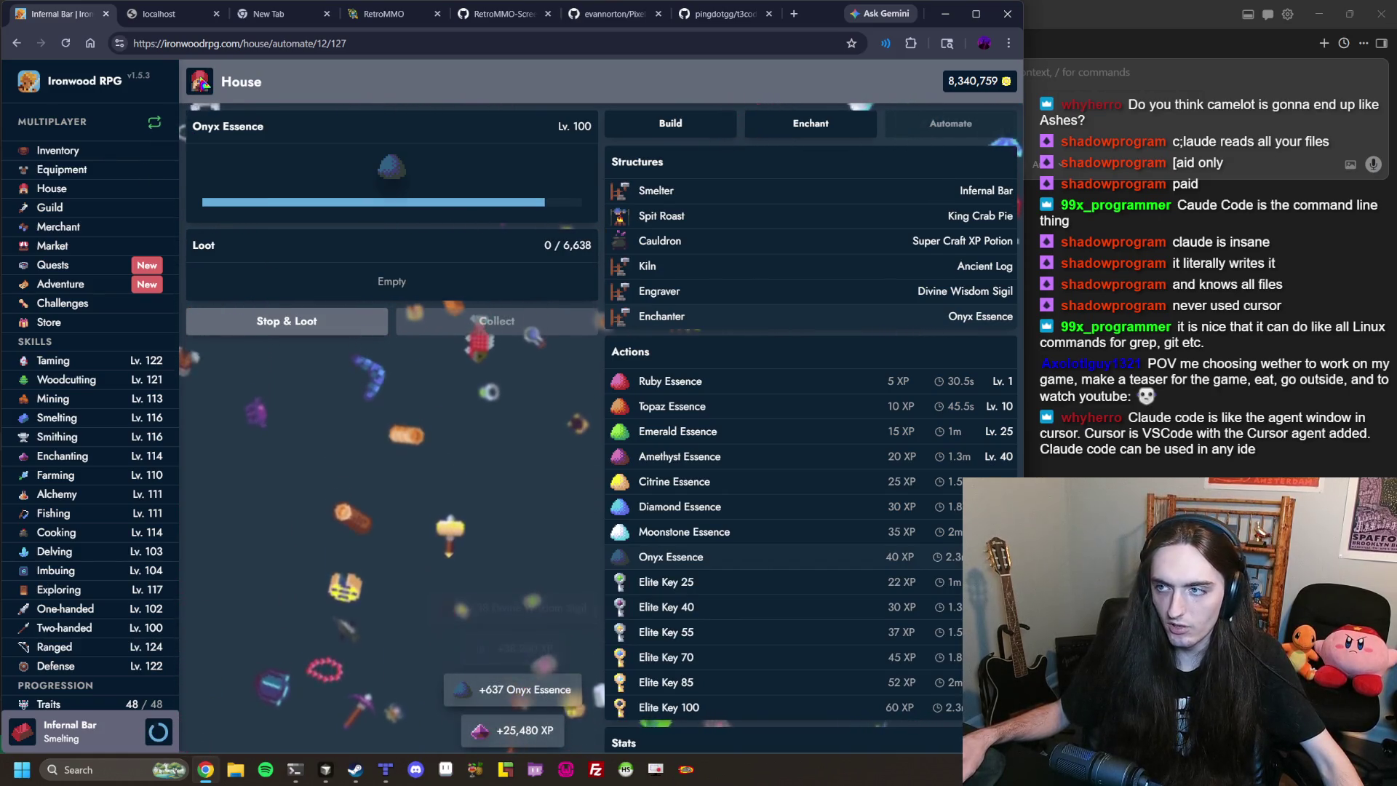
click(670, 195)
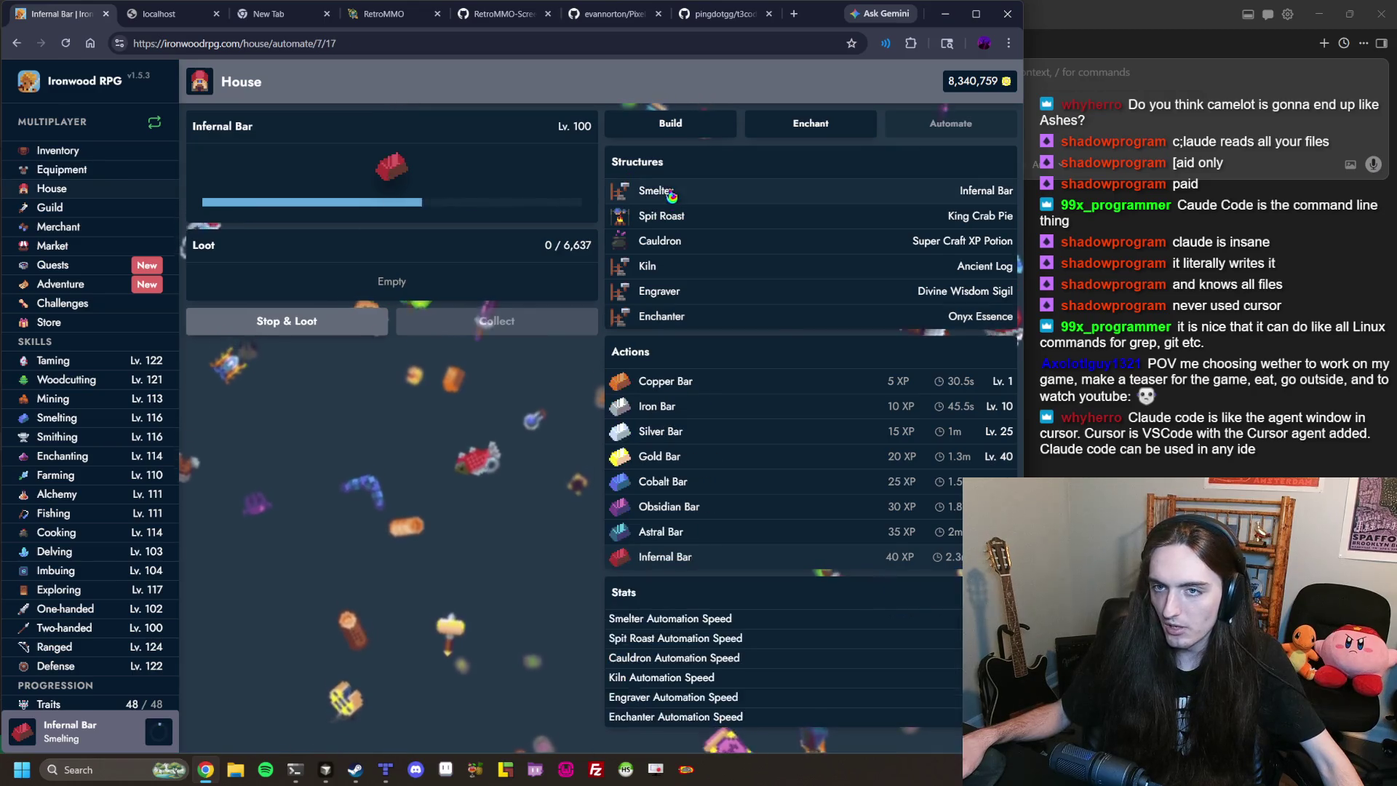
Complete the Skeleton Defense, Skeleton Ranged, Green Slime and Ogre daily quests.
click(67, 260)
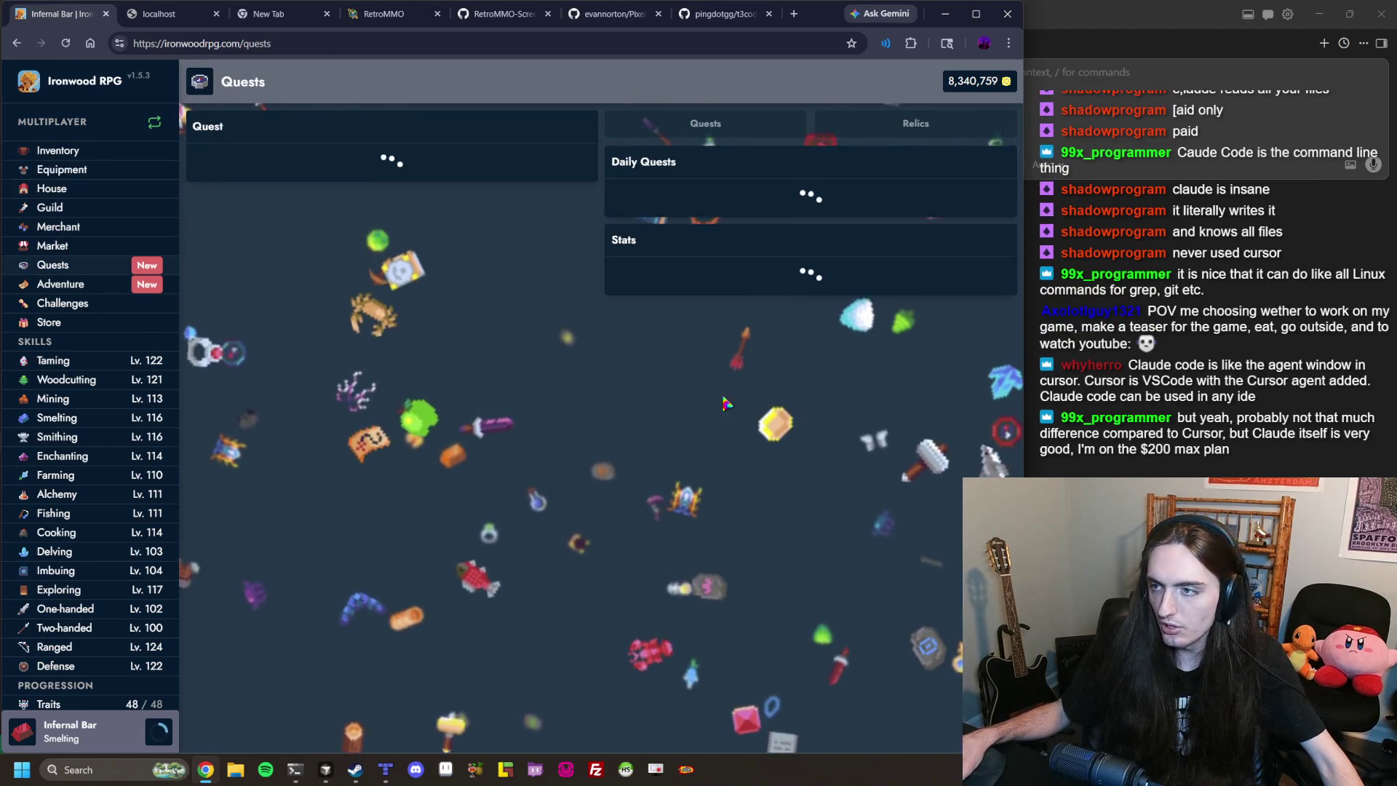
click(676, 567)
click(652, 542)
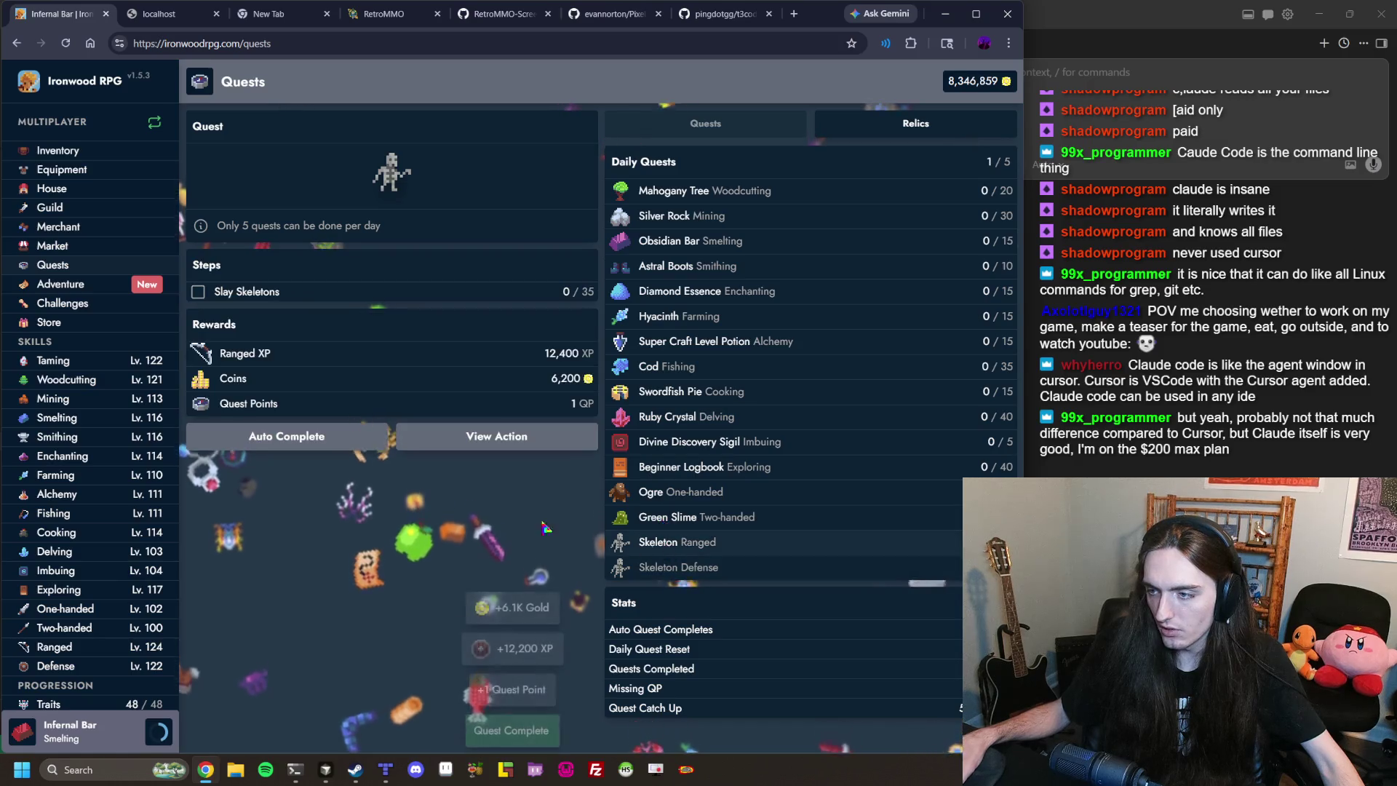
click(606, 523)
click(606, 518)
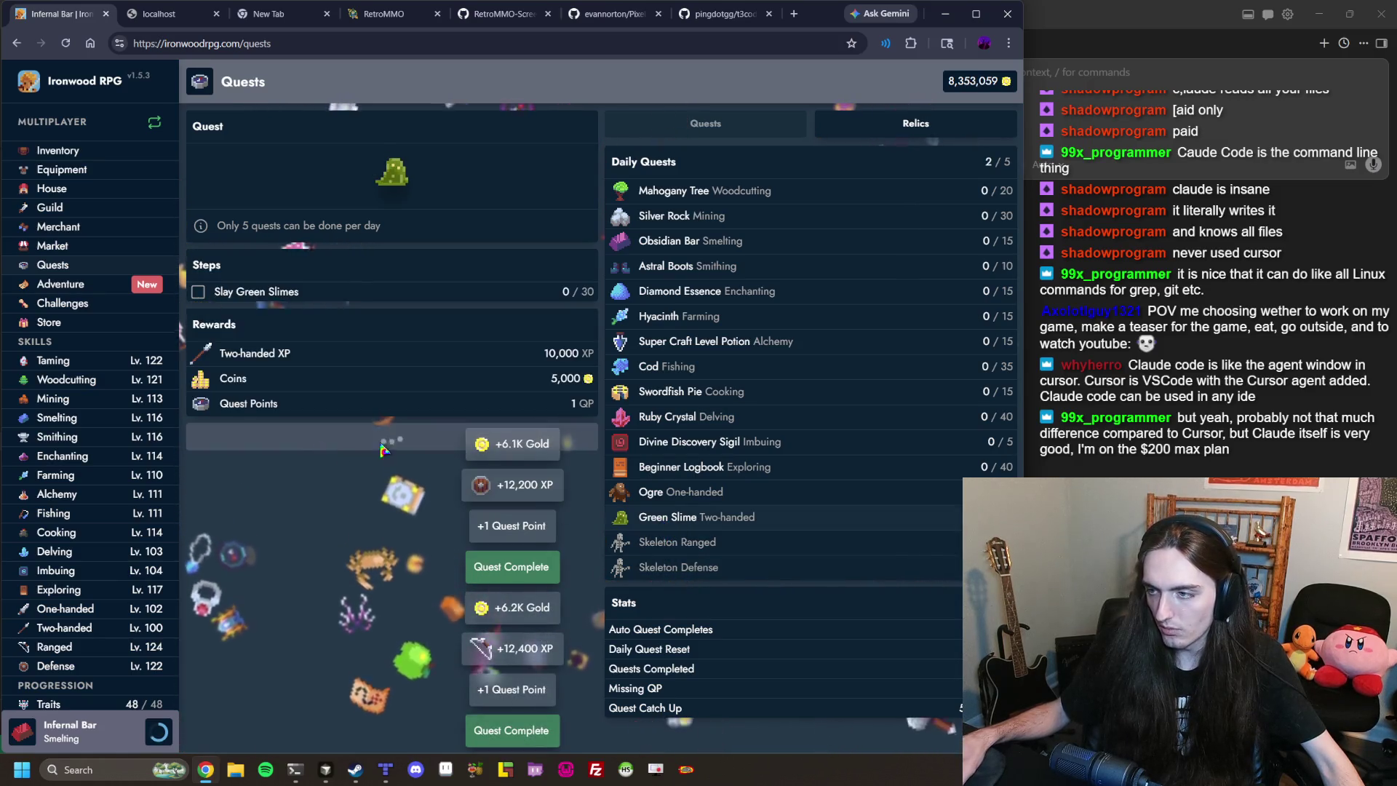
click(633, 491)
click(662, 442)
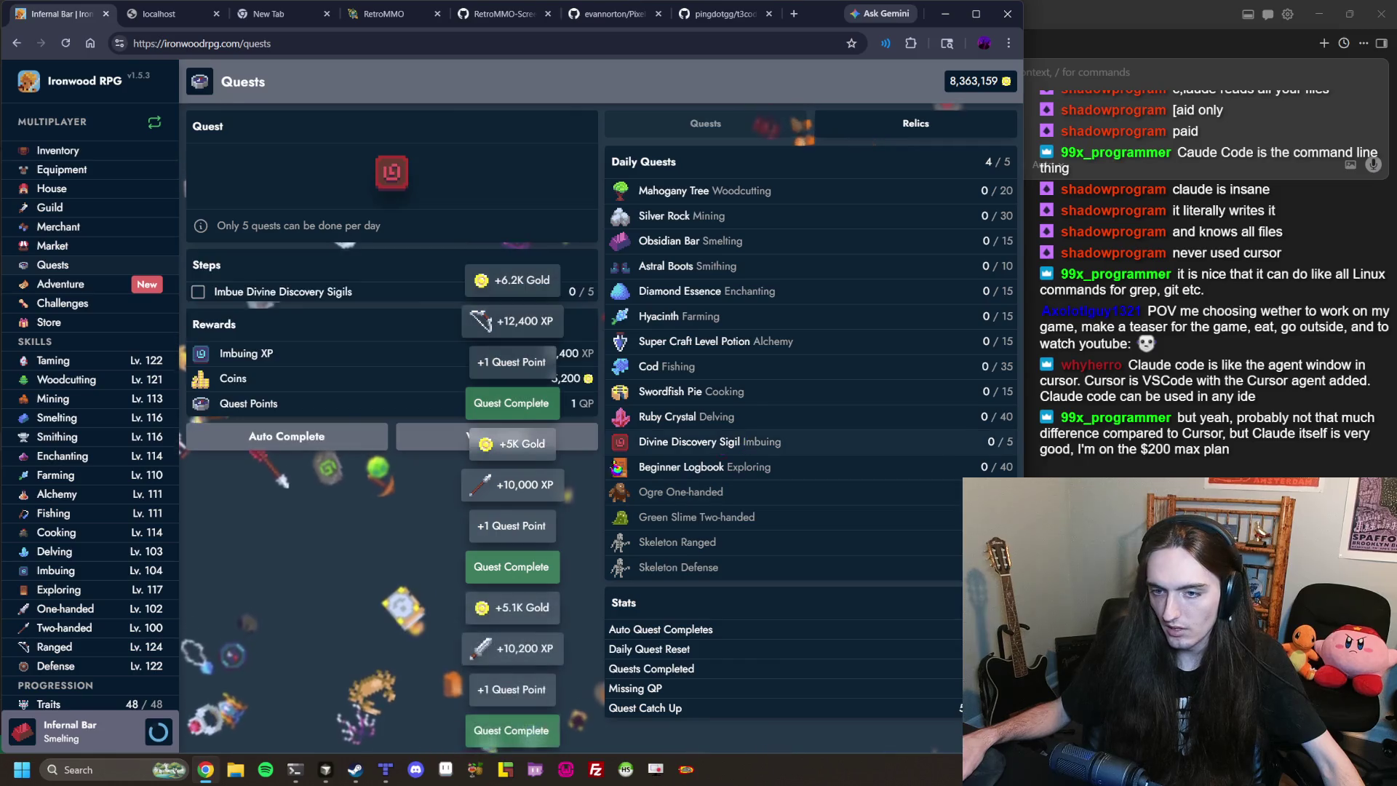
Auto-complete the Divine Discovery Sigil quest and start rerolling the Mountain Relic's random mod.
click(352, 435)
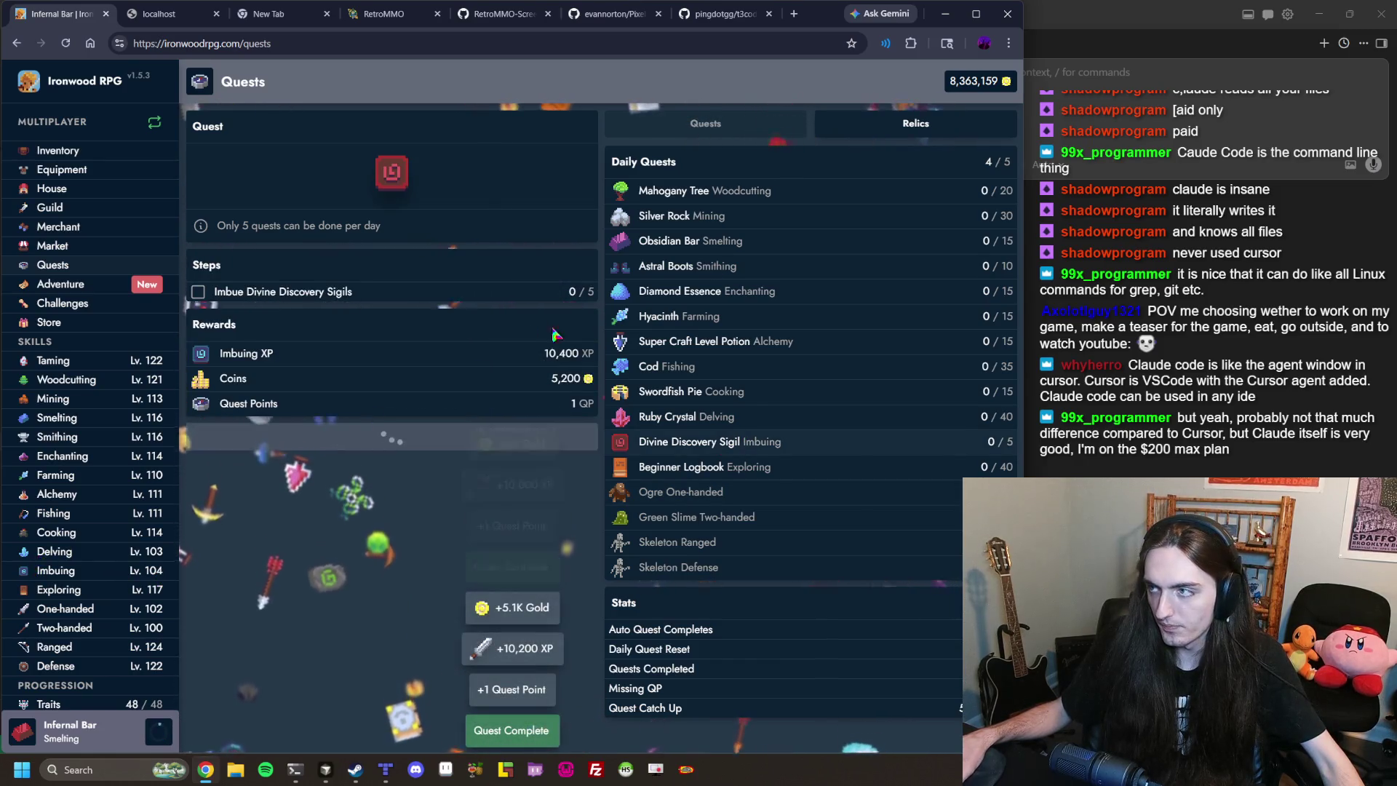
click(915, 123)
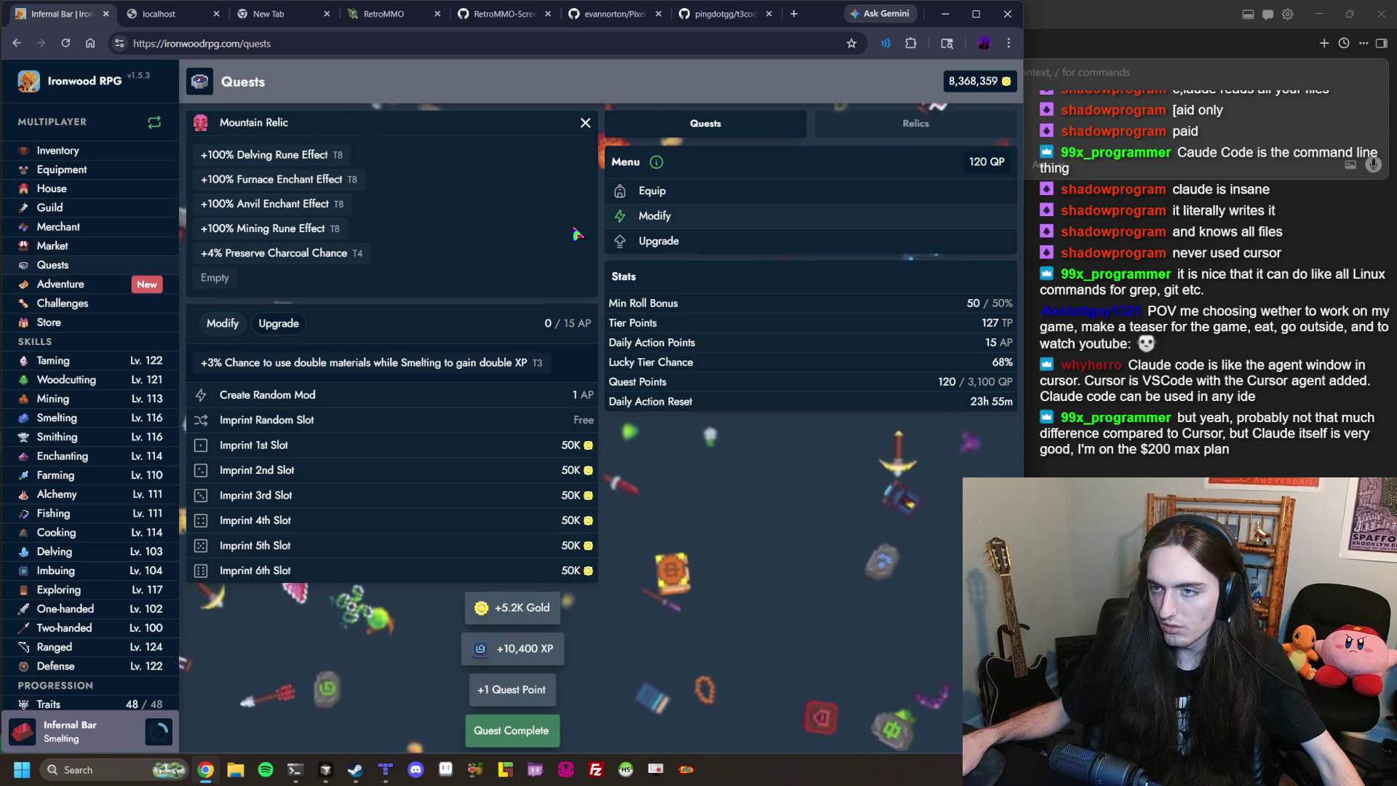
click(284, 395)
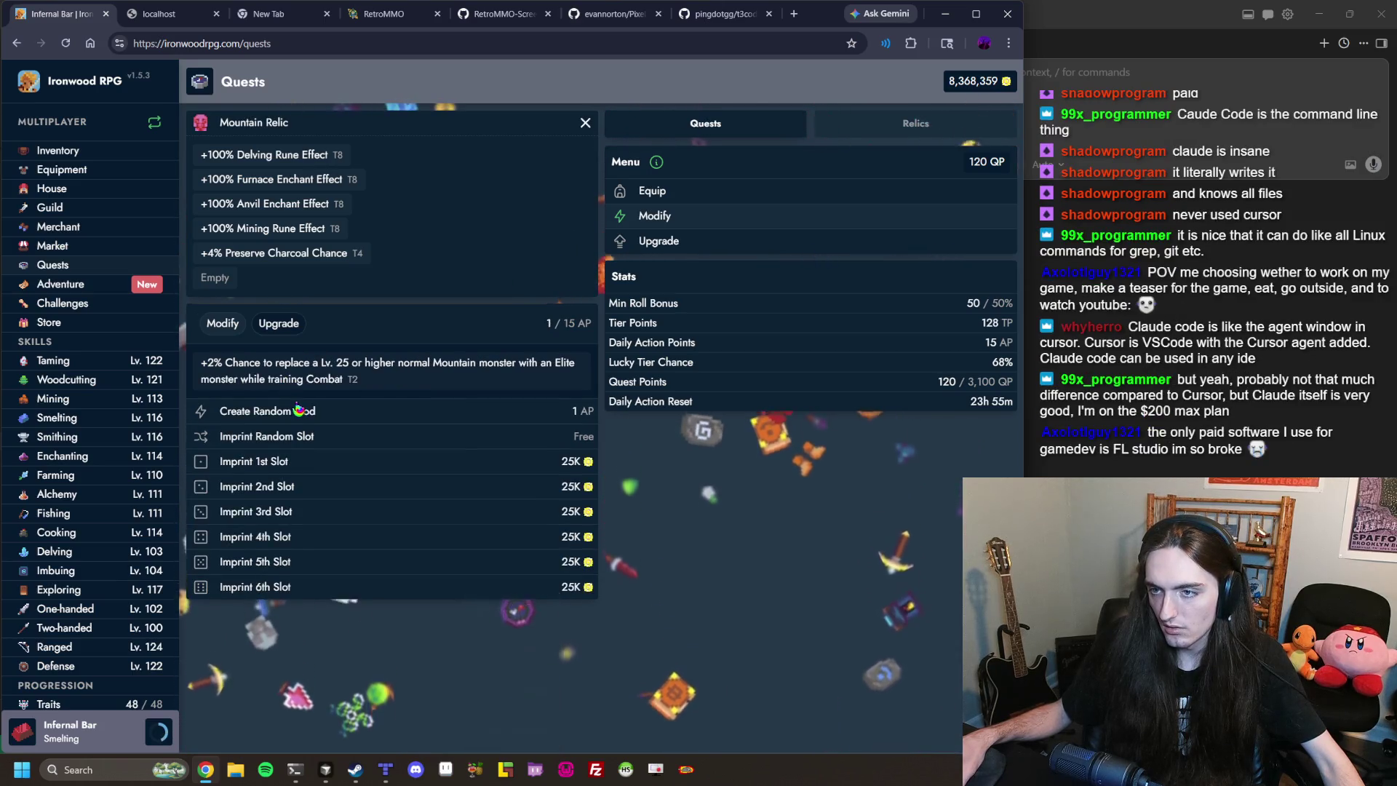
click(295, 409)
click(303, 394)
click(295, 395)
click(276, 395)
Spend the remaining action points on rerolls, confirming the +6 Mining Levels reroll, then create an Adventure map.
click(318, 412)
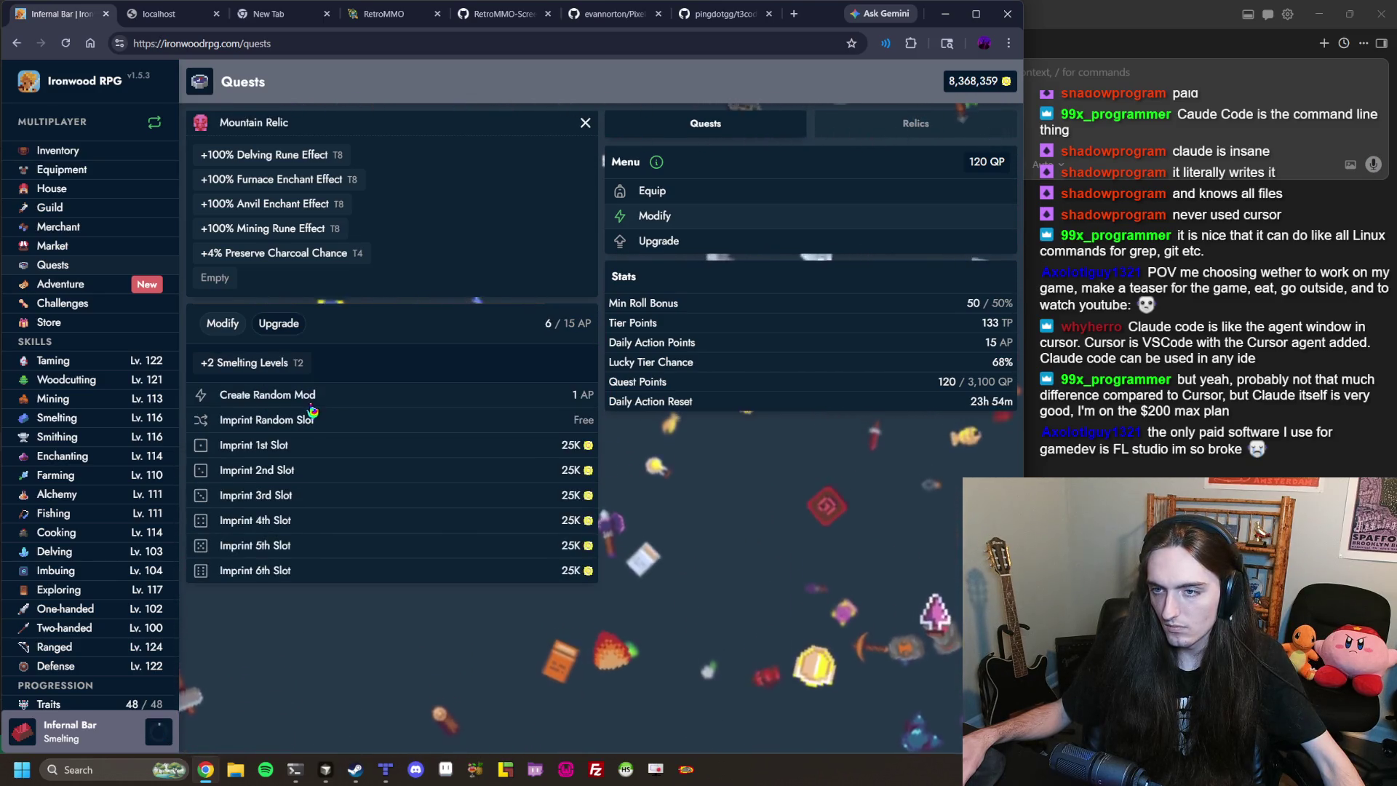
click(302, 395)
click(302, 395)
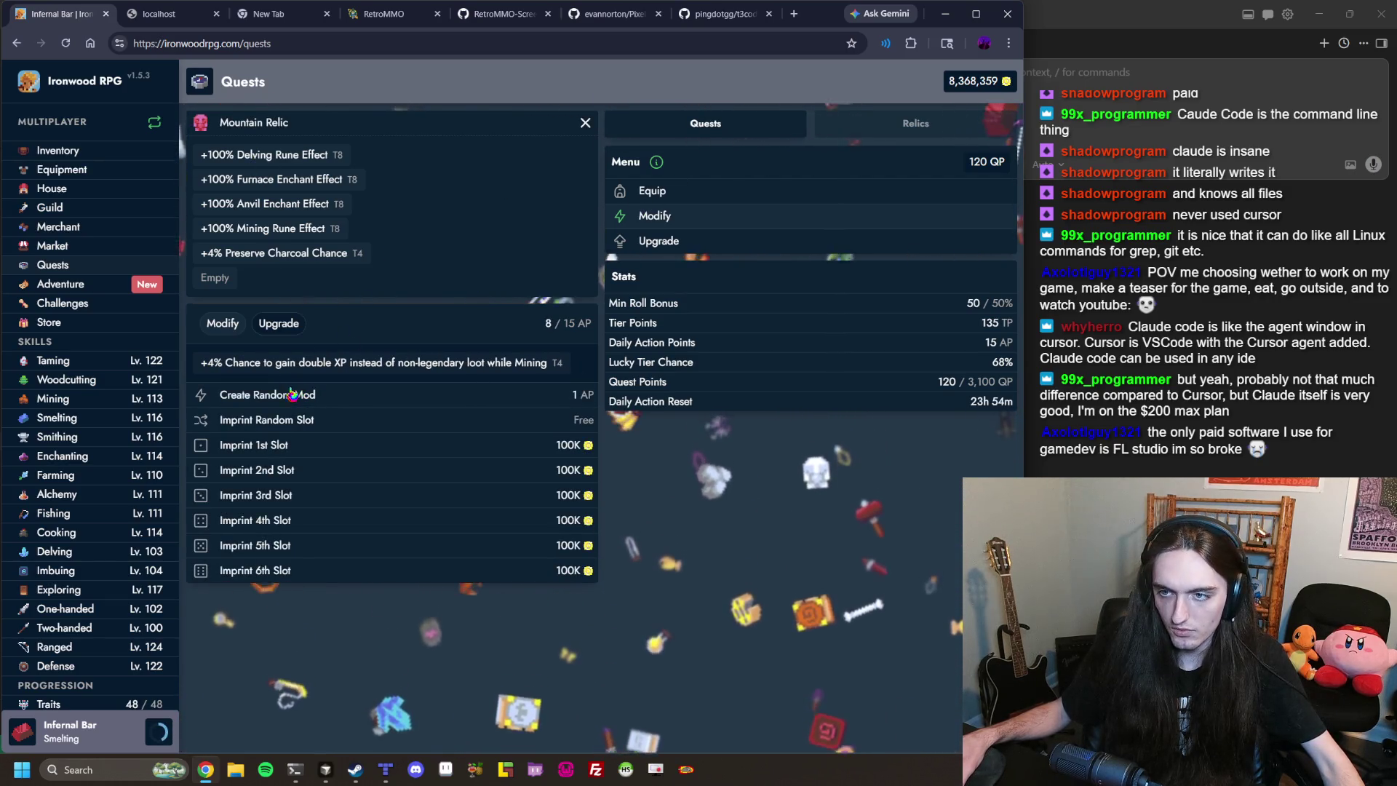
click(293, 394)
click(292, 394)
click(295, 394)
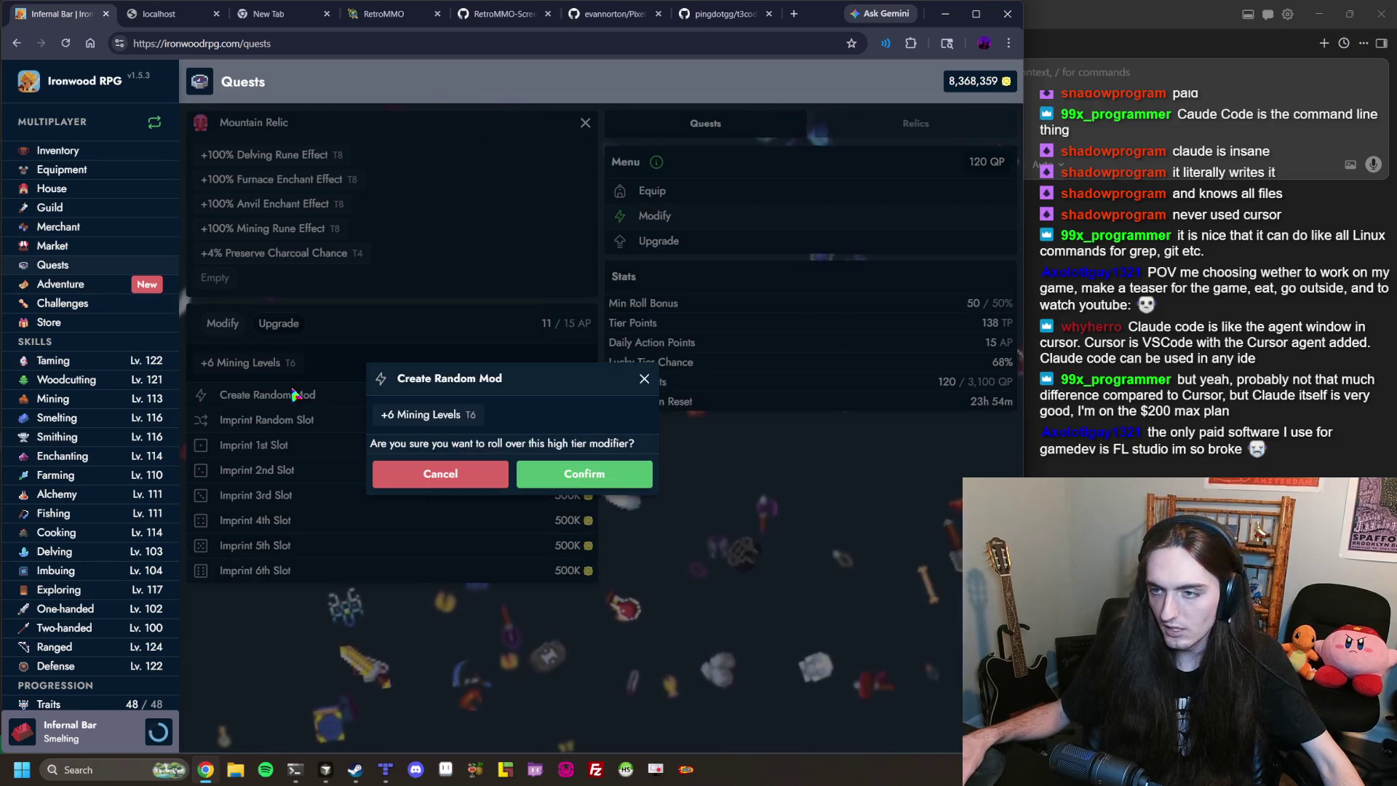
click(555, 481)
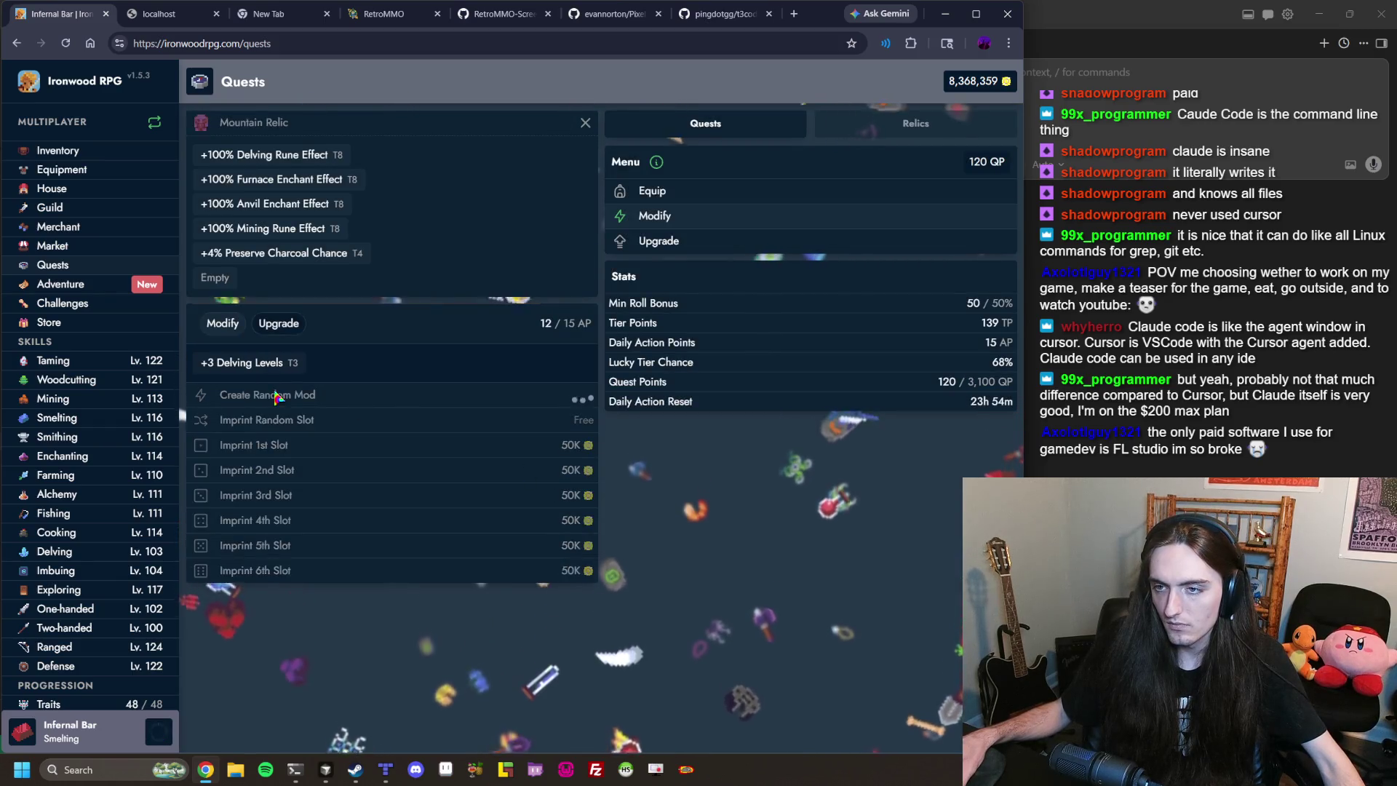
click(278, 396)
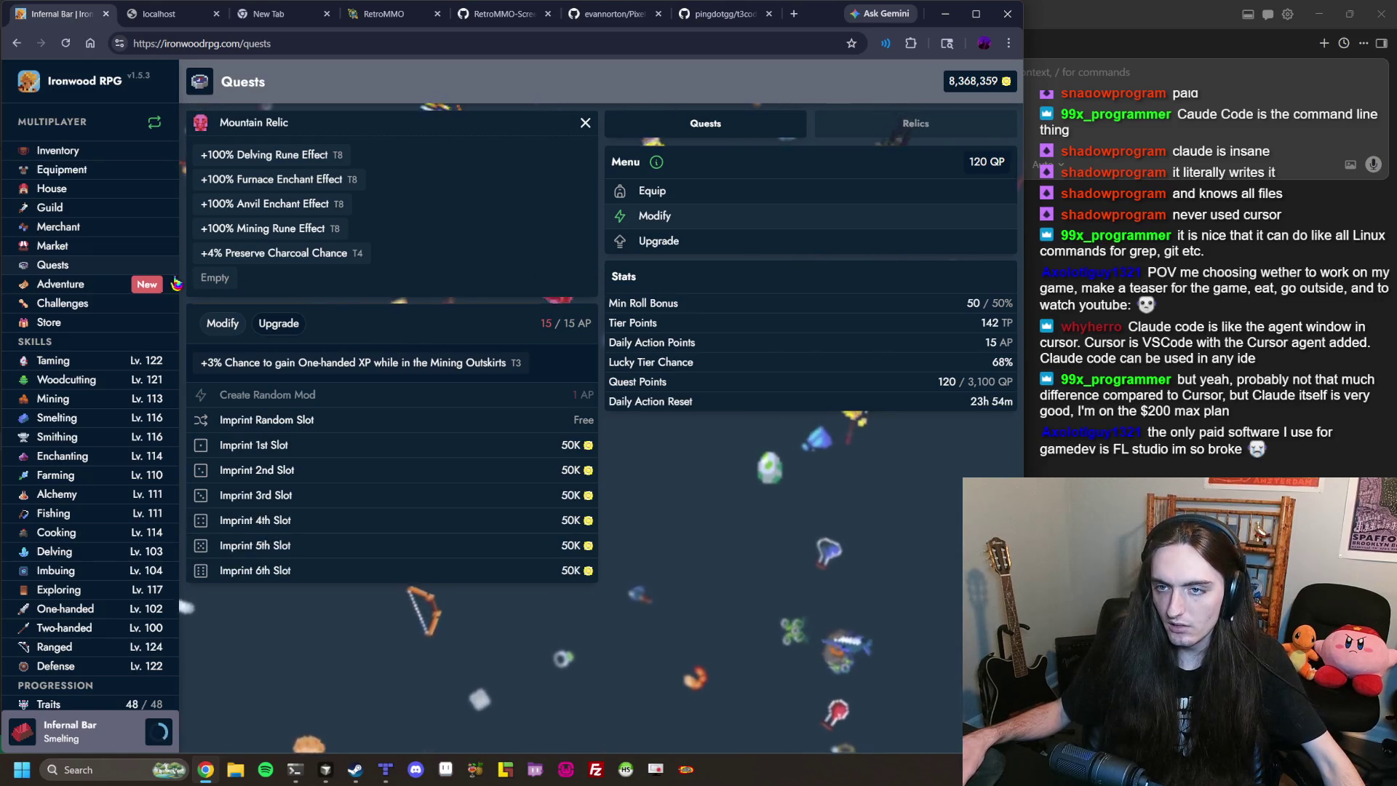
click(175, 283)
click(430, 515)
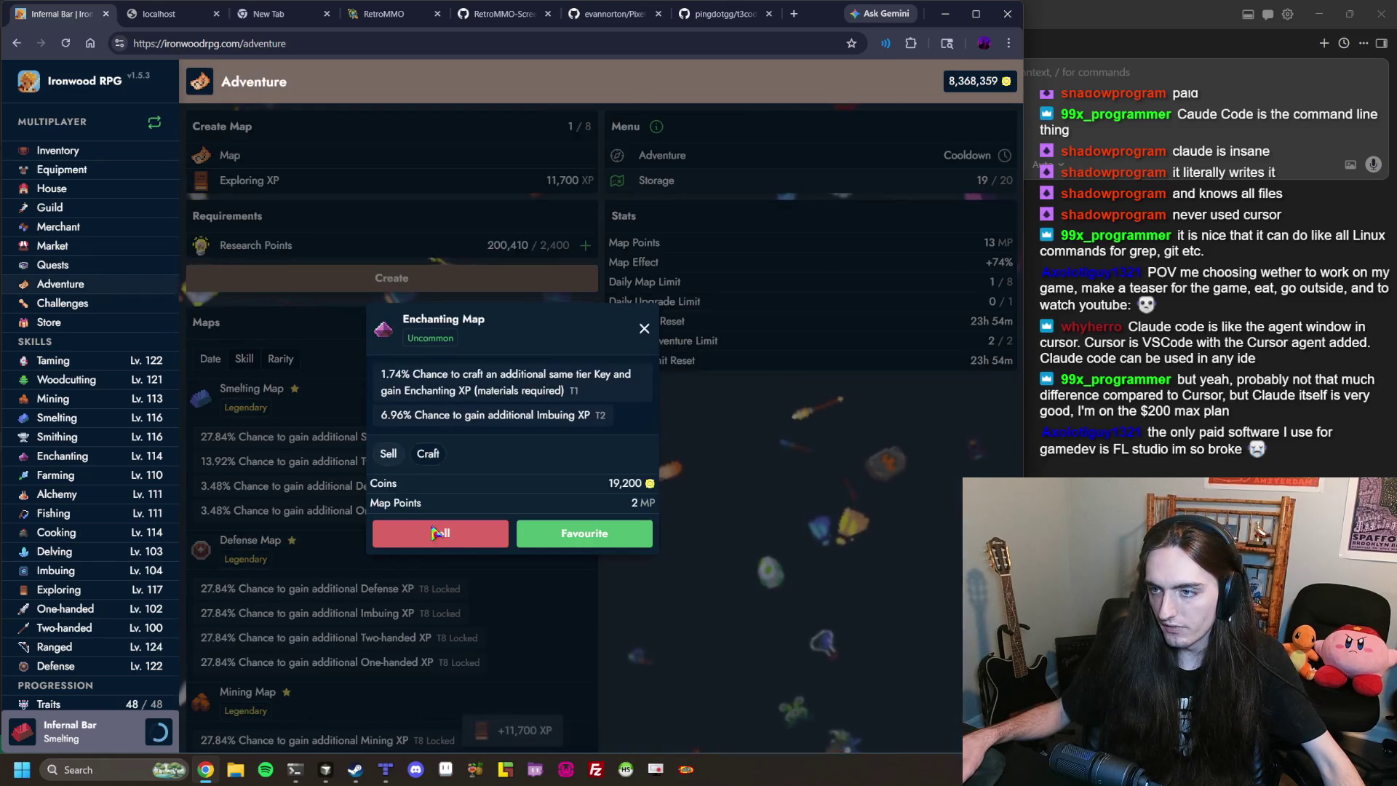
Sell the Enchanting, Mining, Farming, Delving, Orechanted, Mining, Smelting and Imbuing maps, creating replacements.
click(432, 529)
click(405, 527)
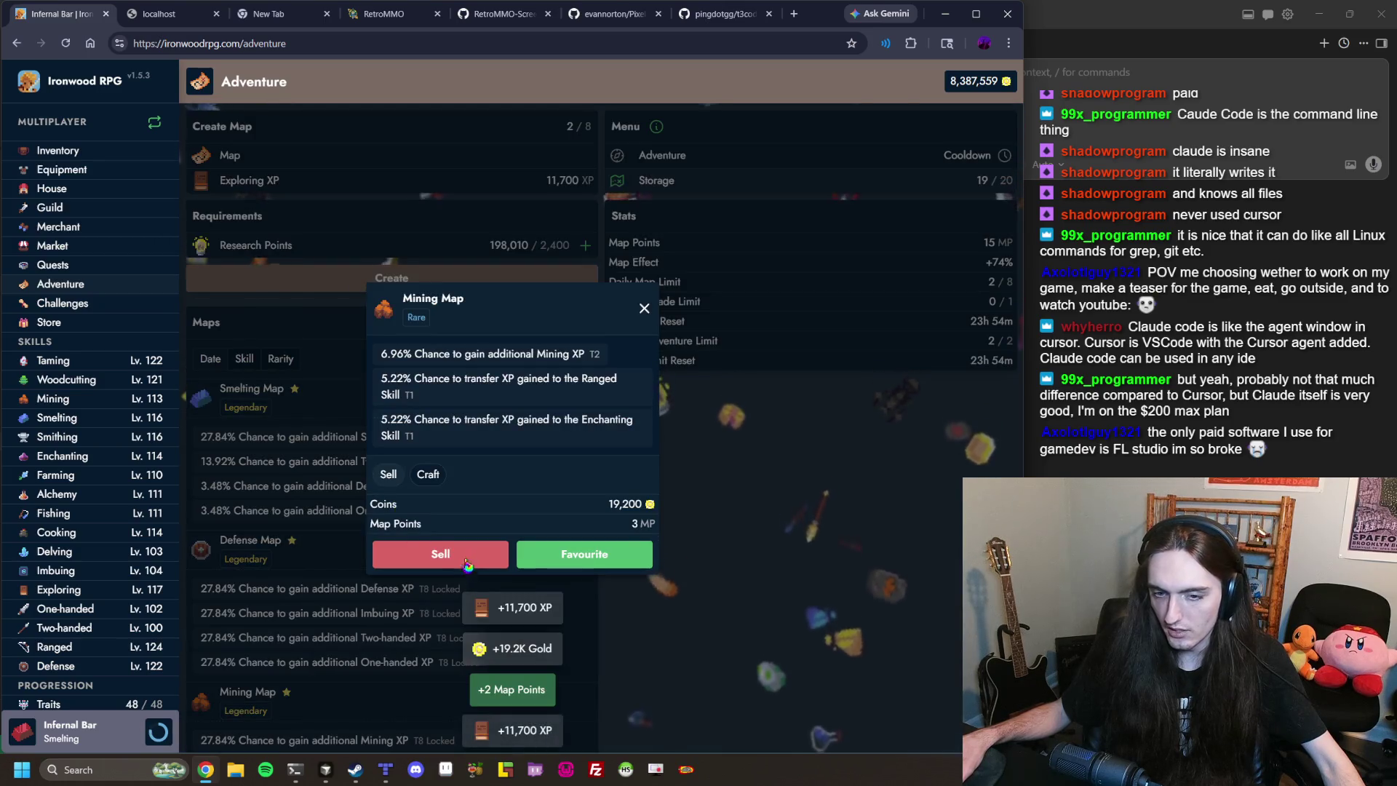
click(466, 564)
click(339, 279)
click(445, 519)
click(373, 284)
click(422, 521)
click(372, 284)
click(421, 521)
click(392, 279)
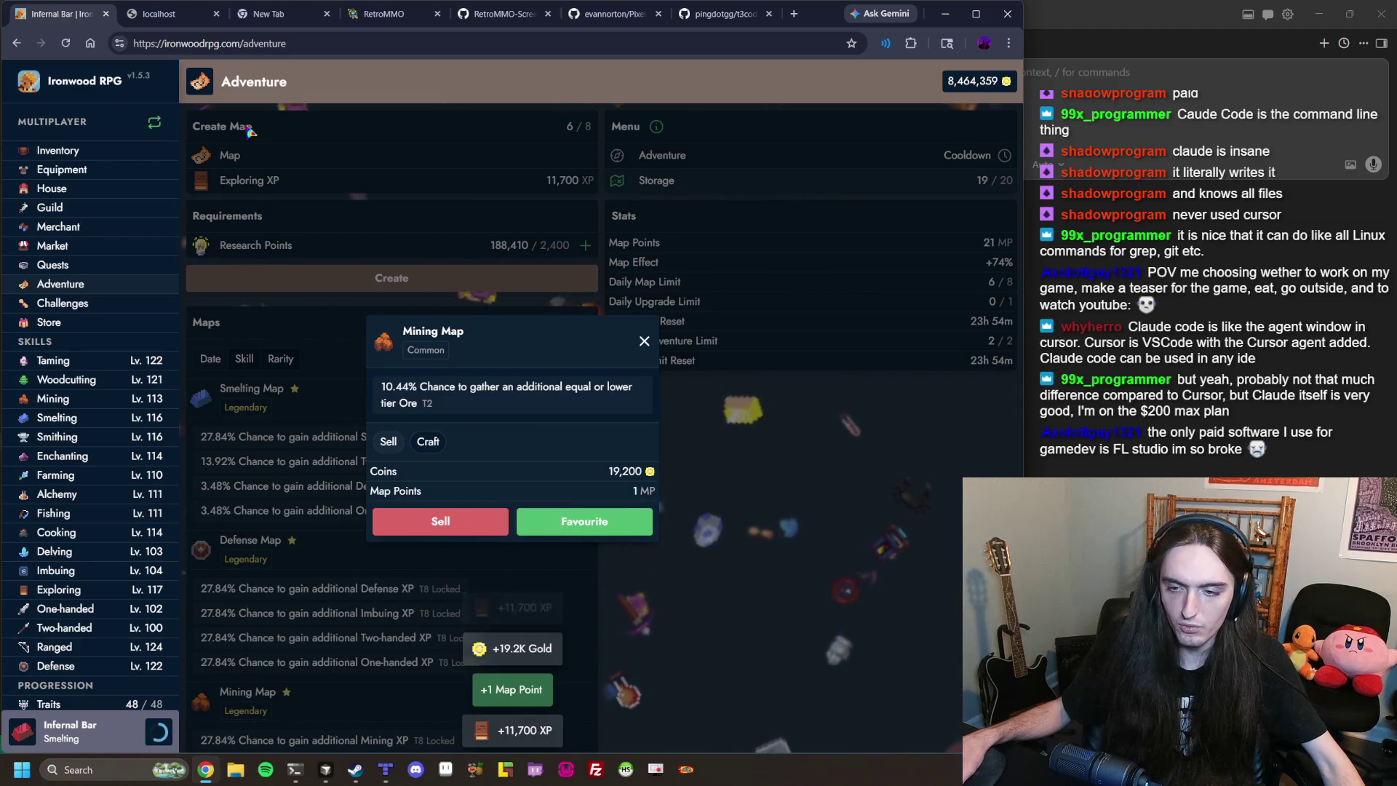
click(460, 523)
click(460, 290)
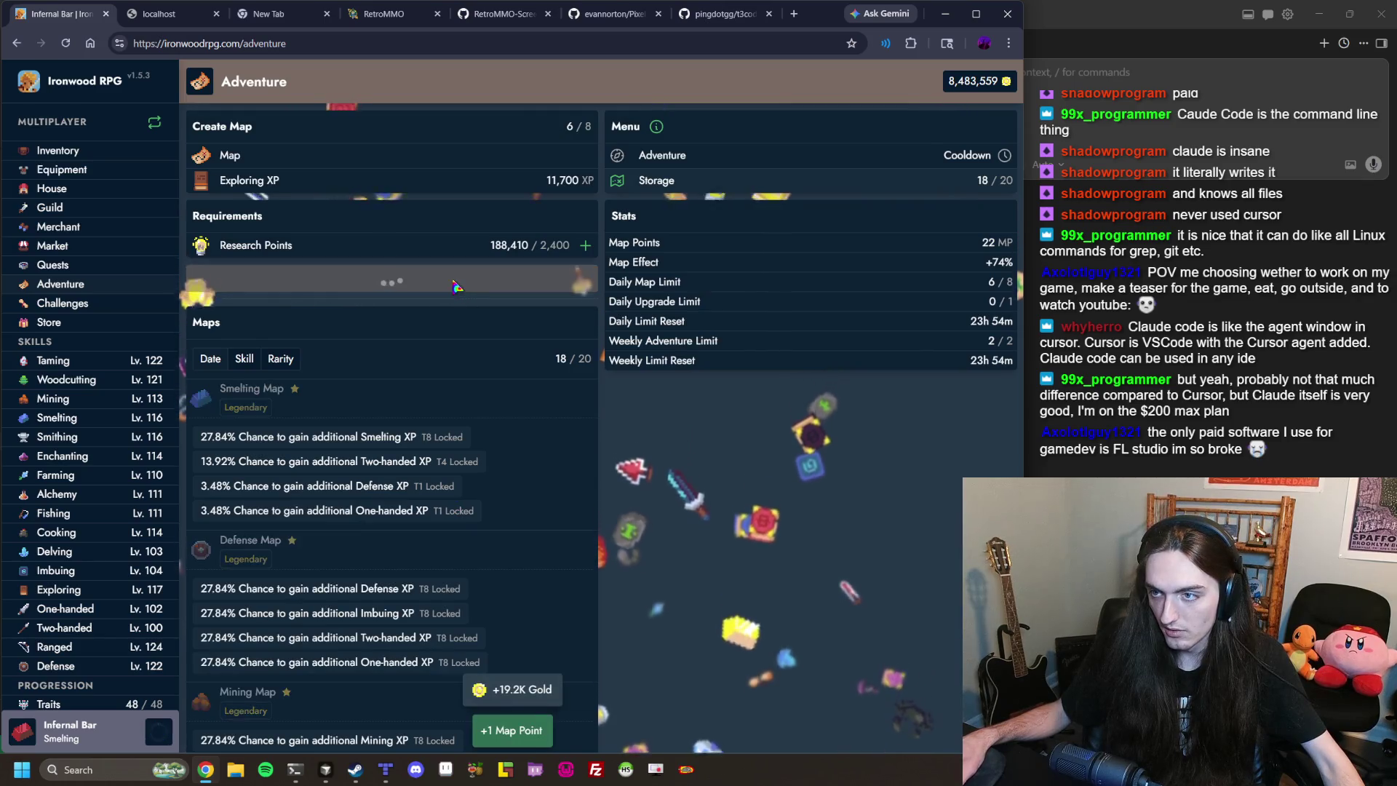
click(449, 518)
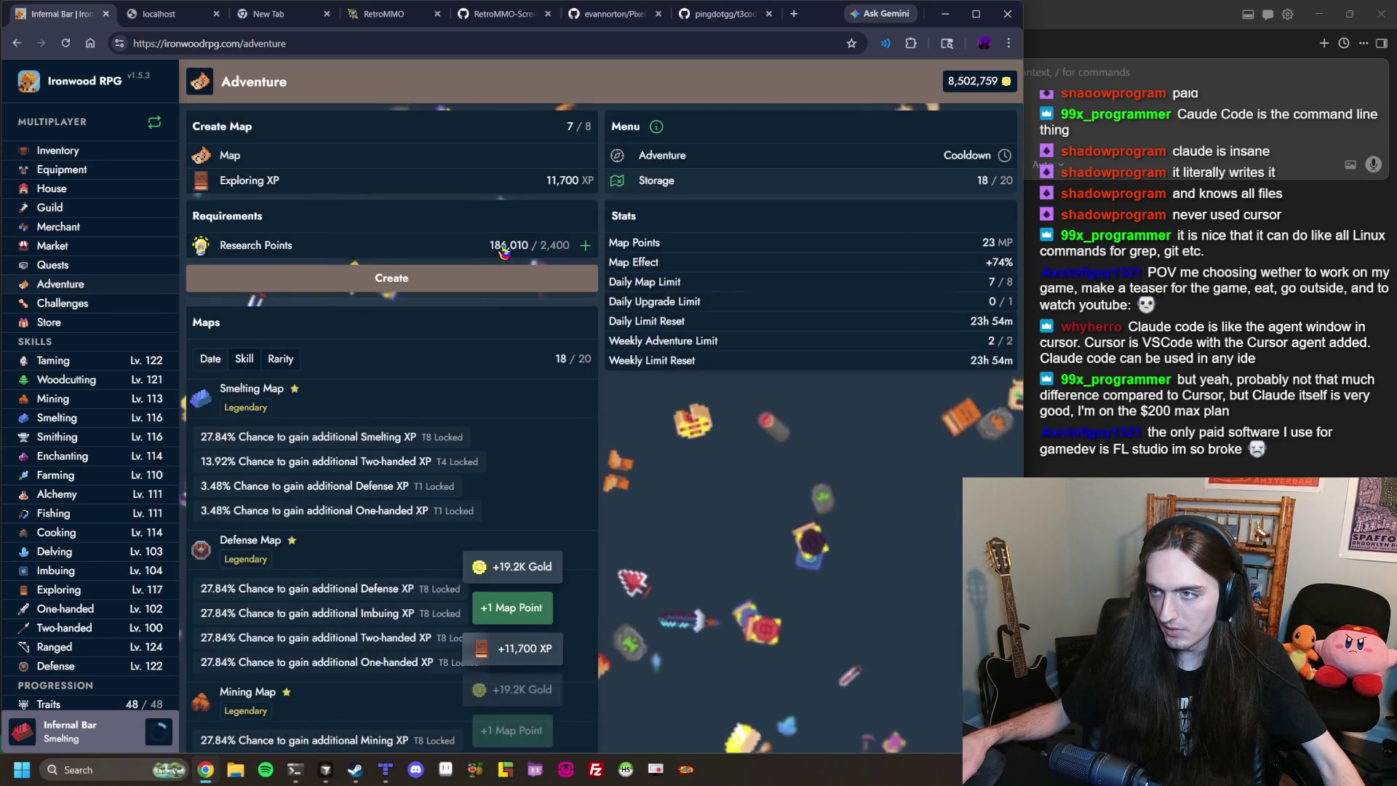
click(502, 285)
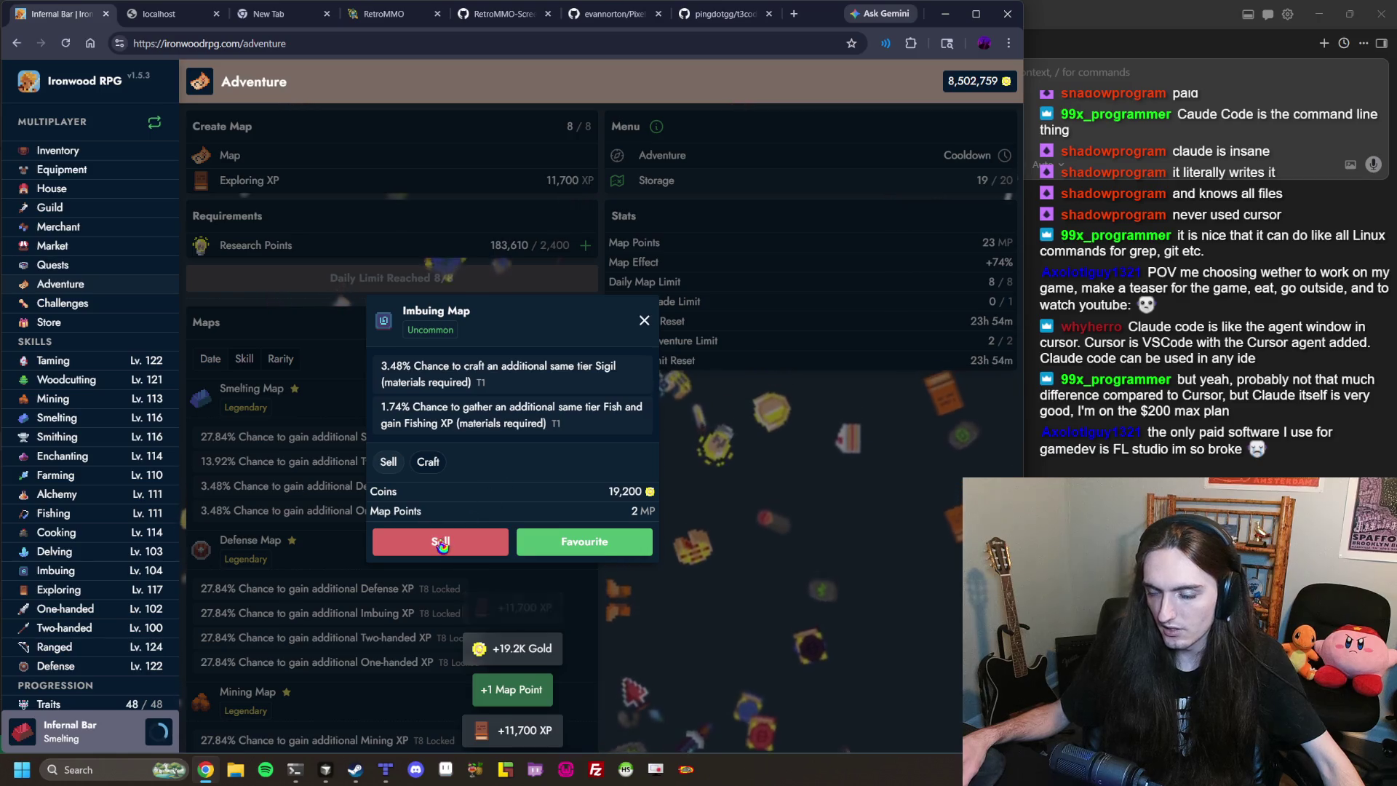
click(441, 543)
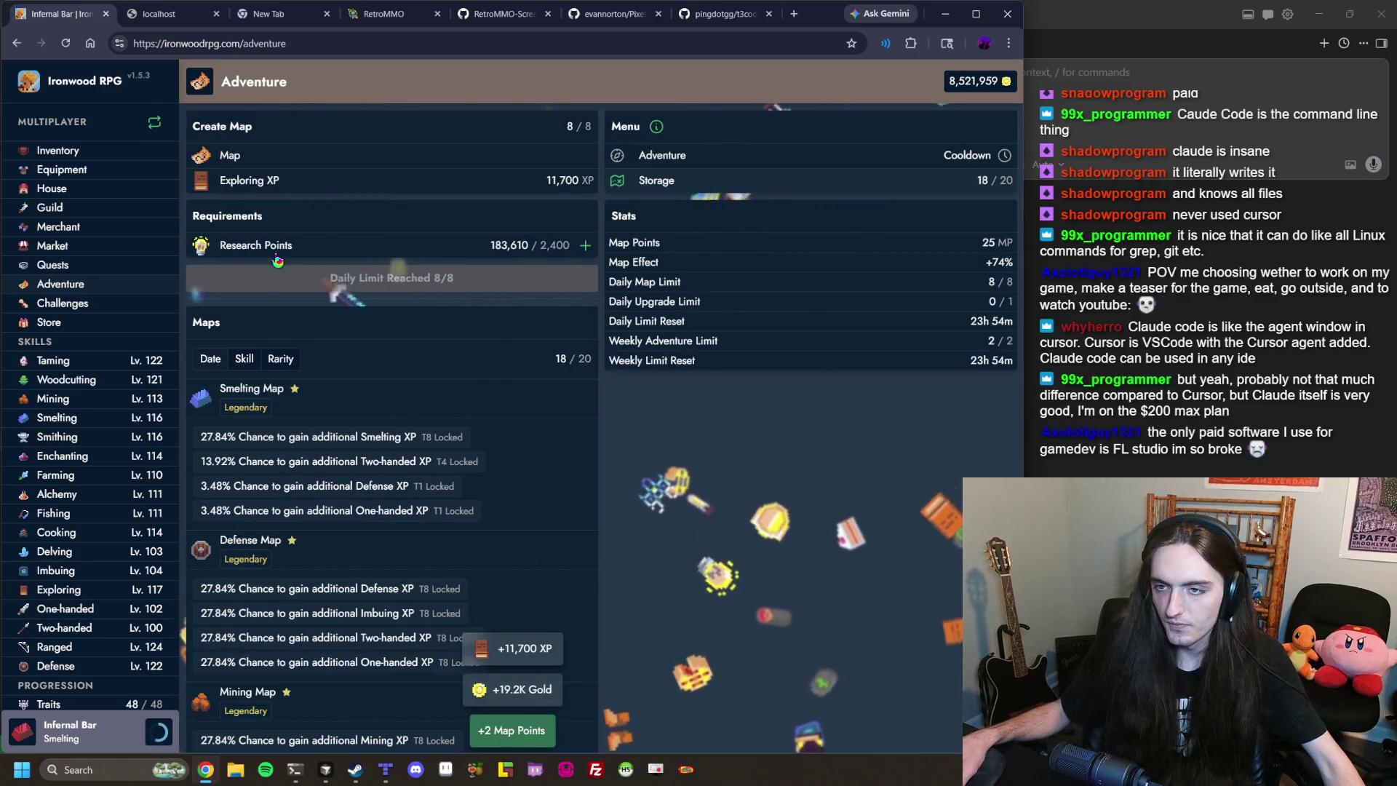
Craft an upgrade of the Smelting Map's first locked passive, raising Two-handed XP to 17.4%.
scroll(711, 429, down, 2)
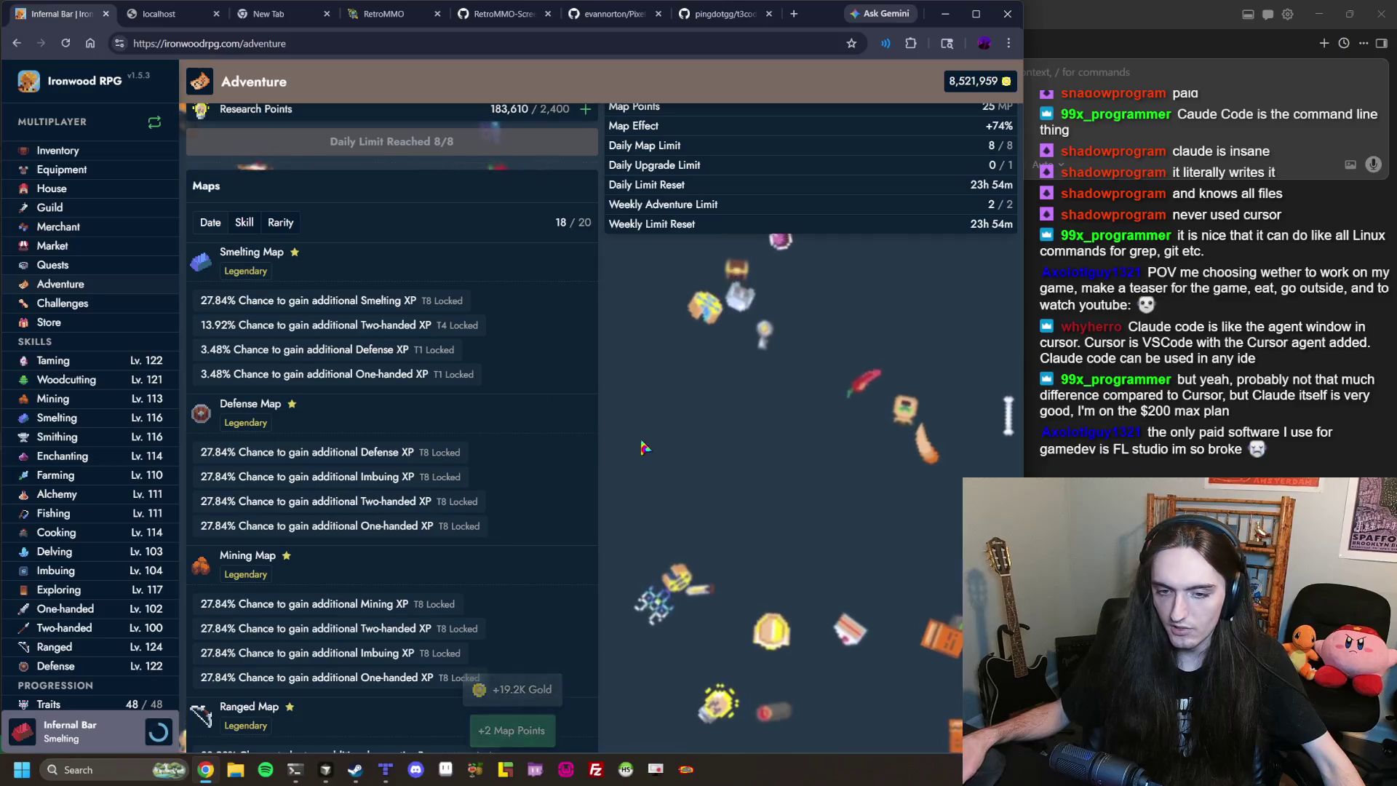
scroll(534, 425, down, 2)
scroll(499, 396, up, 2)
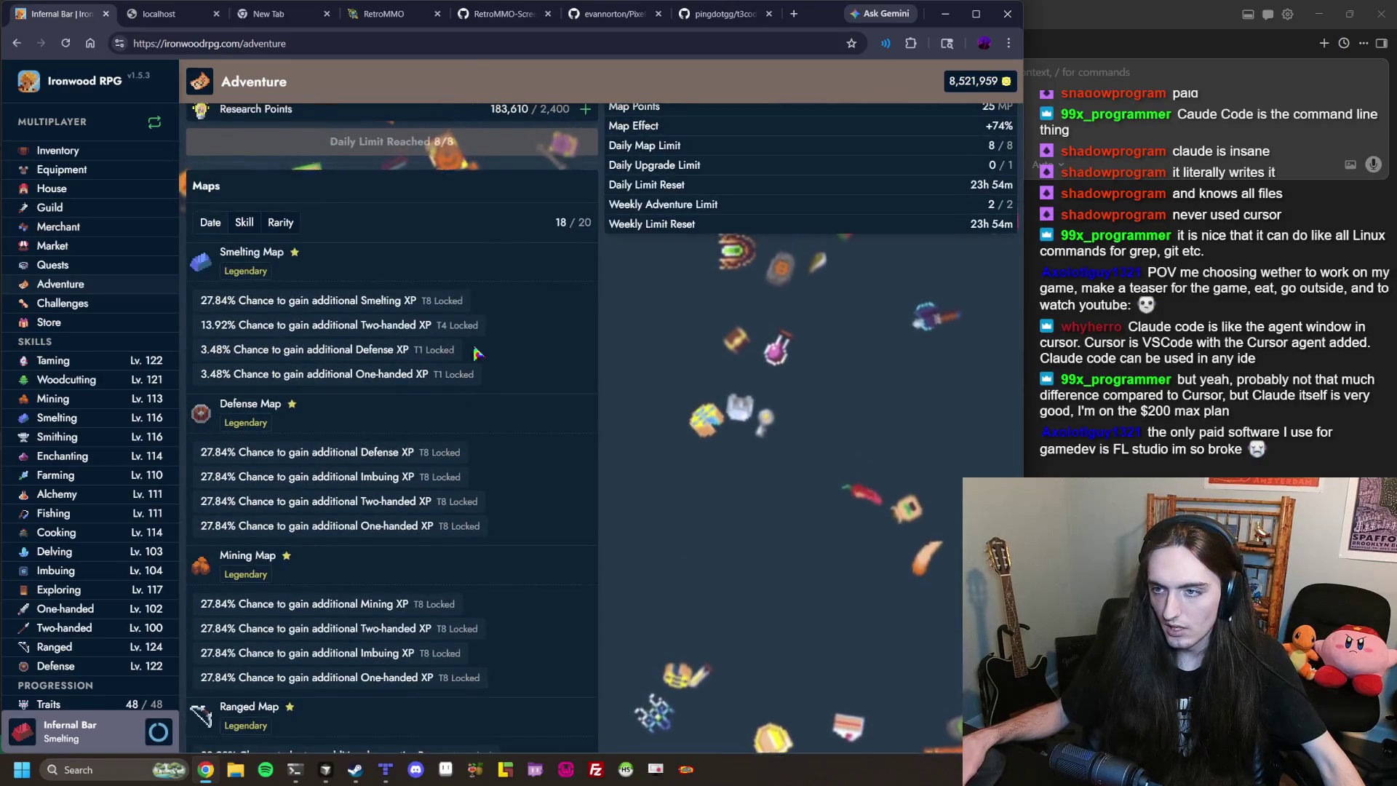
click(305, 262)
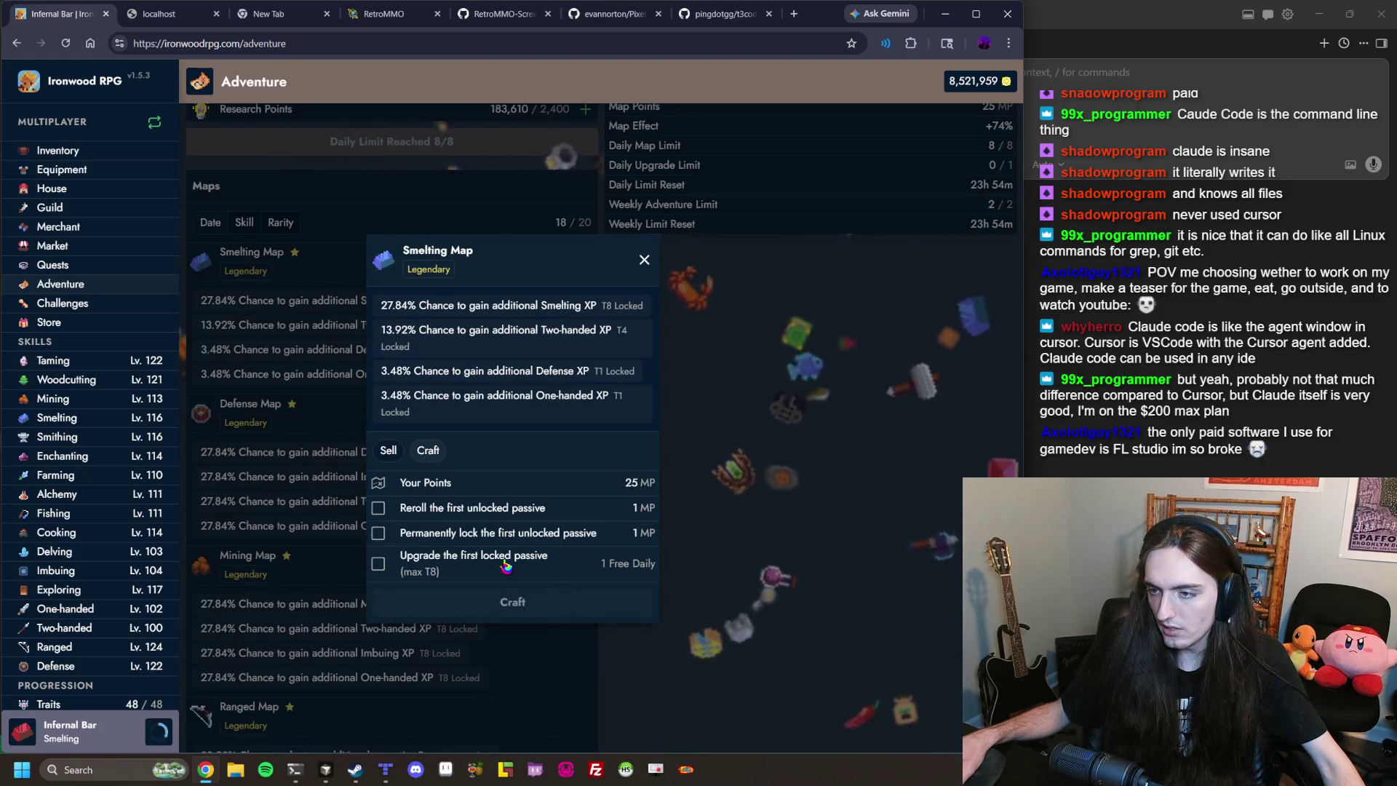
click(505, 566)
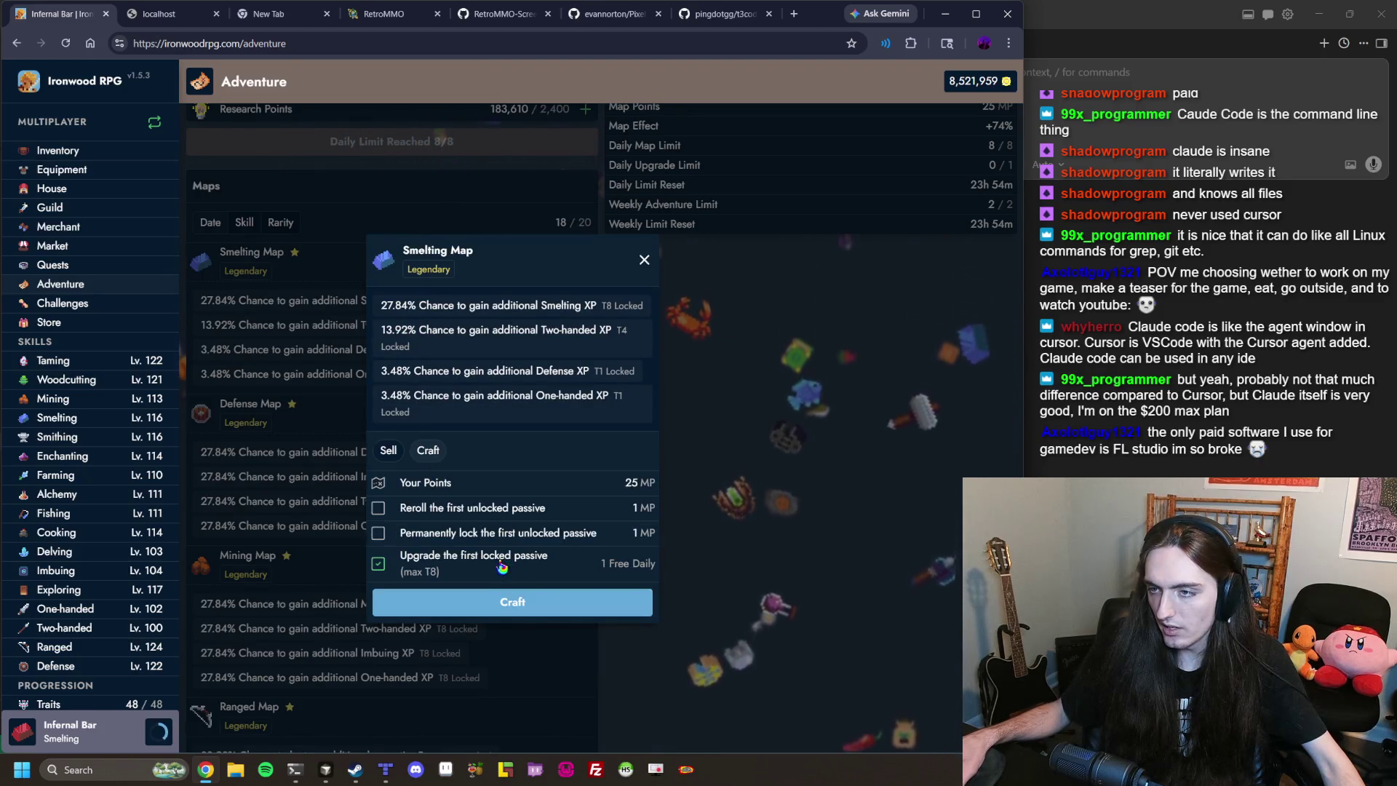
click(614, 615)
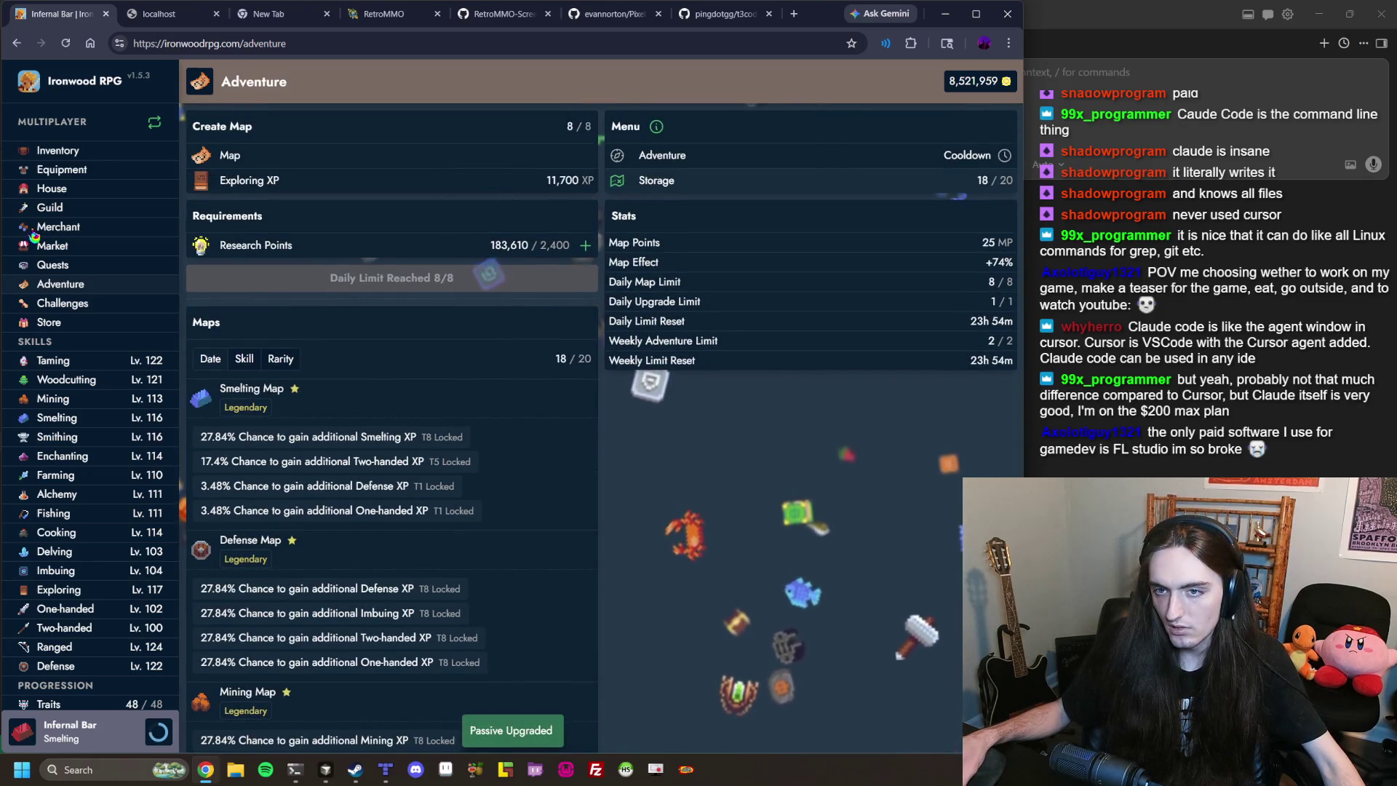
On the Challenges page, cancel the entry purchase and switch to single-player mode.
click(61, 303)
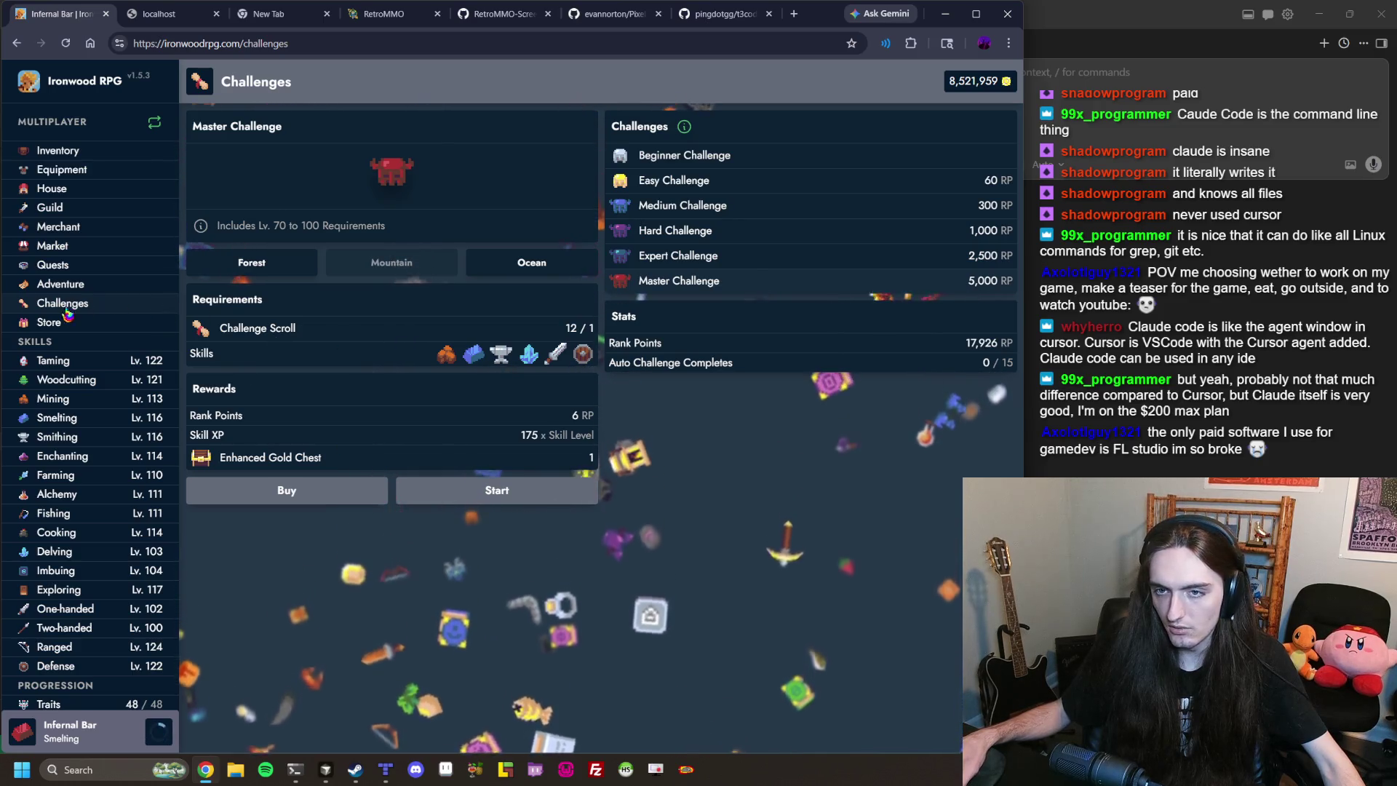
click(287, 490)
click(202, 291)
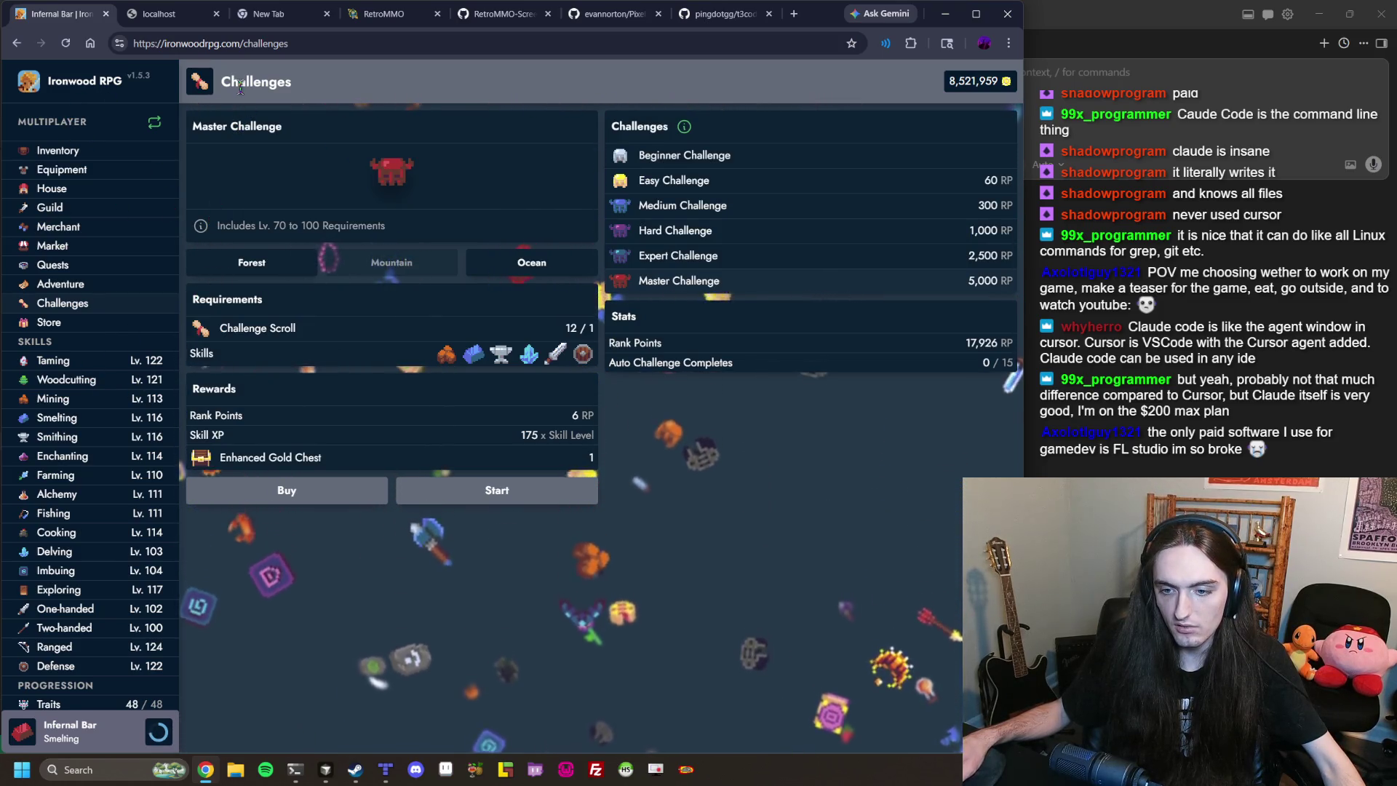
click(154, 122)
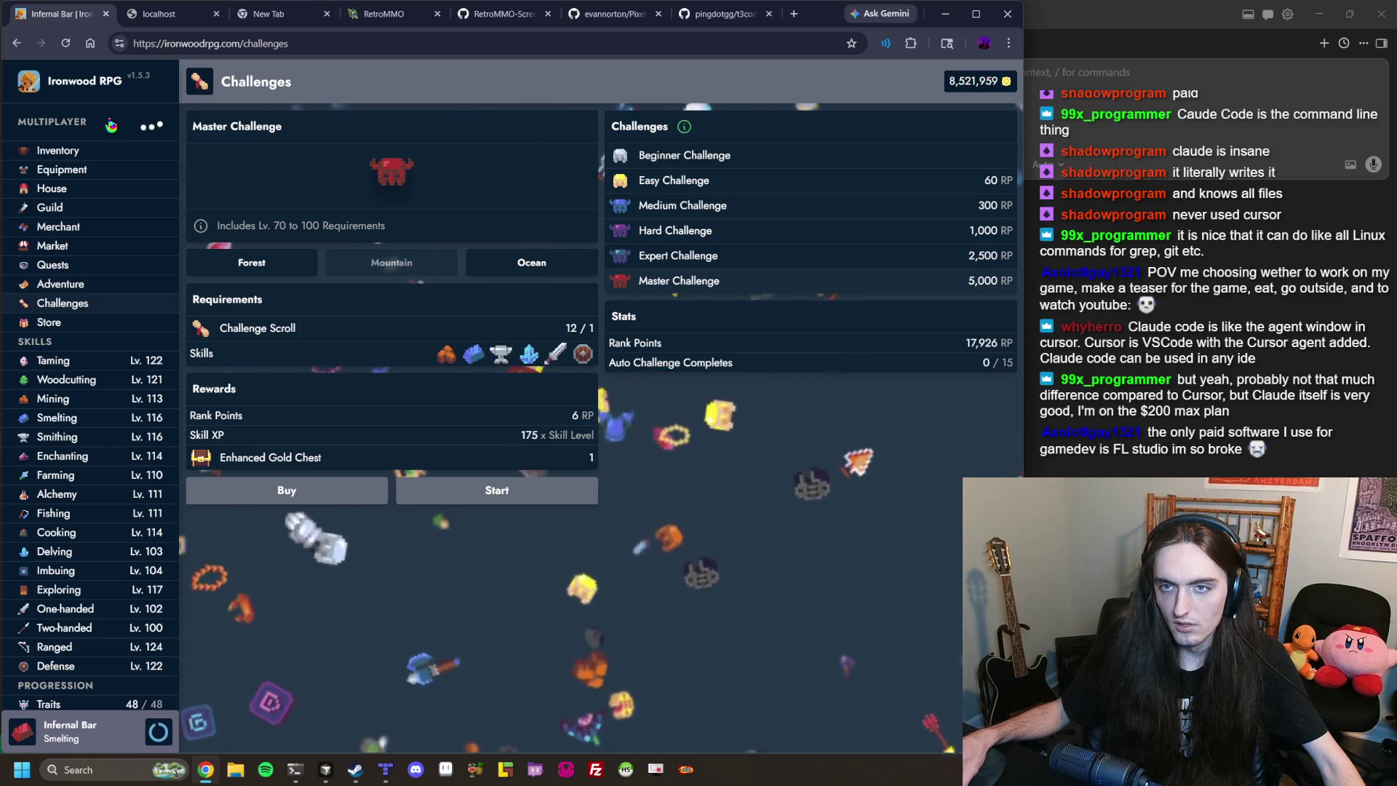
Dismiss the welcome-back summary and check the Spit Roast, Cauldron, Kiln, Engraver and Enchanter automations.
click(361, 246)
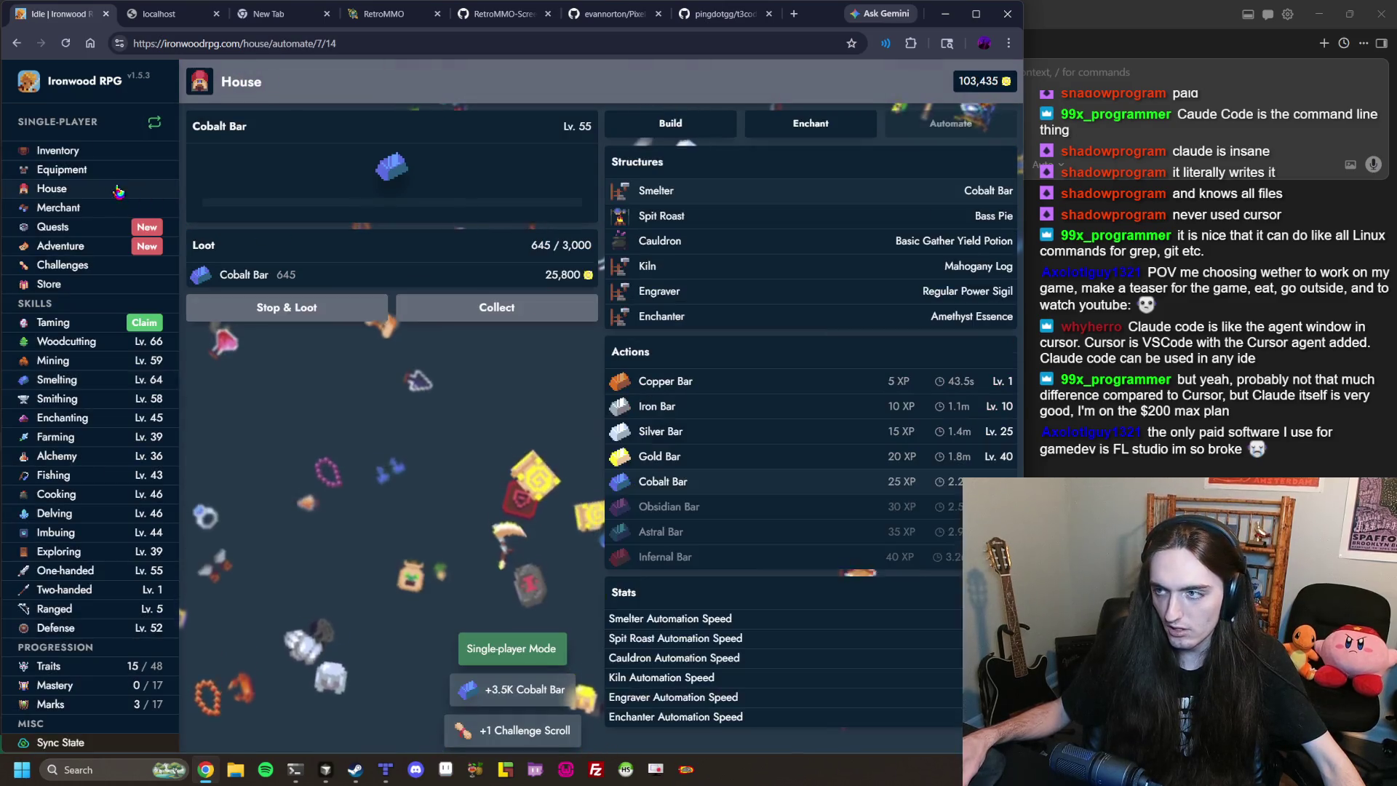
click(665, 217)
click(669, 241)
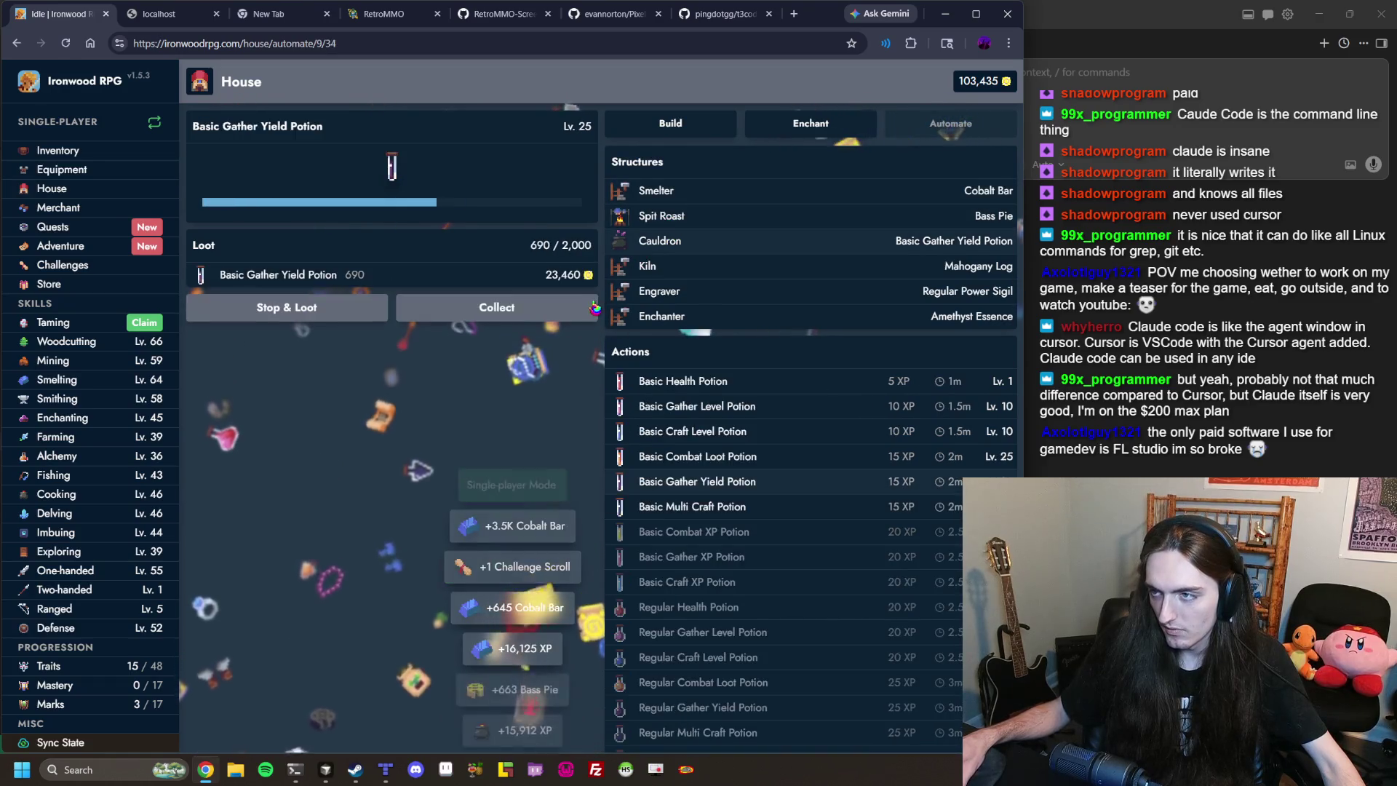
click(671, 266)
click(659, 291)
click(661, 316)
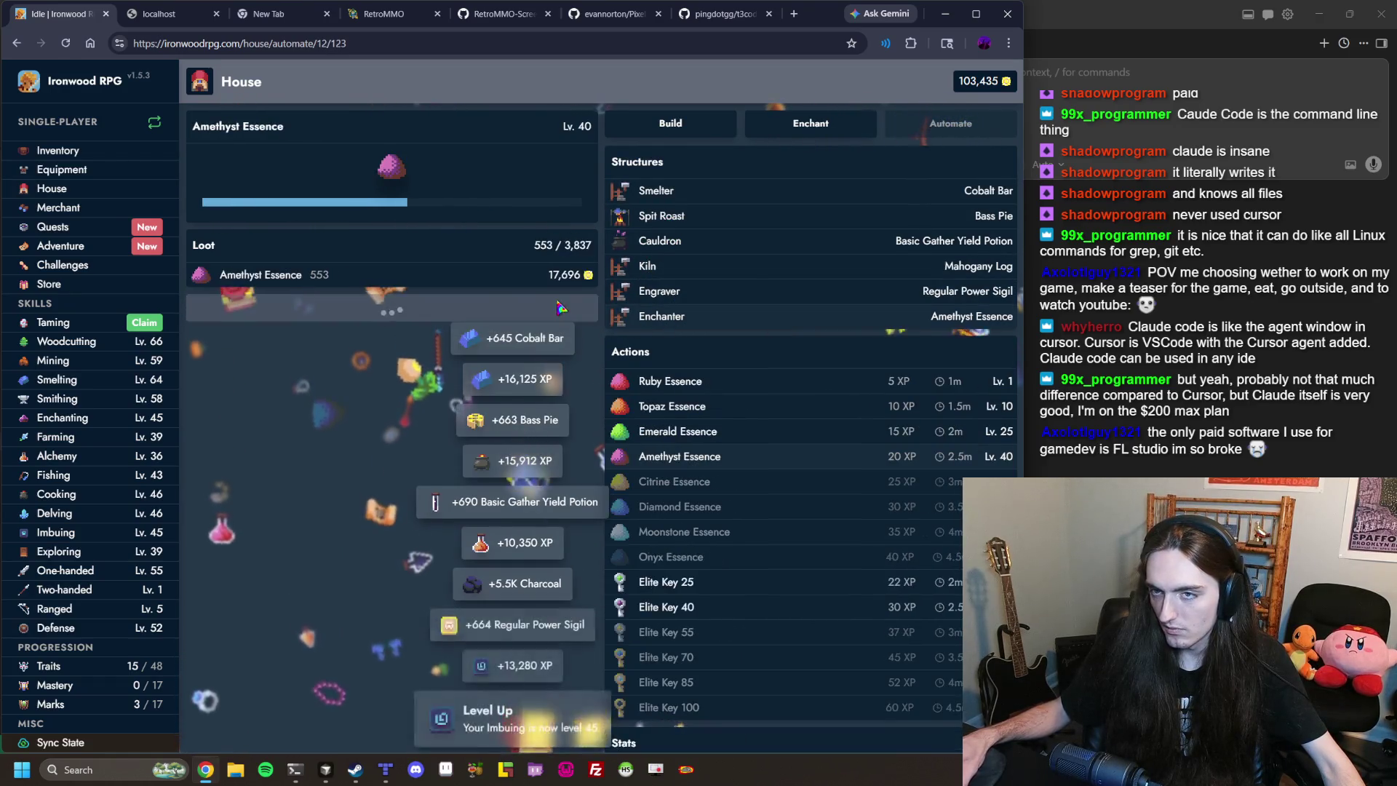
Complete Sea Jelly Defense, Basic Discovery Sigil, Basic Craft Level Potion, Bass Cooking and Emerald Essence Enchanting quests.
click(52, 226)
click(698, 567)
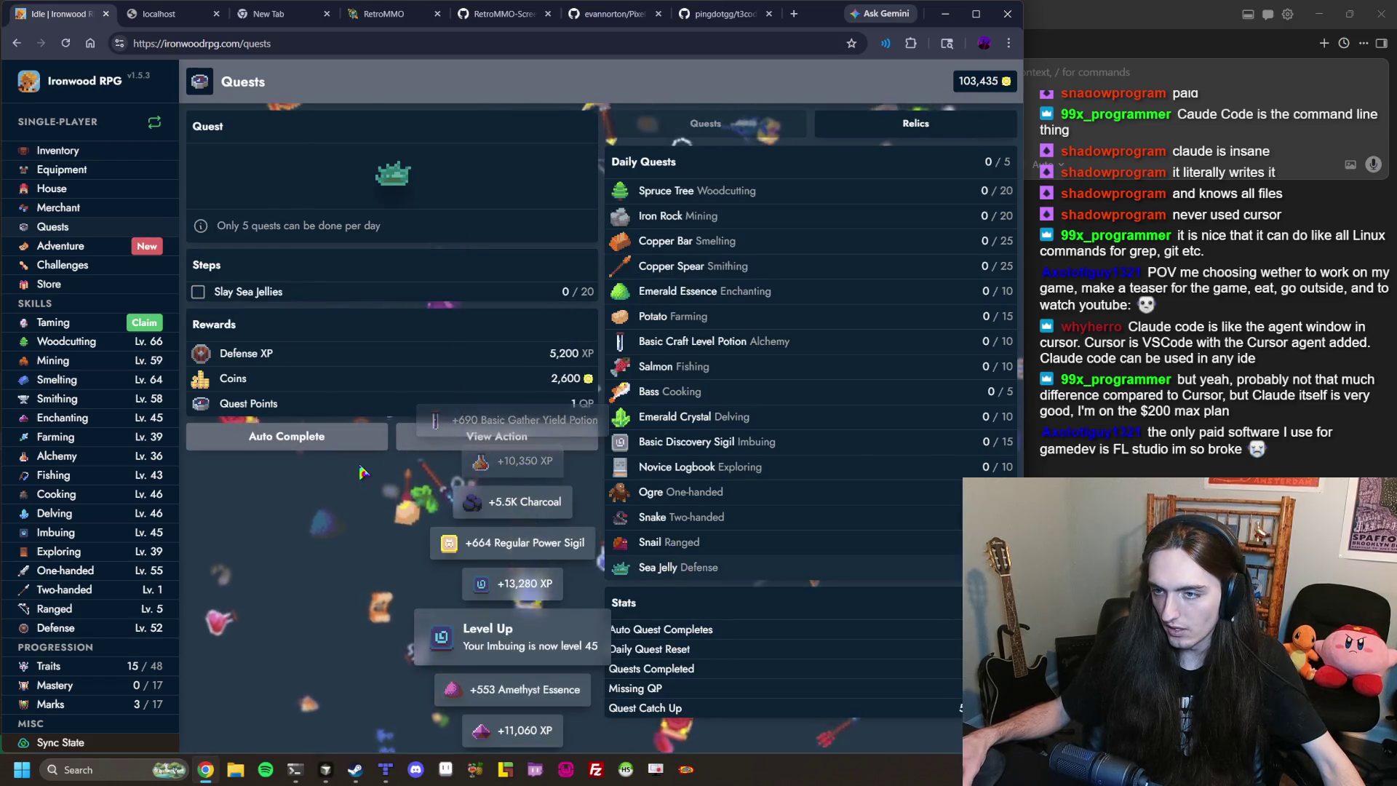
click(749, 442)
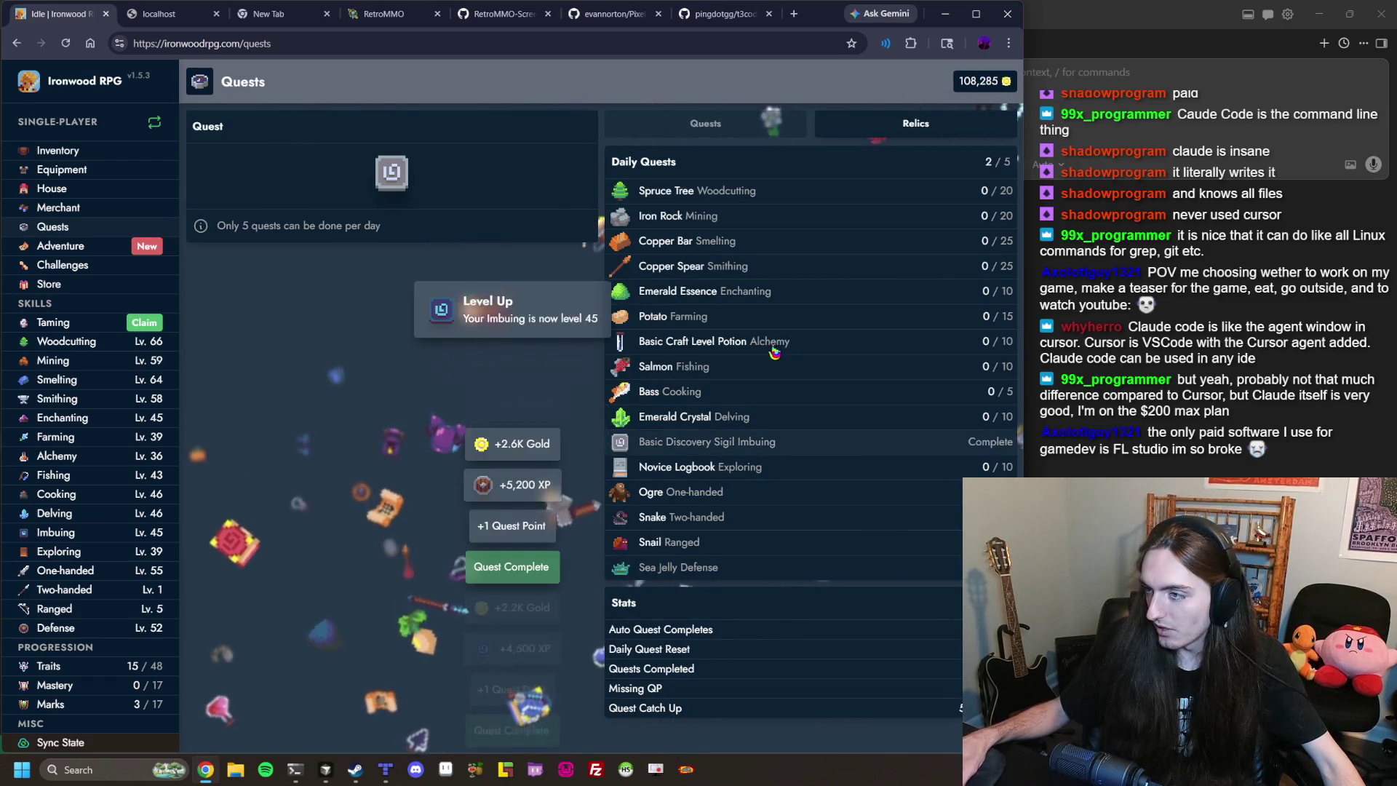
click(728, 341)
click(759, 399)
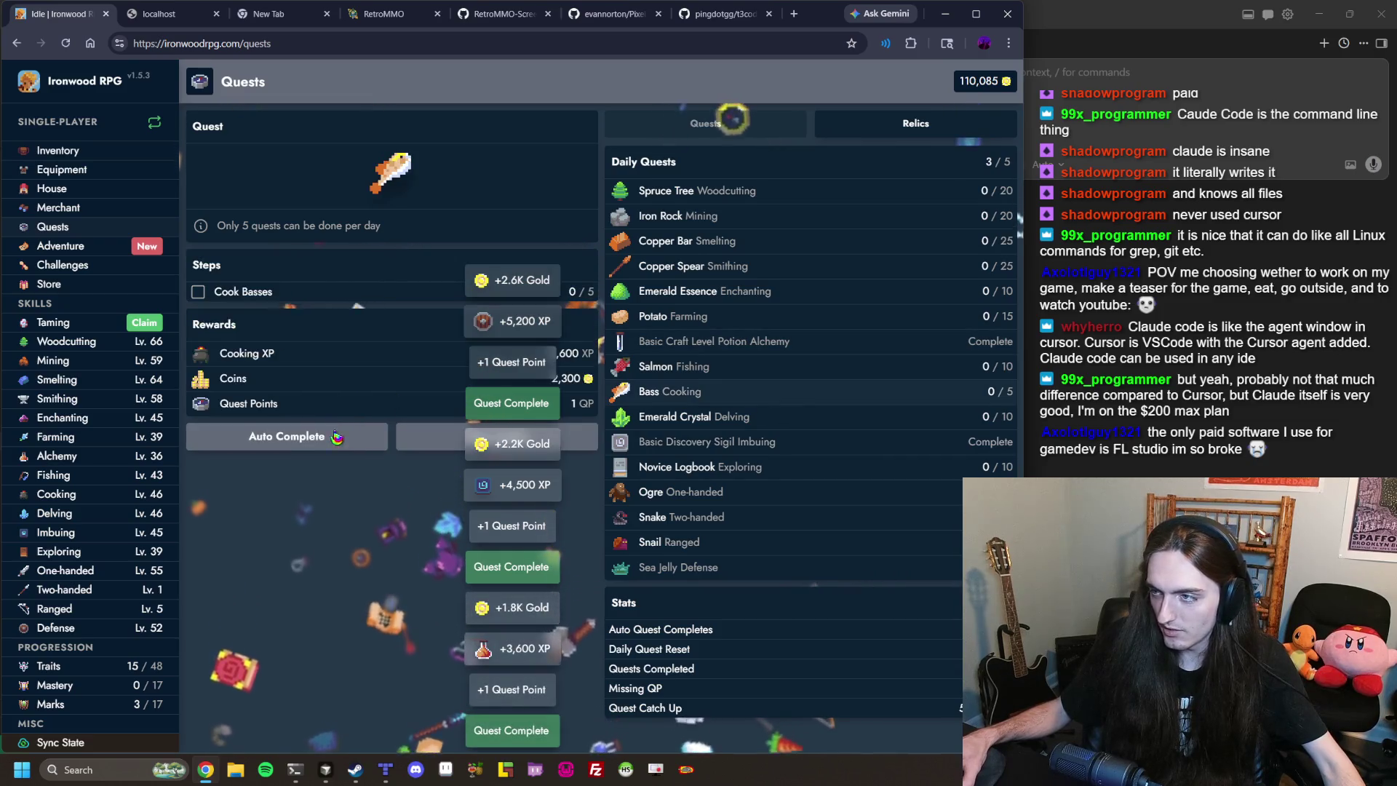
click(337, 437)
click(704, 291)
click(327, 437)
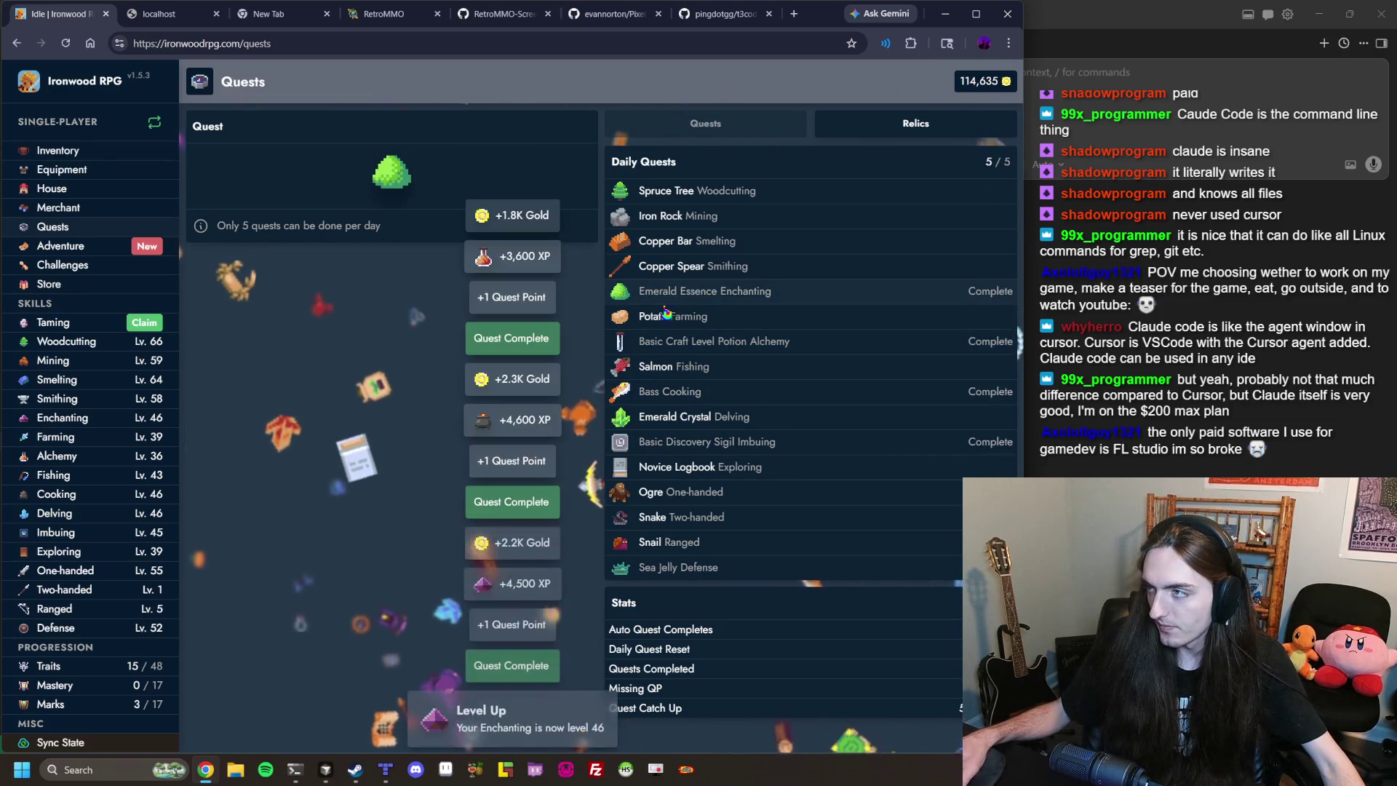
Claim the Taming expedition, turn all Raw Shrimp into Pet Snacks, and check the hatchery eggs.
click(61, 246)
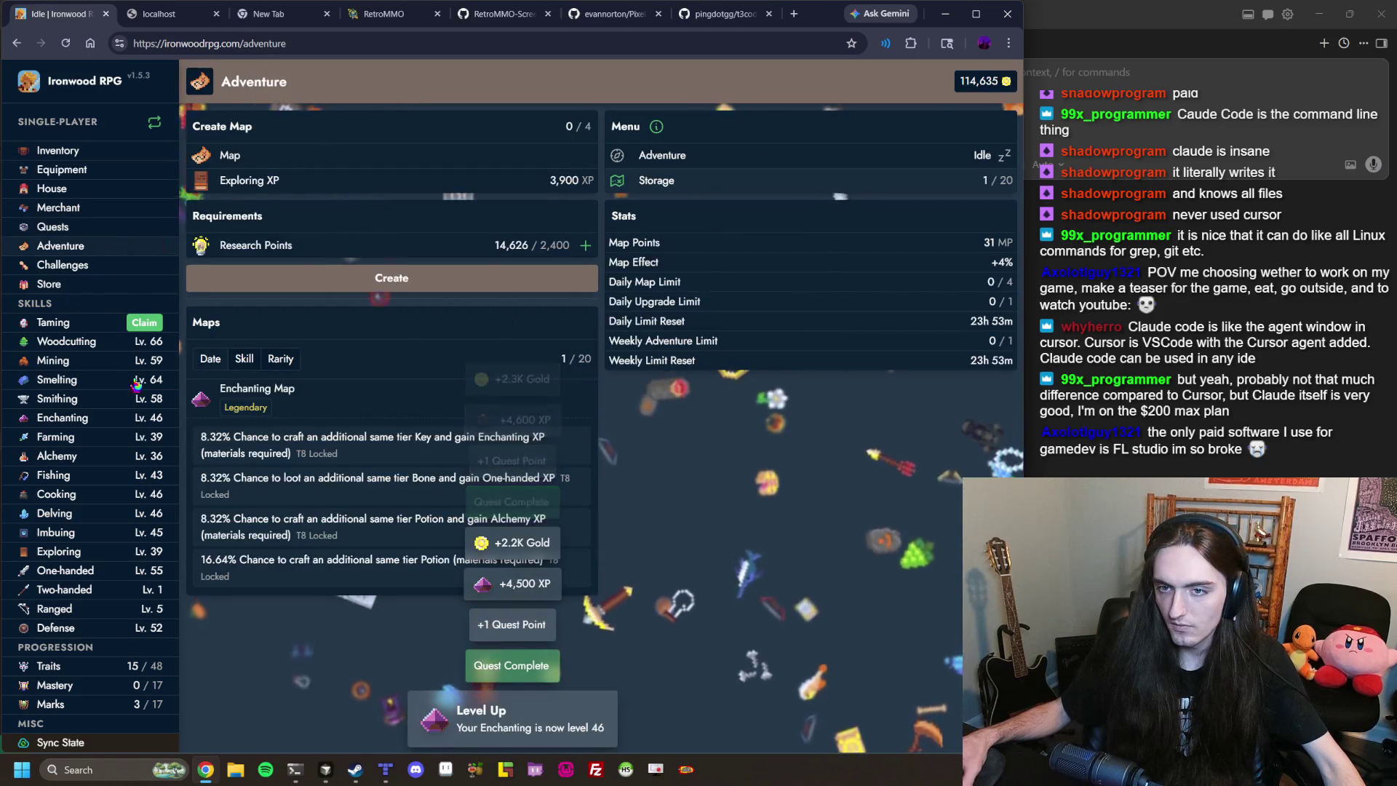
click(134, 326)
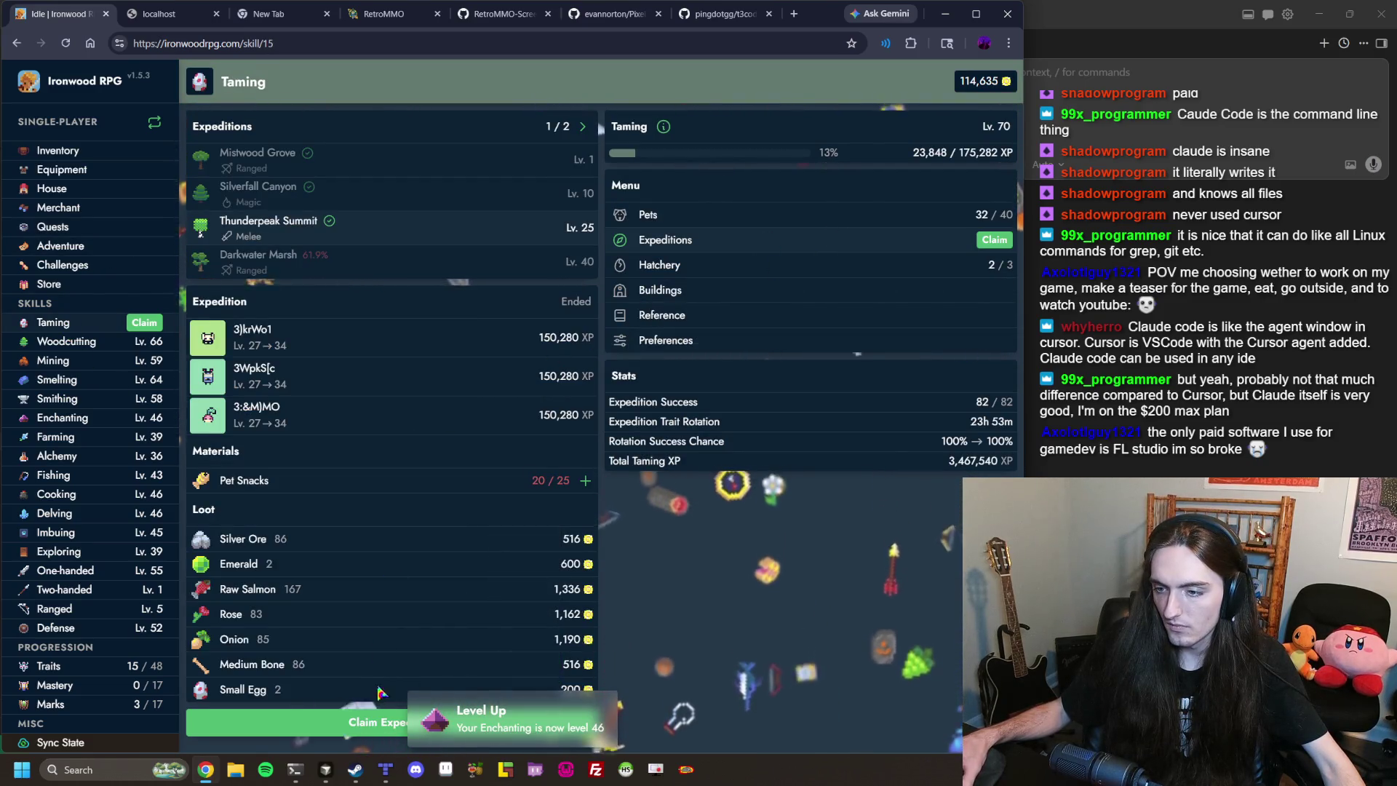
click(378, 720)
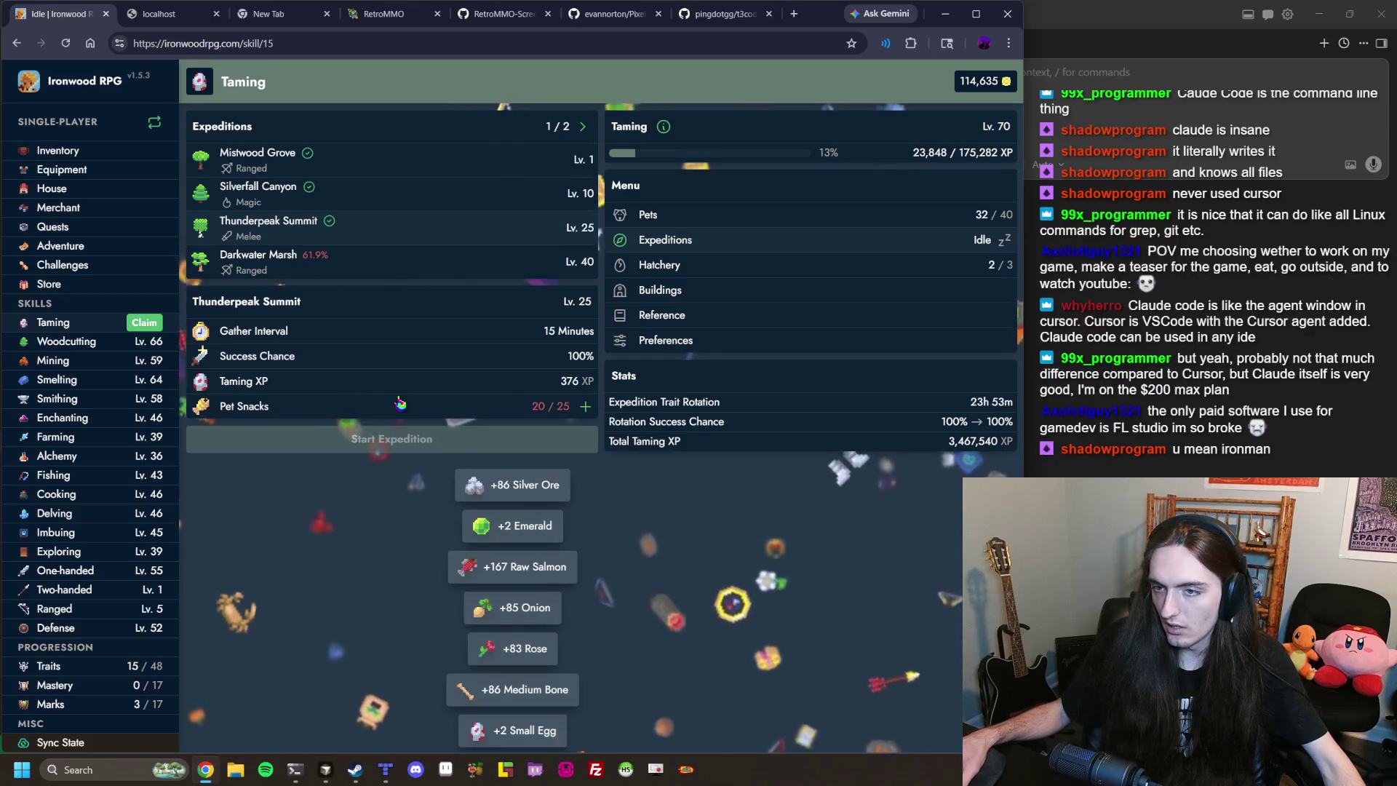
click(399, 404)
click(276, 240)
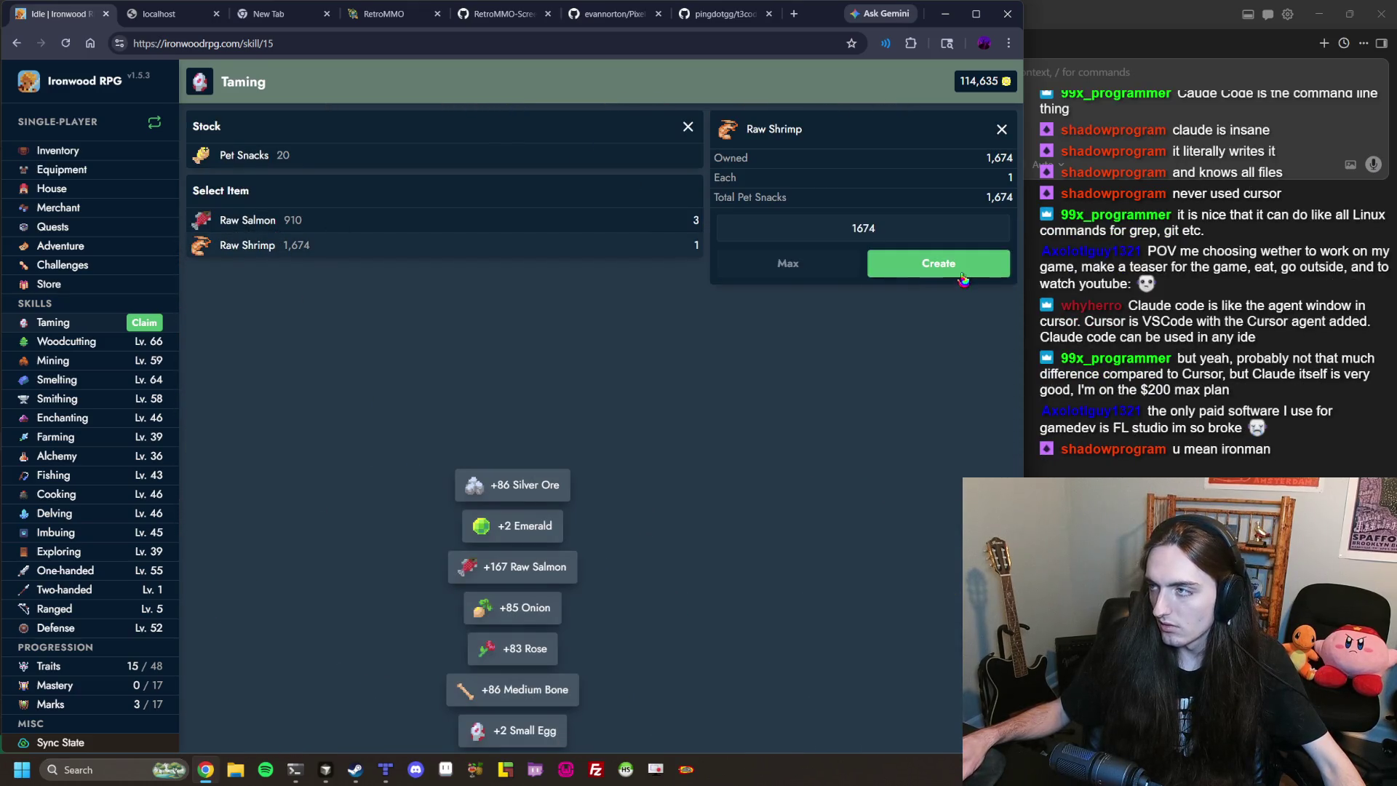
click(939, 263)
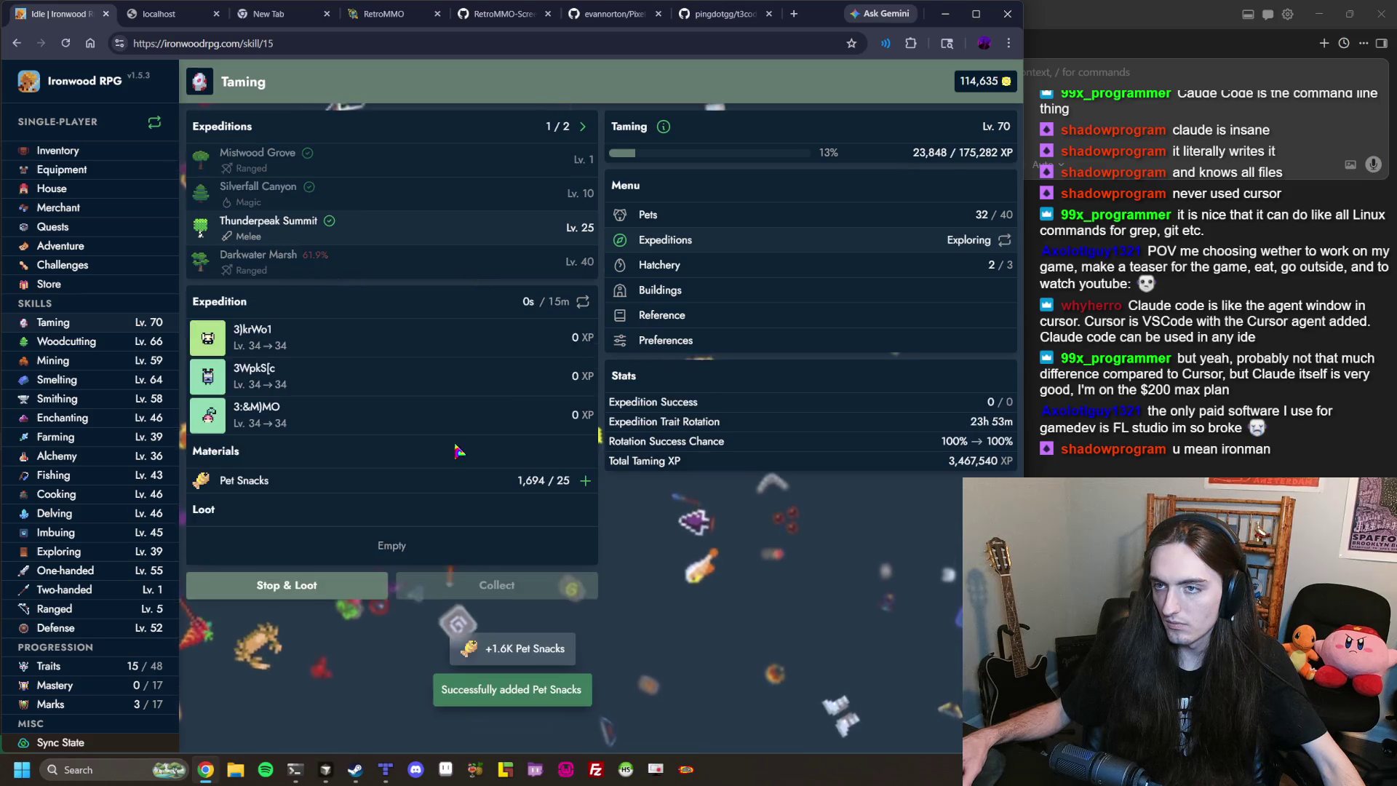
click(659, 265)
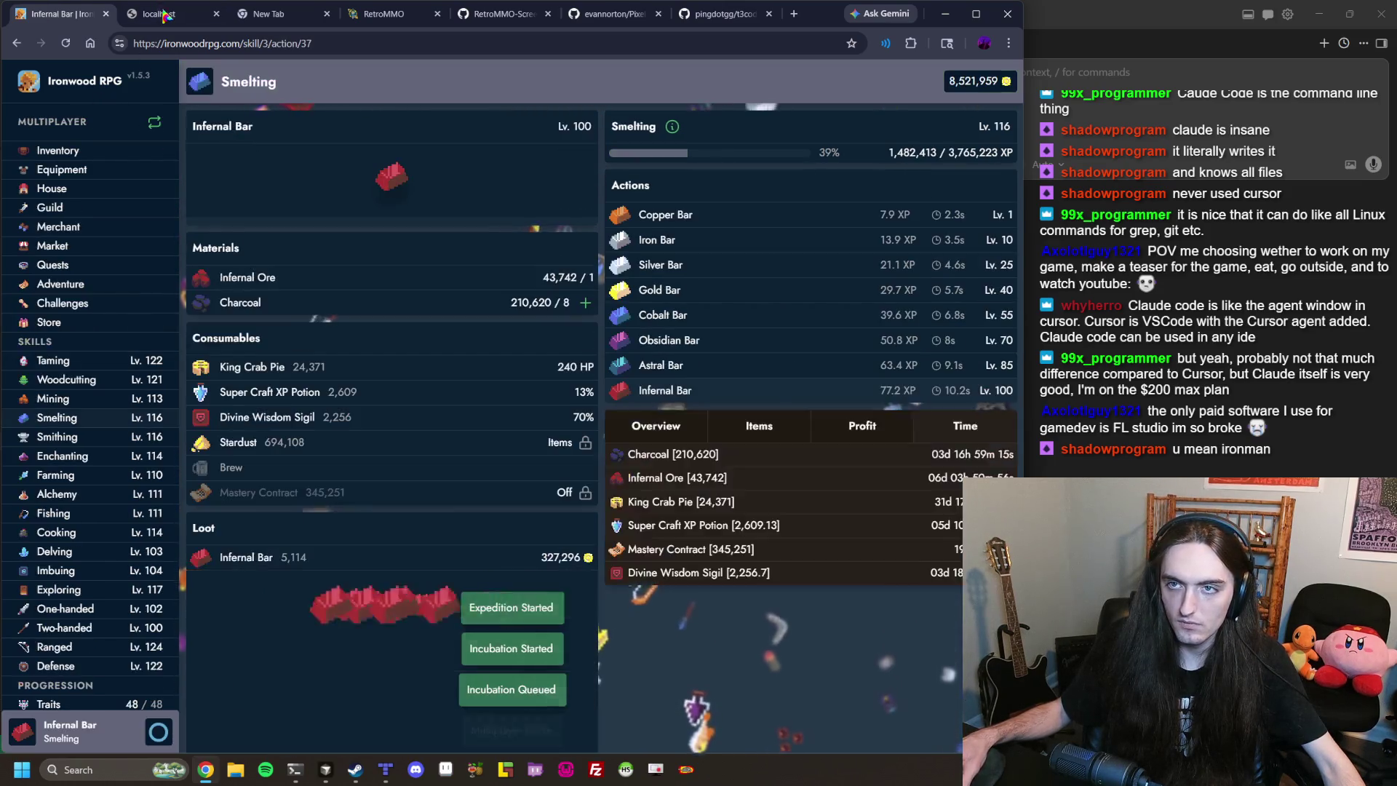
Reload the local RetroMMO tab to its login screen, then return to Ironwood RPG.
click(166, 14)
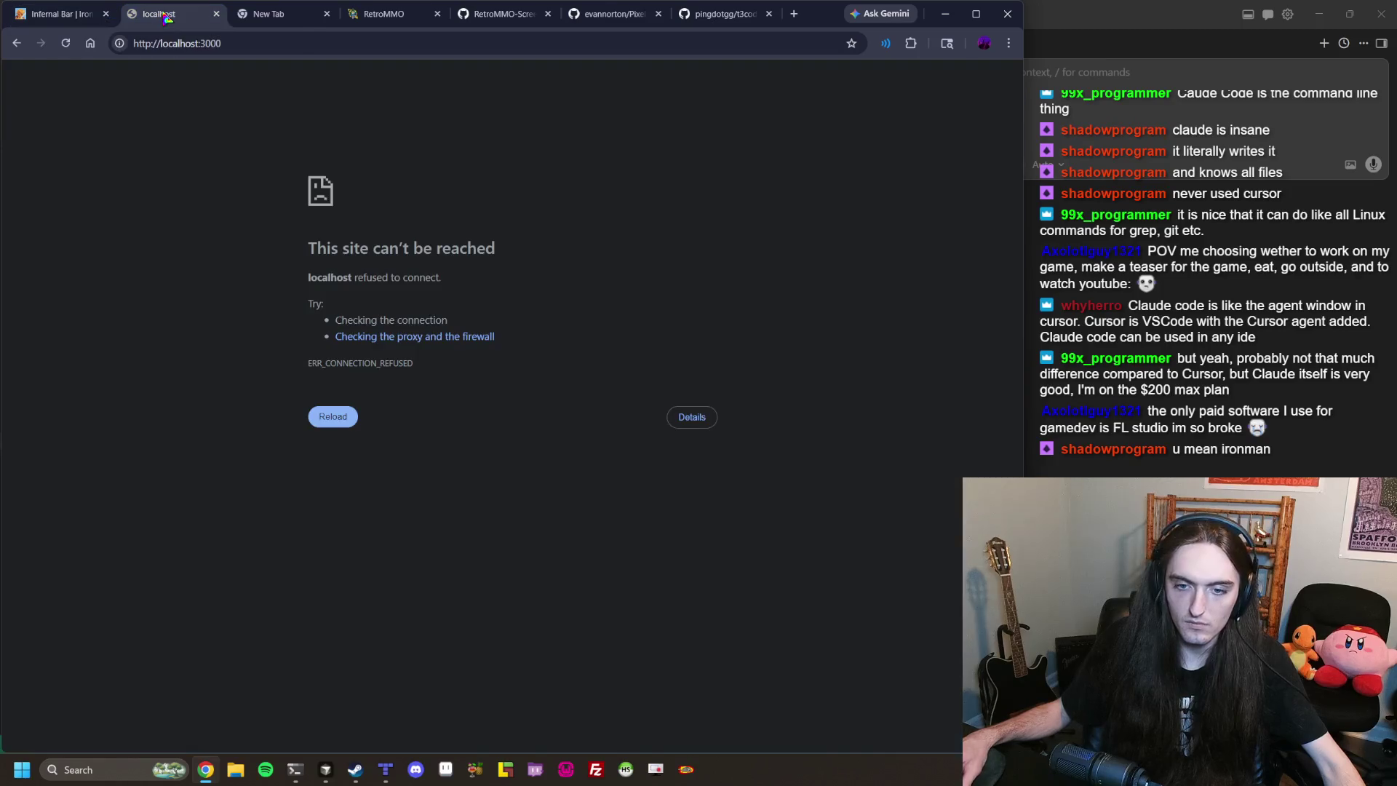
key(F5)
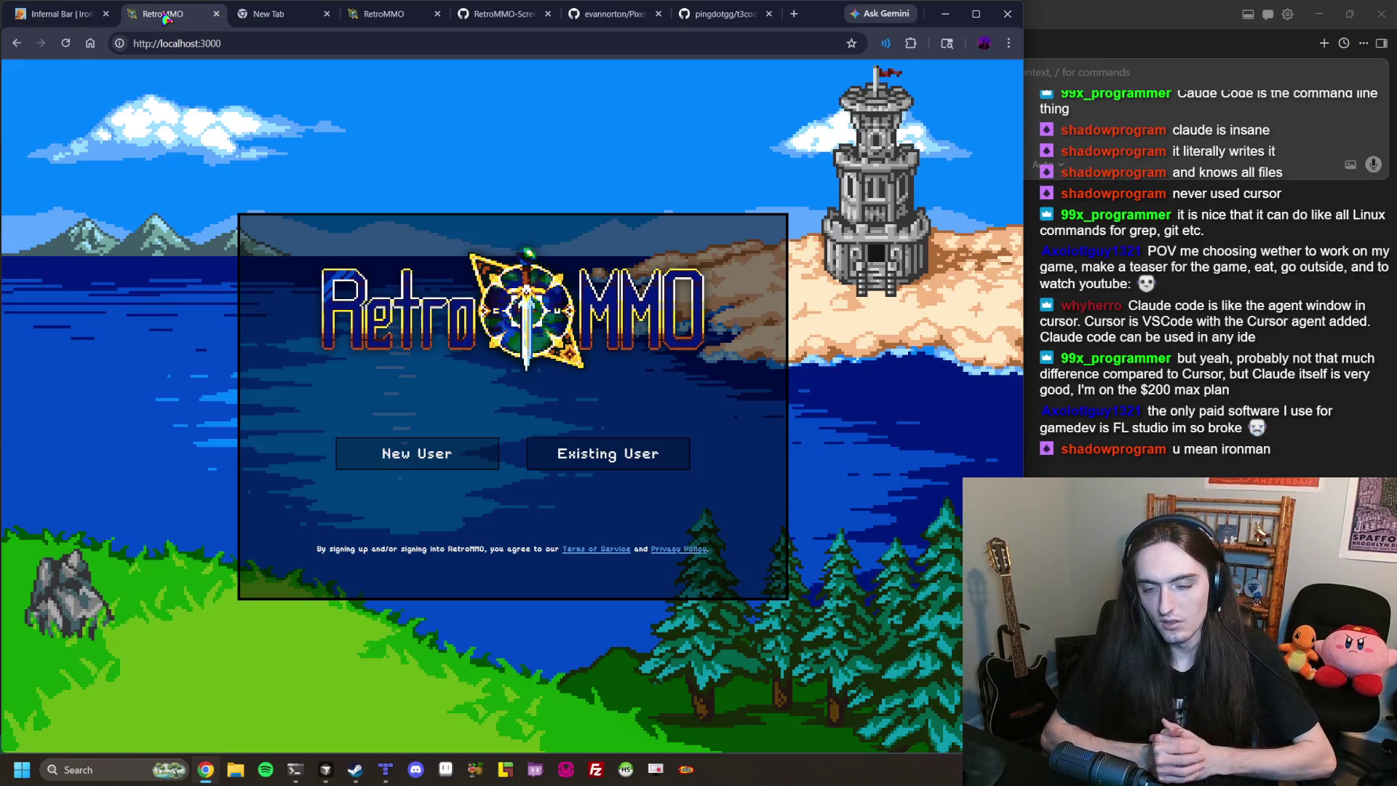
click(95, 11)
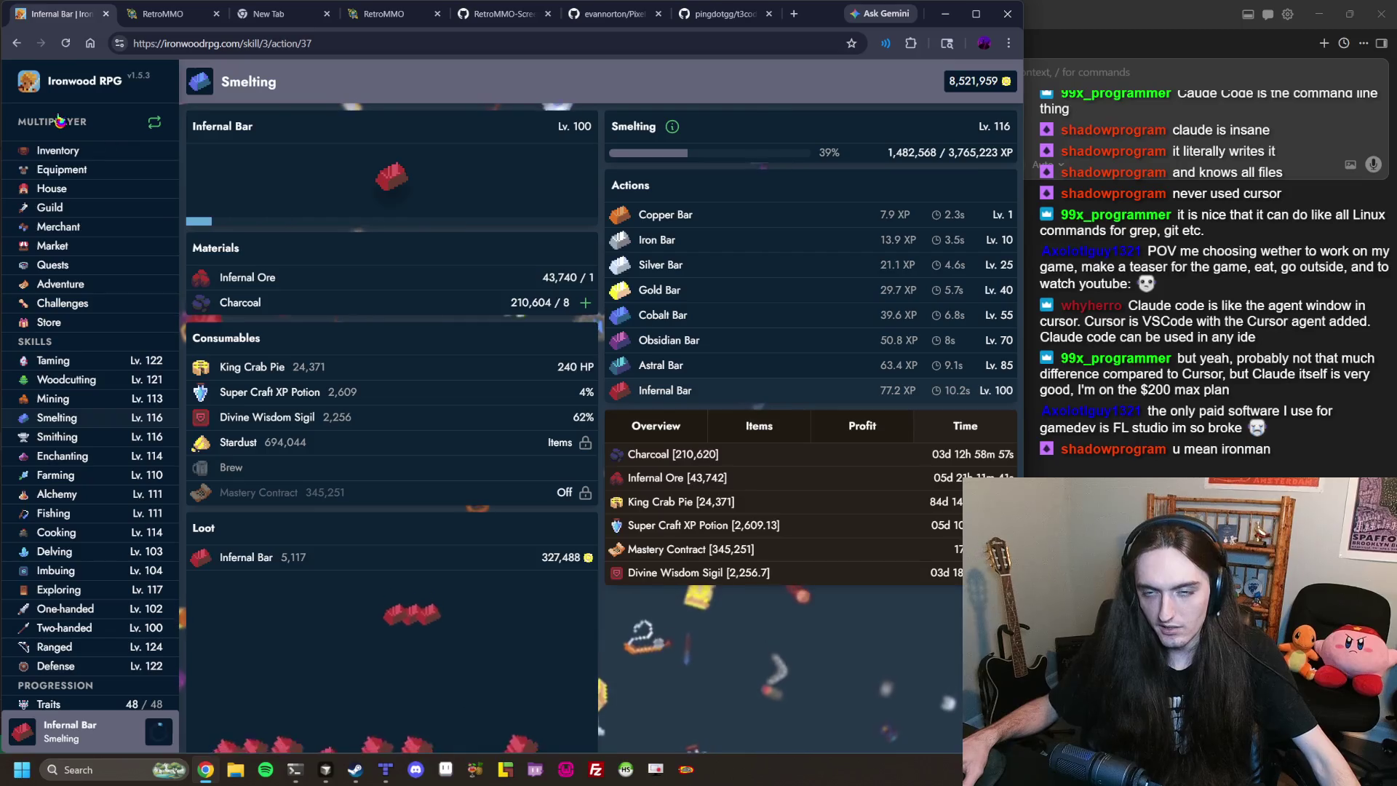
Visit the Market and Guild pages, then toggle to single-player and back to multiplayer.
click(55, 246)
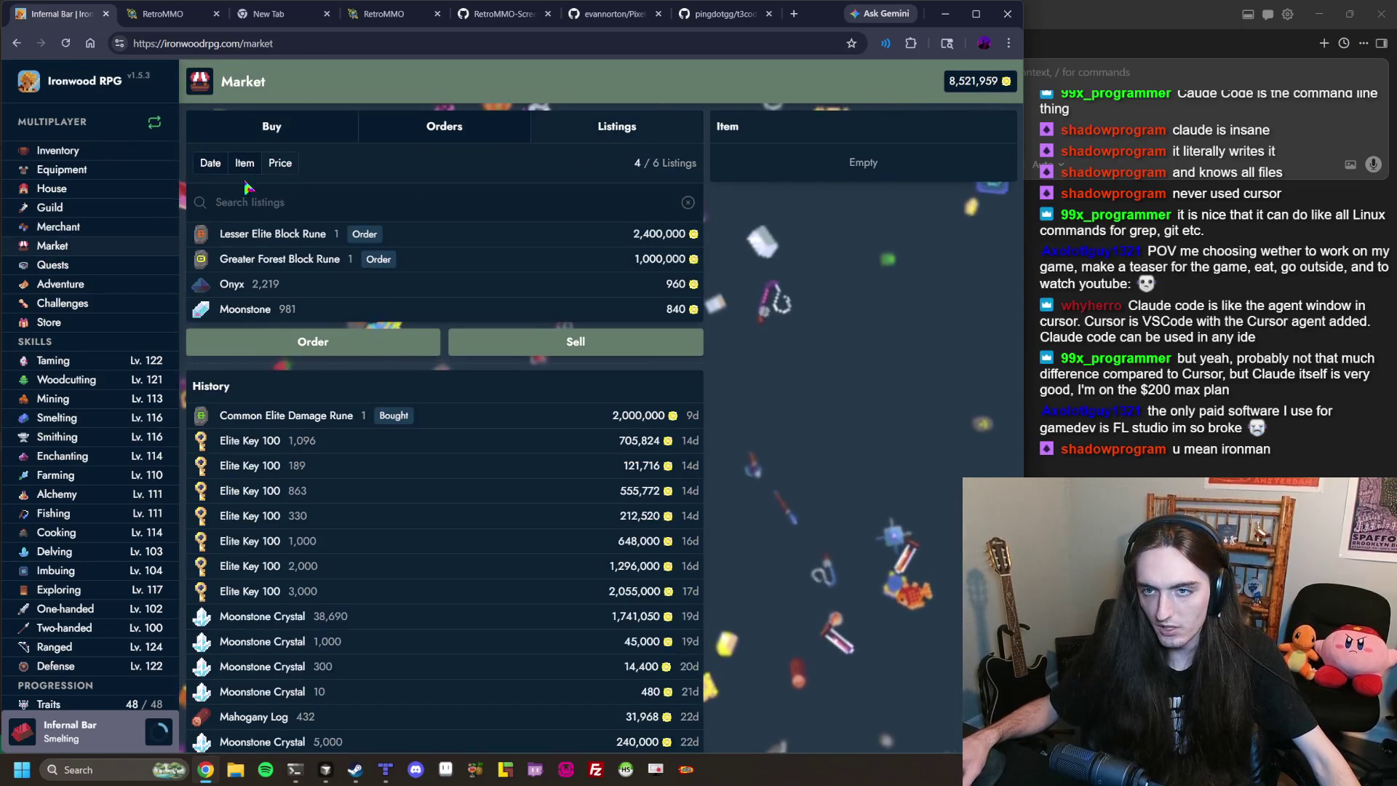
click(65, 211)
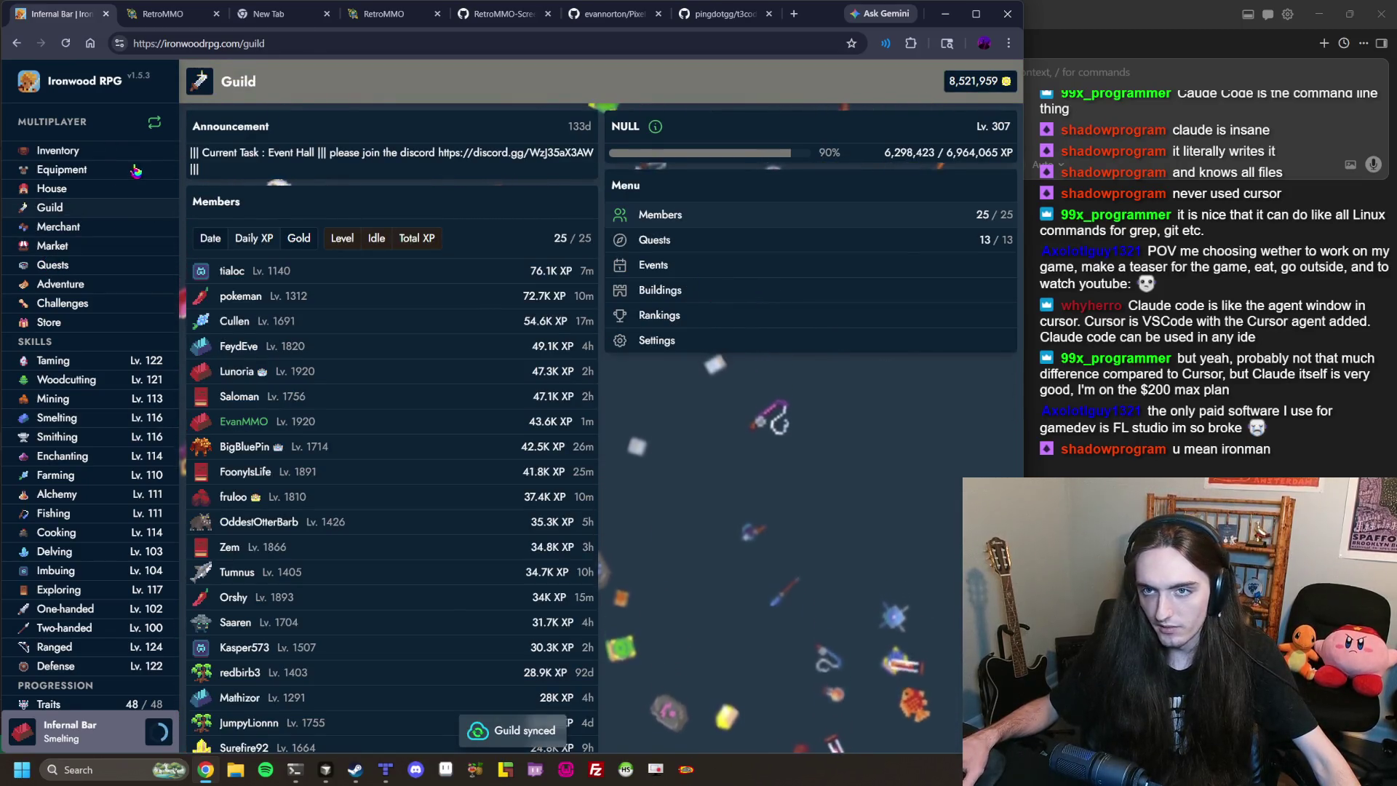
click(92, 124)
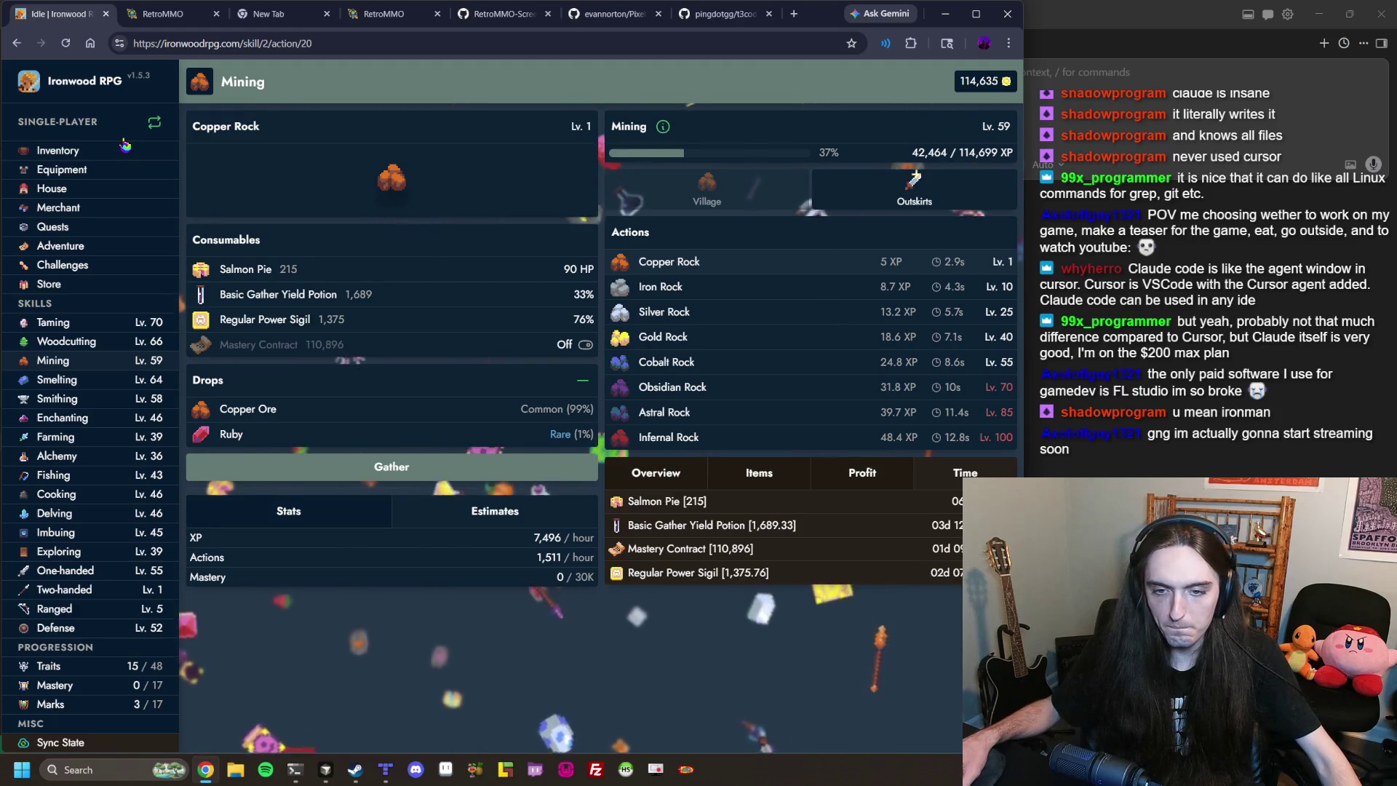
click(93, 124)
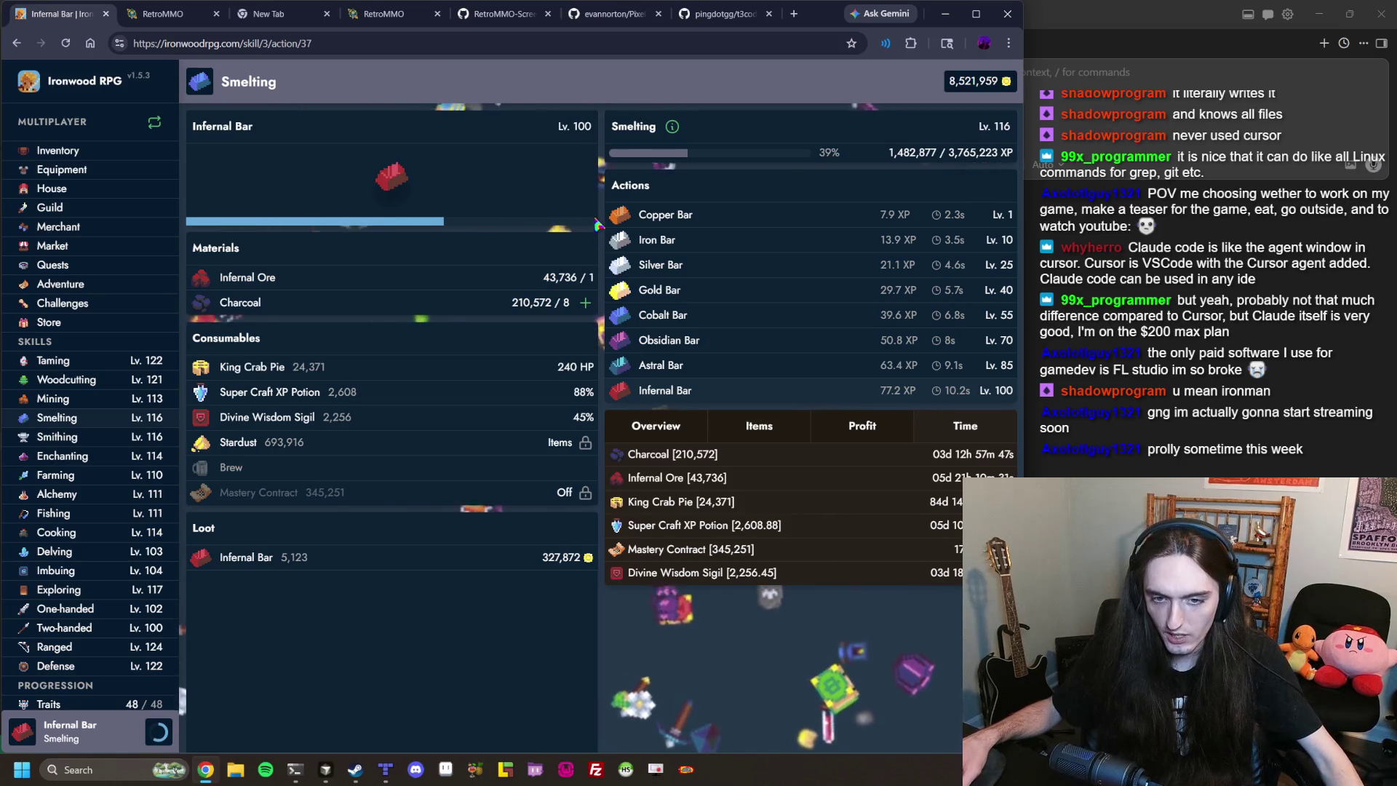
click(793, 15)
Search Google for 'claude code pricing' from the new tab's address bar.
text(prpic)
text(claude)
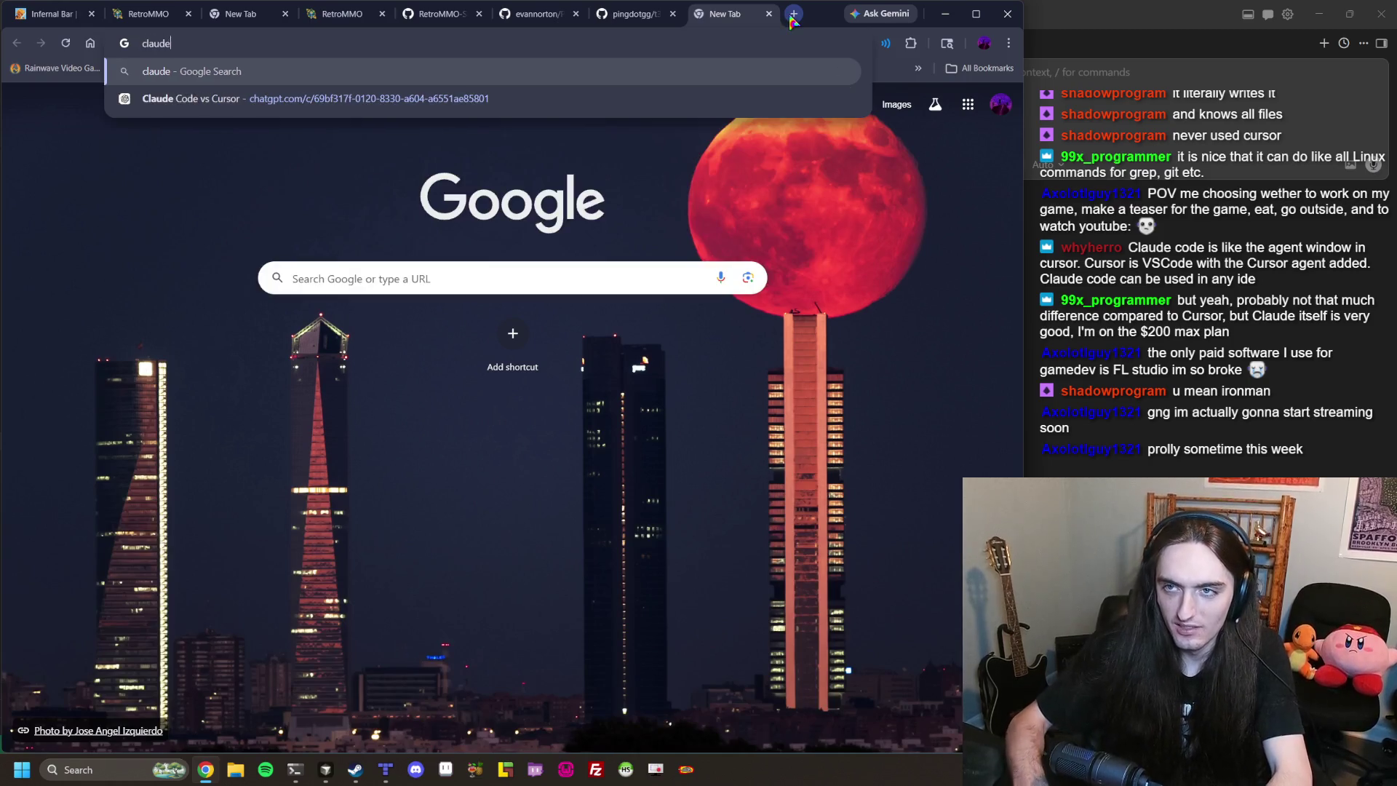
text(rising)
key(Return)
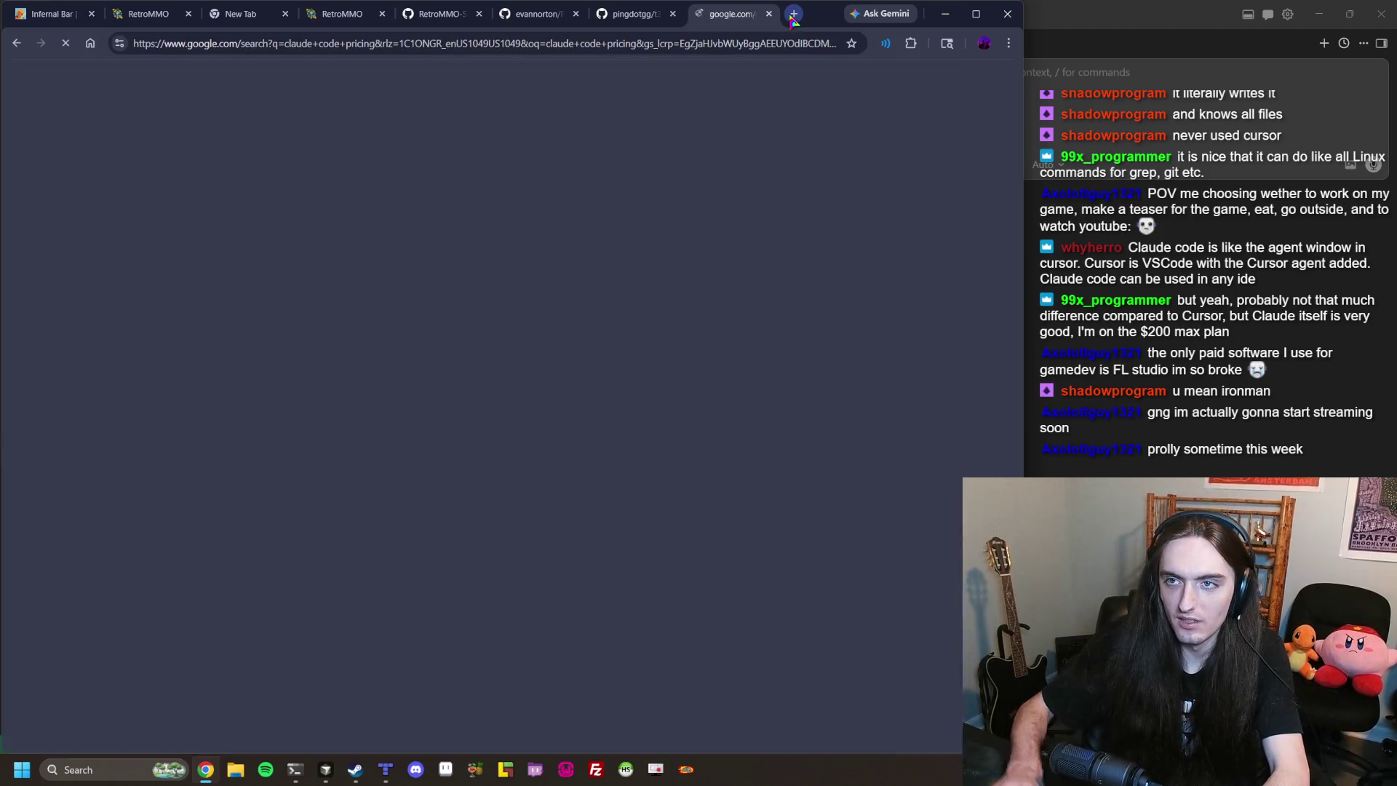